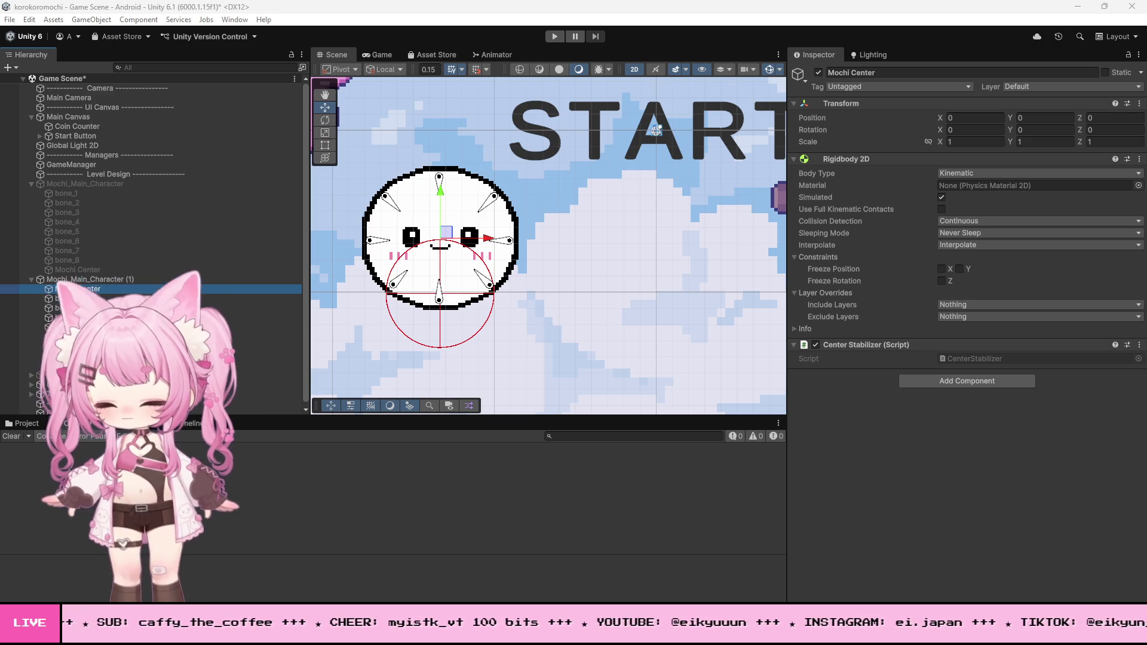
# Copy all of MochiController.cs in Visual Studio and return to Unity's Game Scene.
pyautogui.hotkey('alt', 'Tab')
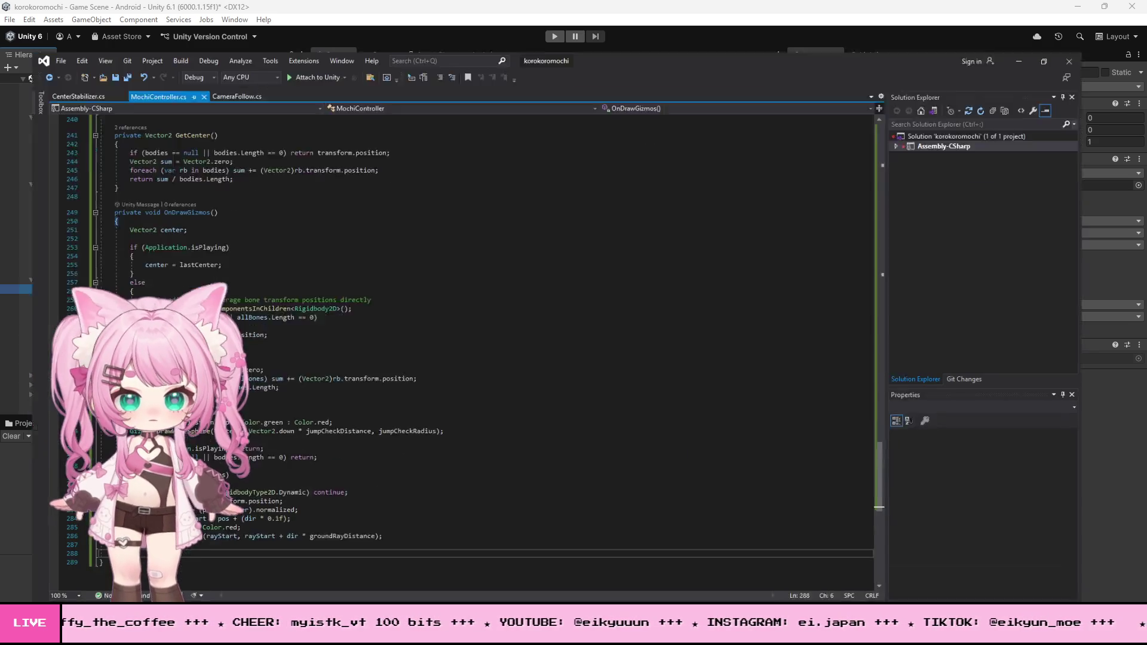
pyautogui.scroll(1, 474, 345)
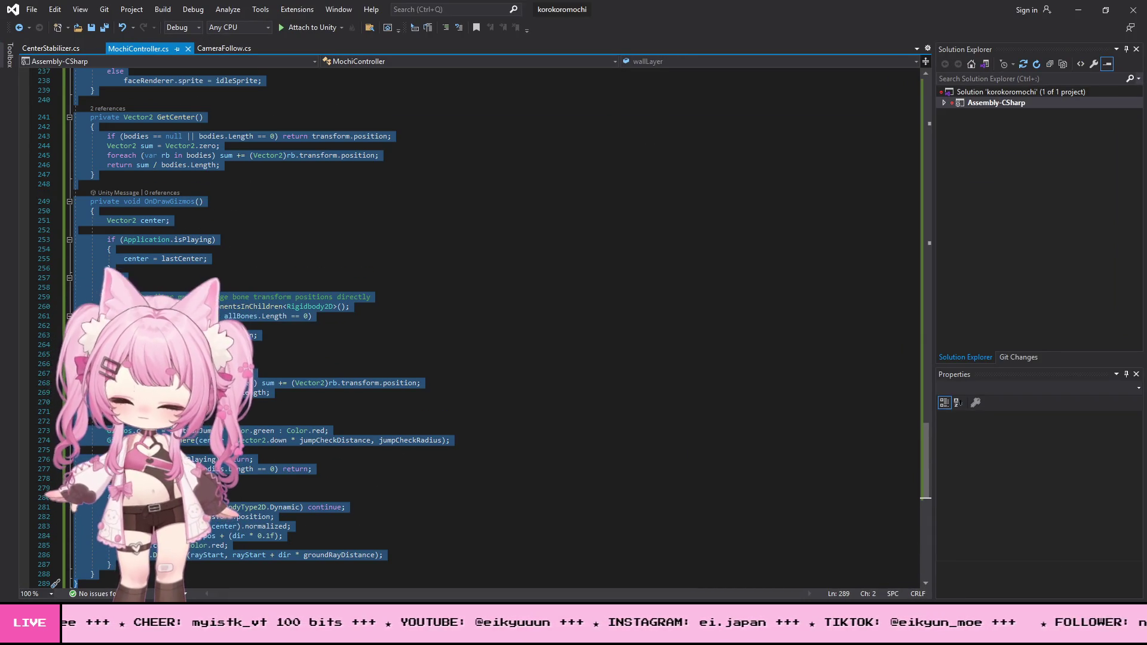
pyautogui.hotkey('alt', 'Tab')
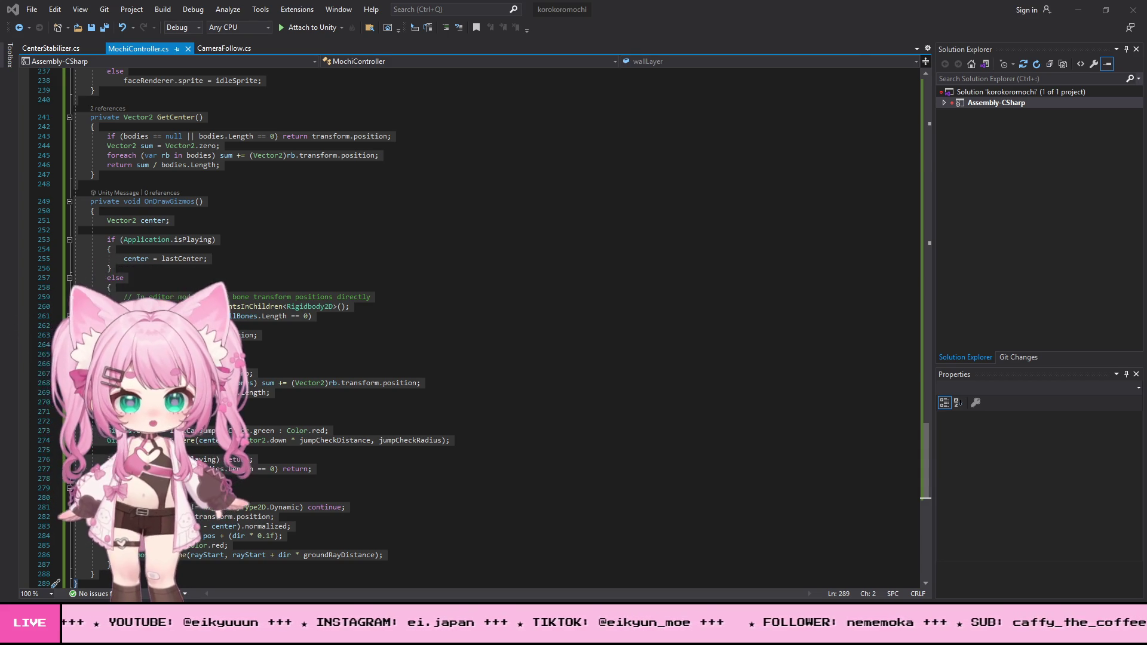
pyautogui.hotkey('alt', 'Tab')
pyautogui.scroll(3, 403, 263)
pyautogui.scroll(1, 403, 263)
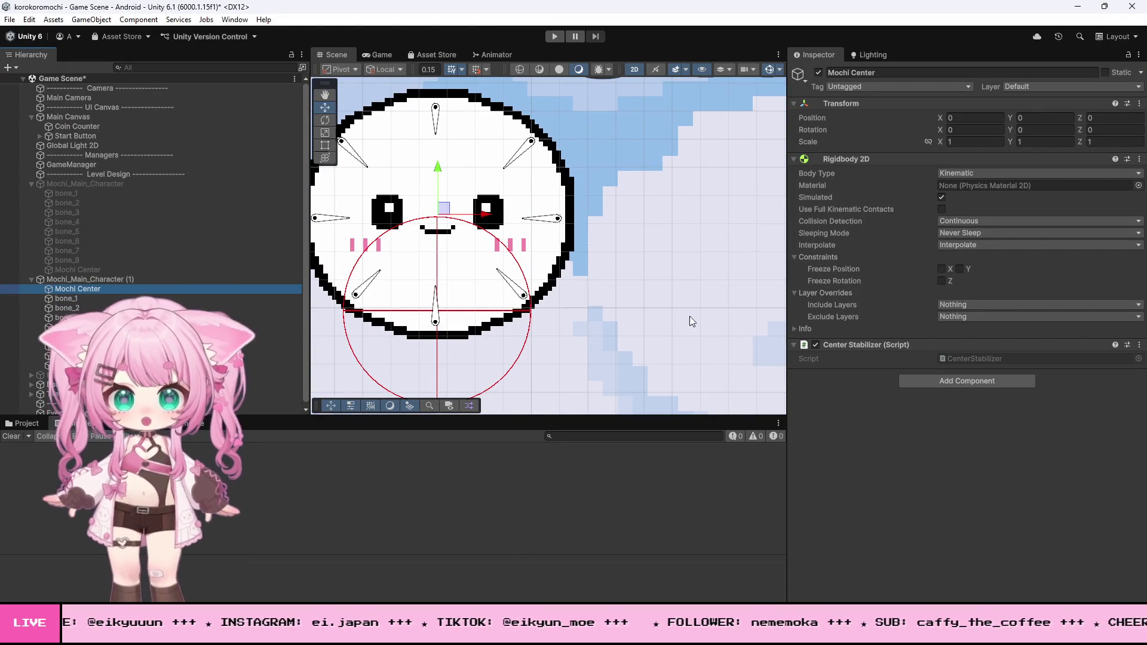
# Review the Mochi Controller values on Mochi_Main_Character (1), then go back to Visual Studio.
pyautogui.click(78, 281)
pyautogui.scroll(-10, 903, 324)
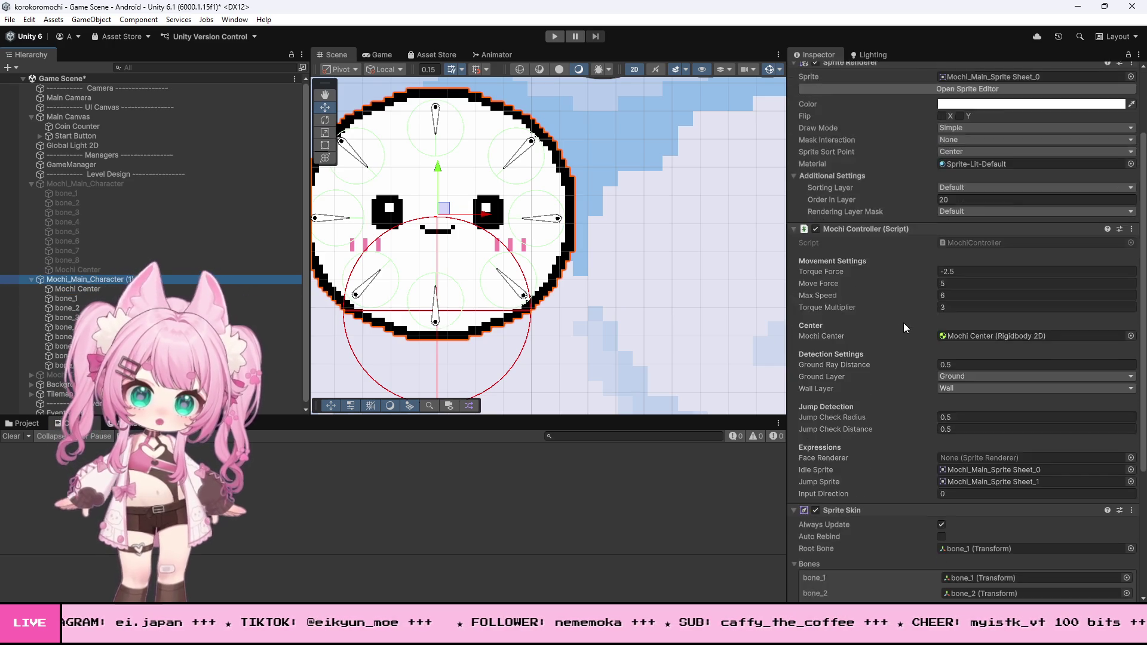
pyautogui.scroll(1, 903, 321)
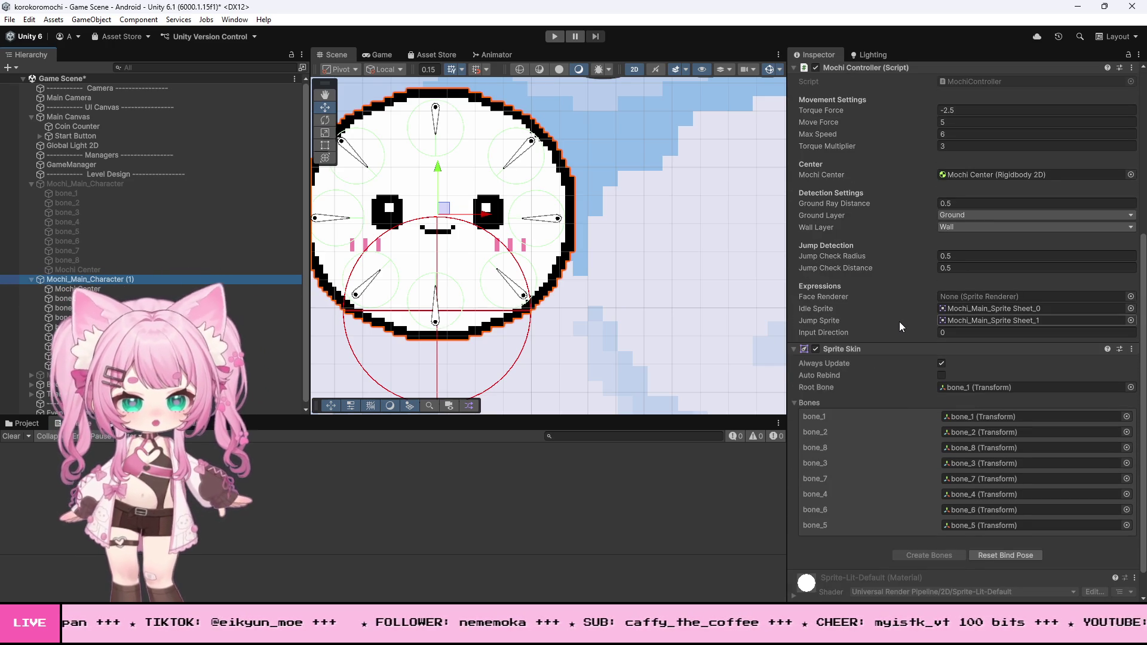
pyautogui.scroll(1, 777, 250)
pyautogui.scroll(5, 866, 234)
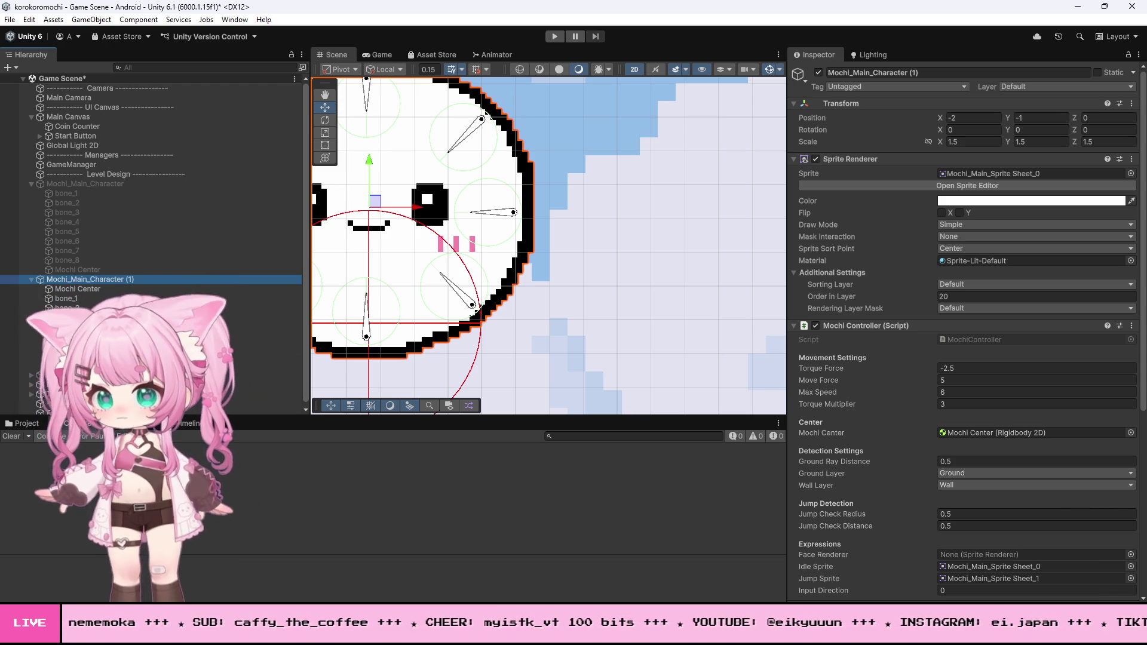
pyautogui.hotkey('alt', 'Tab')
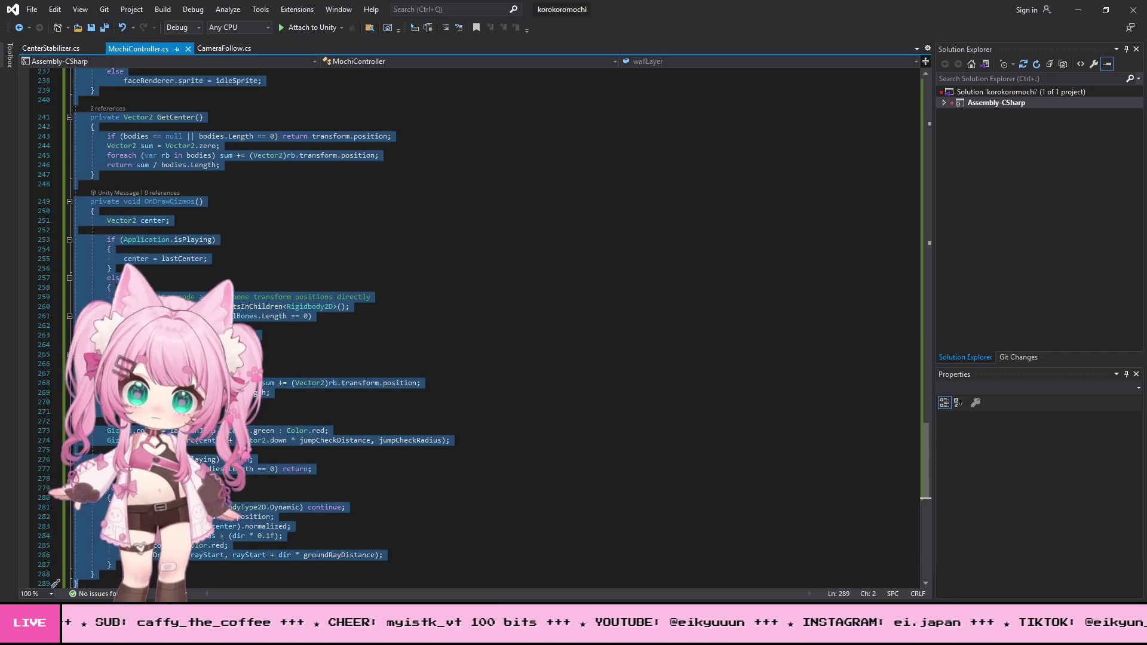
# Replace the OnDrawGizmos method in MochiController.cs with the copied code.
pyautogui.scroll(-2, 252, 445)
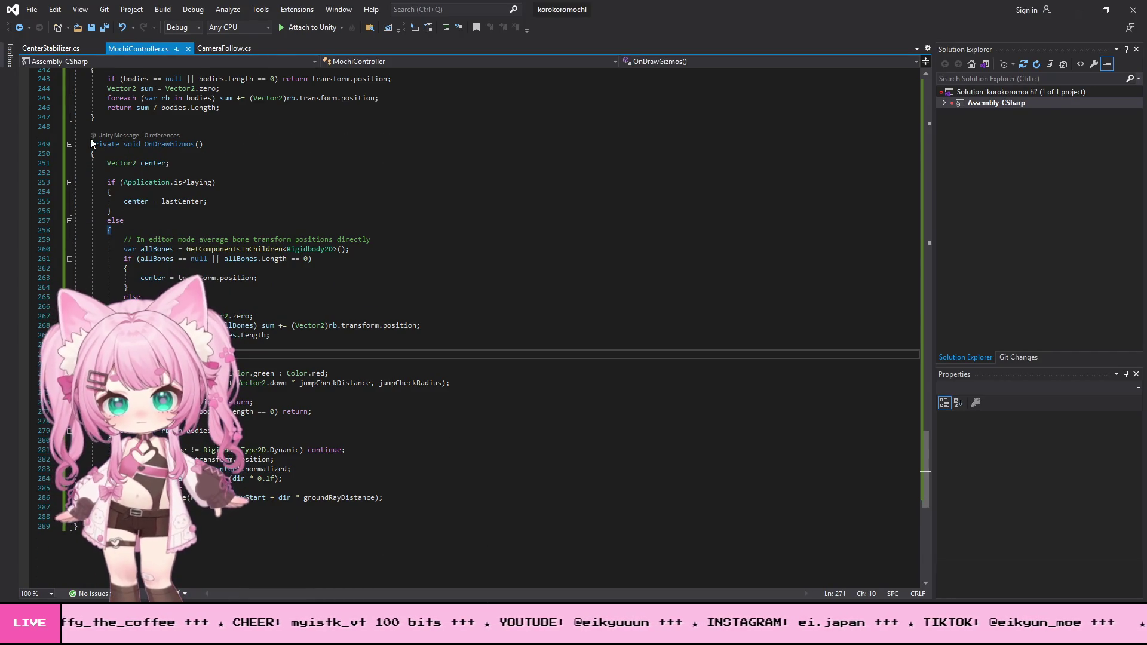
pyautogui.moveTo(90, 144); pyautogui.dragTo(253, 445)
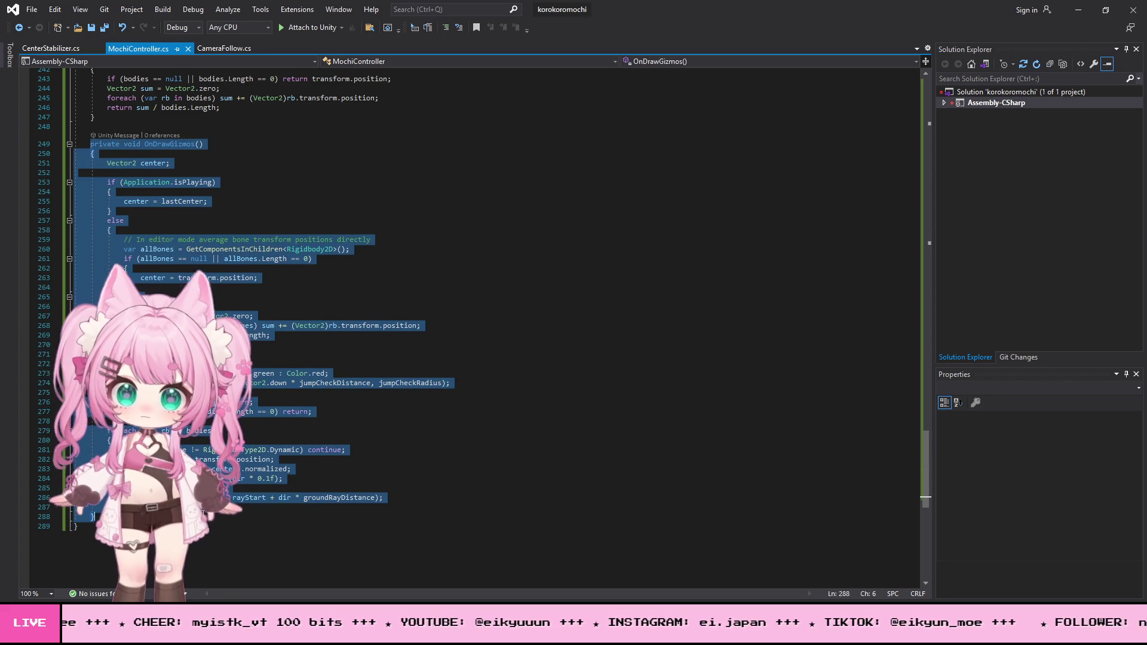
pyautogui.hotkey('ctrl', 'v')
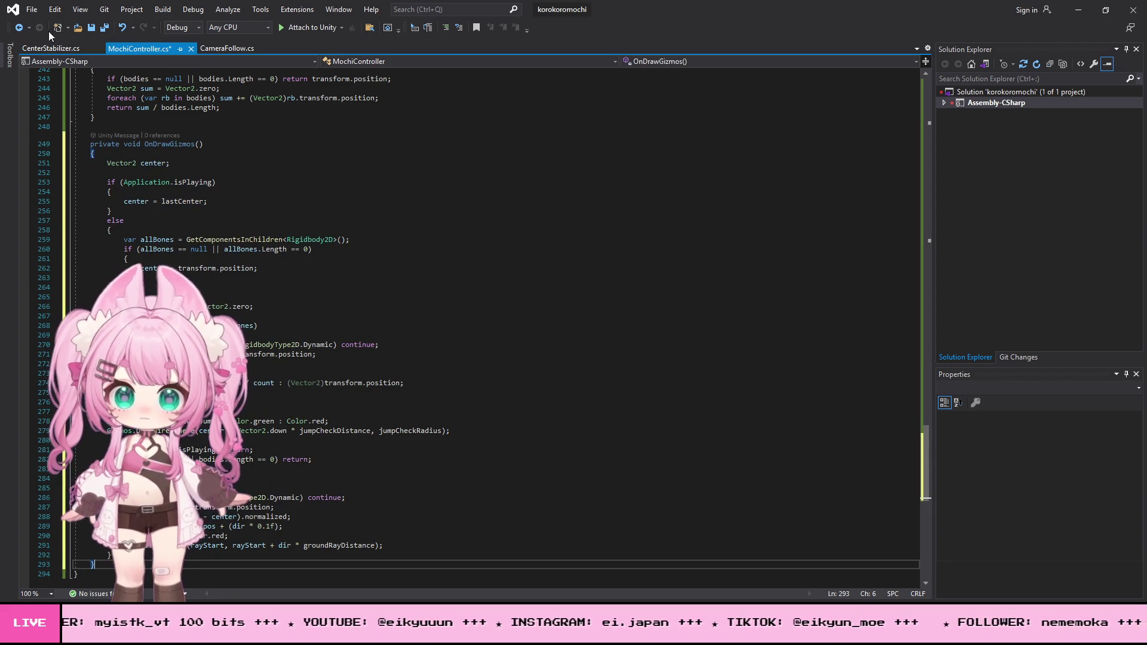
# Save MochiController.cs and return to the Unity editor.
pyautogui.click(31, 9)
pyautogui.click(86, 123)
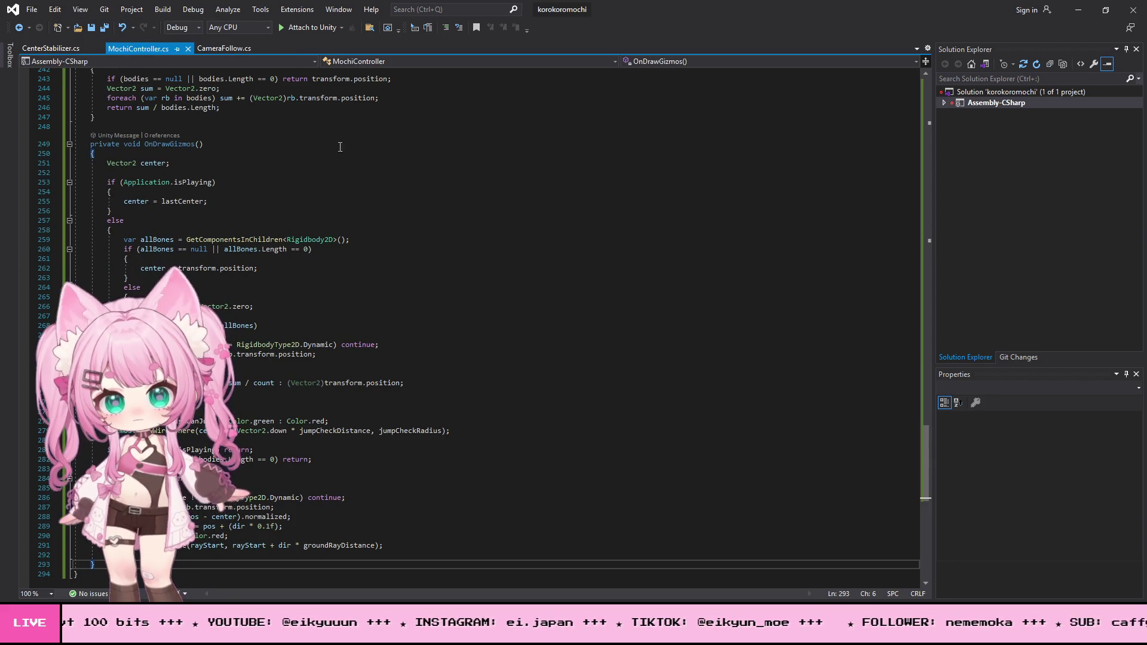
pyautogui.click(1078, 10)
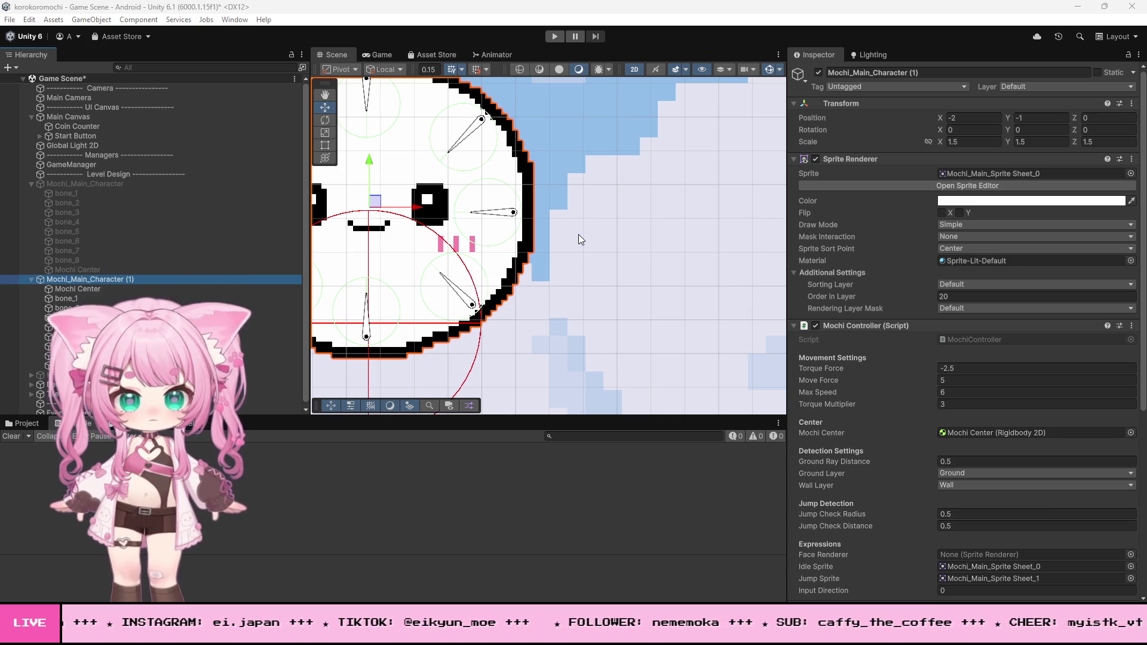
pyautogui.scroll(-3, 648, 270)
pyautogui.scroll(5, 431, 329)
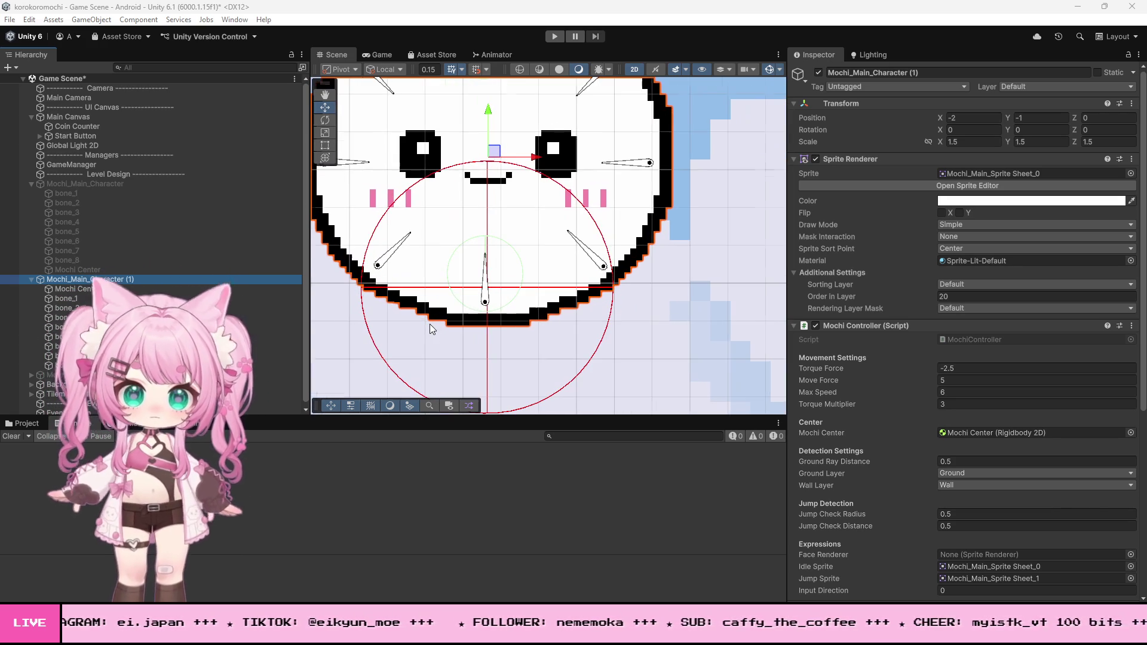
pyautogui.scroll(-3, 430, 327)
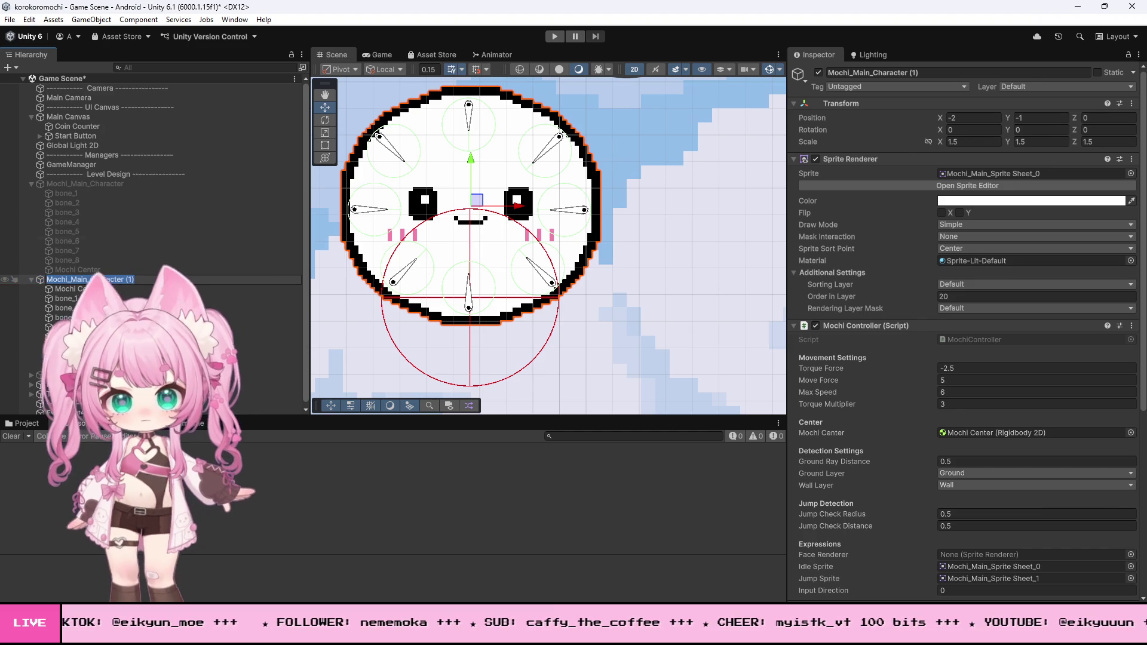
pyautogui.click(94, 185)
pyautogui.click(31, 279)
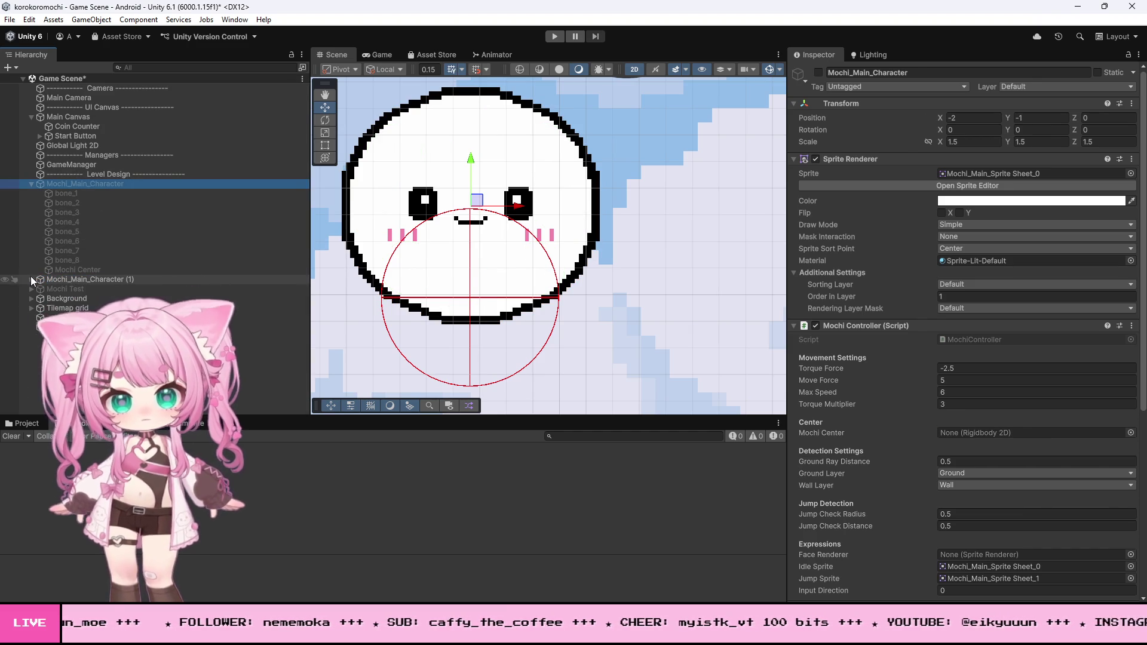
pyautogui.click(107, 279)
pyautogui.click(818, 72)
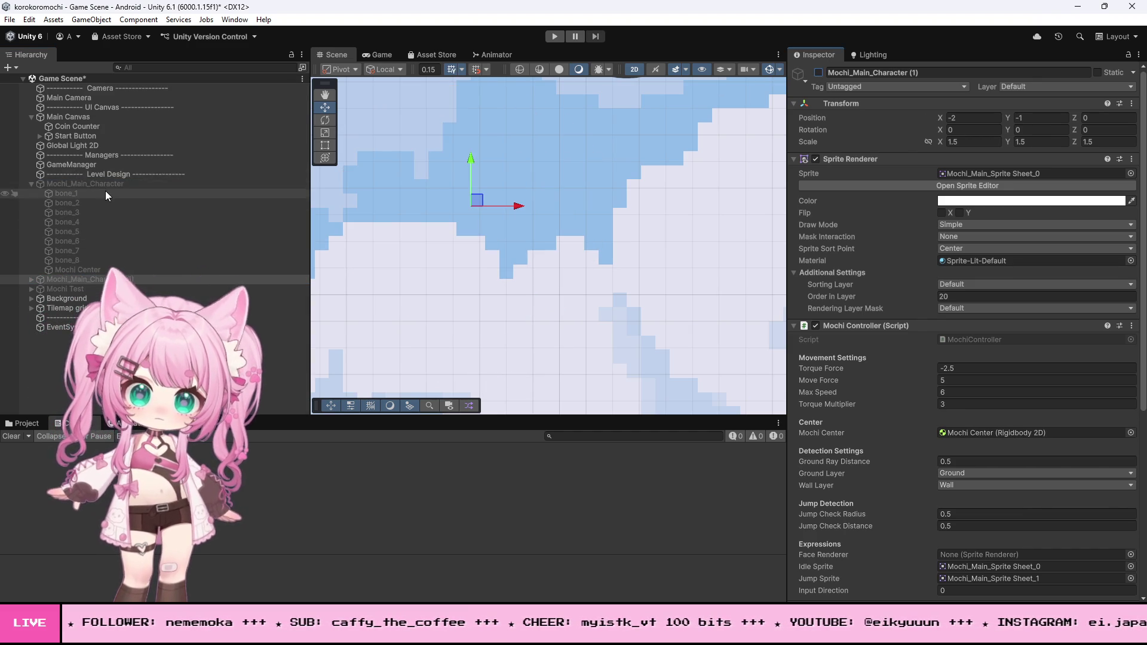
pyautogui.click(111, 185)
pyautogui.click(818, 73)
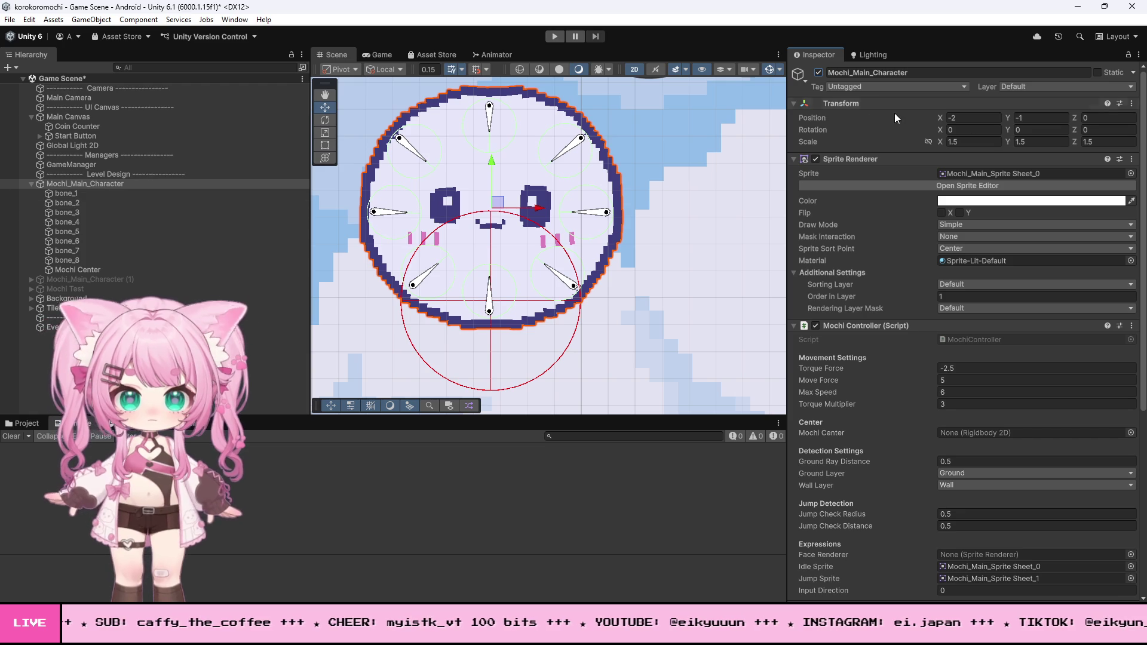
pyautogui.click(818, 72)
pyautogui.click(88, 278)
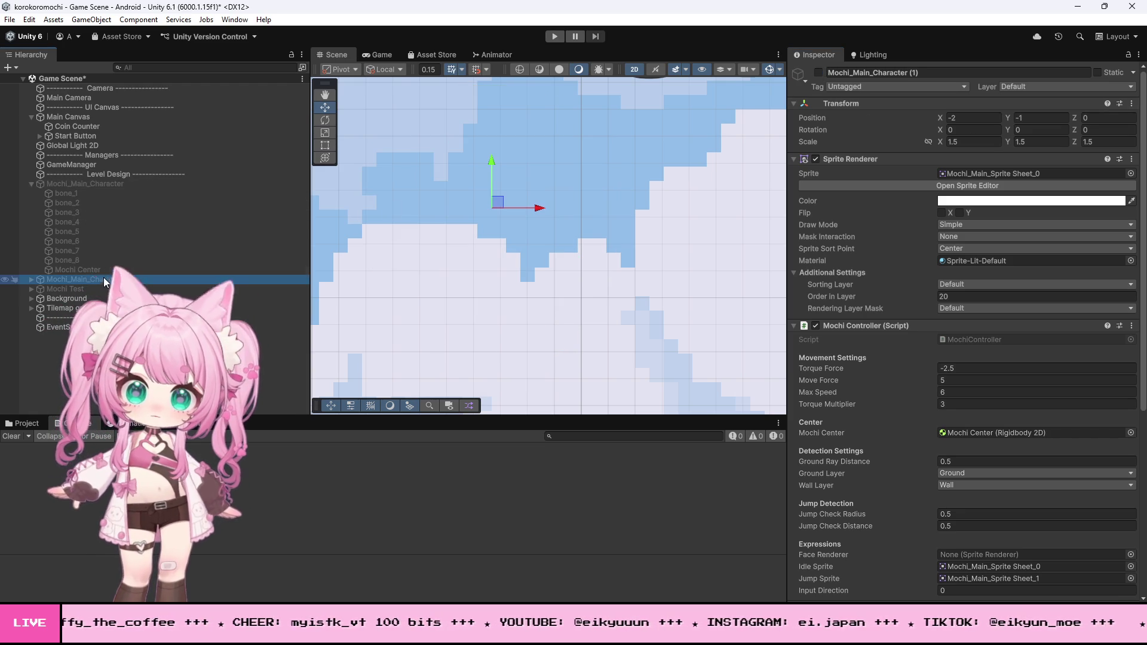
pyautogui.click(819, 72)
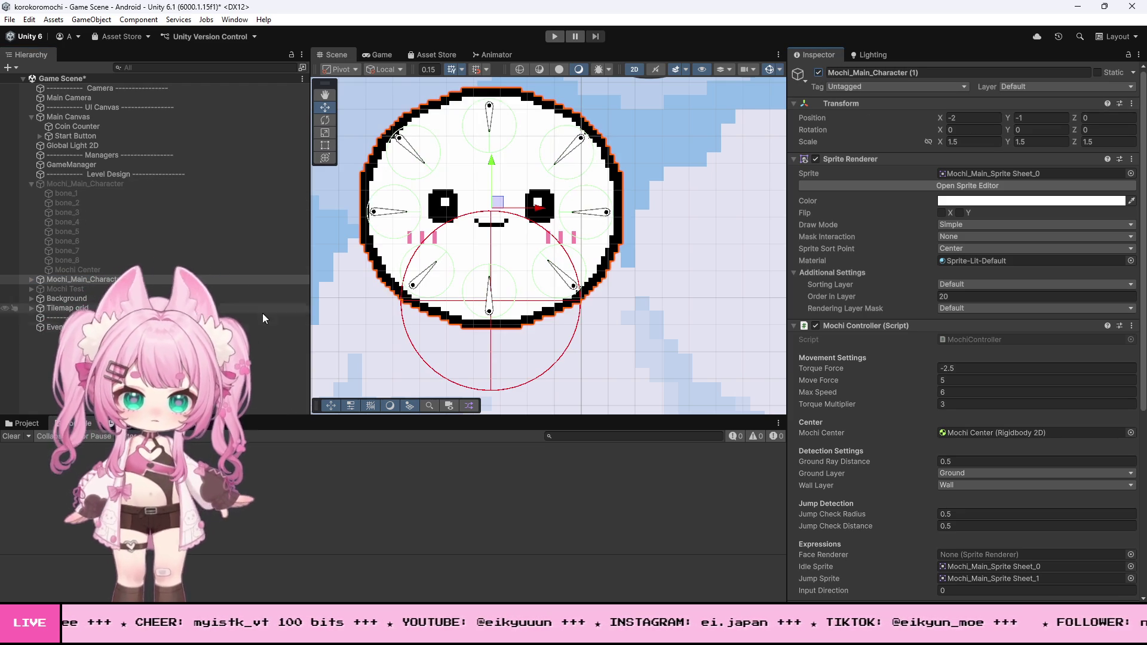
pyautogui.click(32, 281)
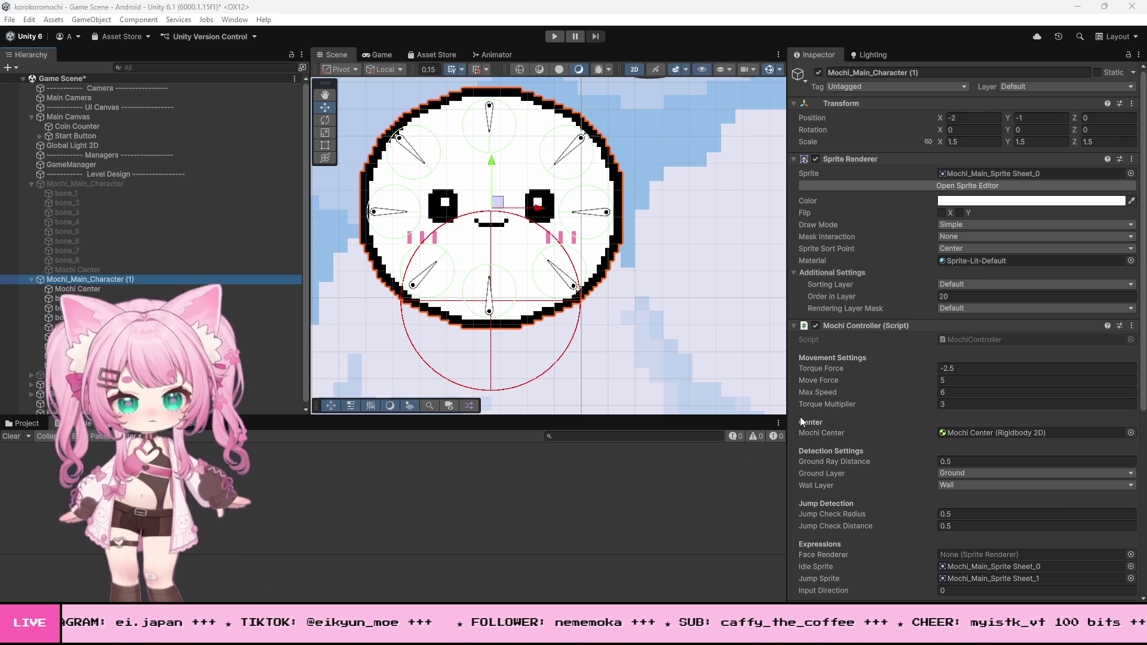
pyautogui.scroll(-3, 816, 411)
pyautogui.scroll(3, 816, 410)
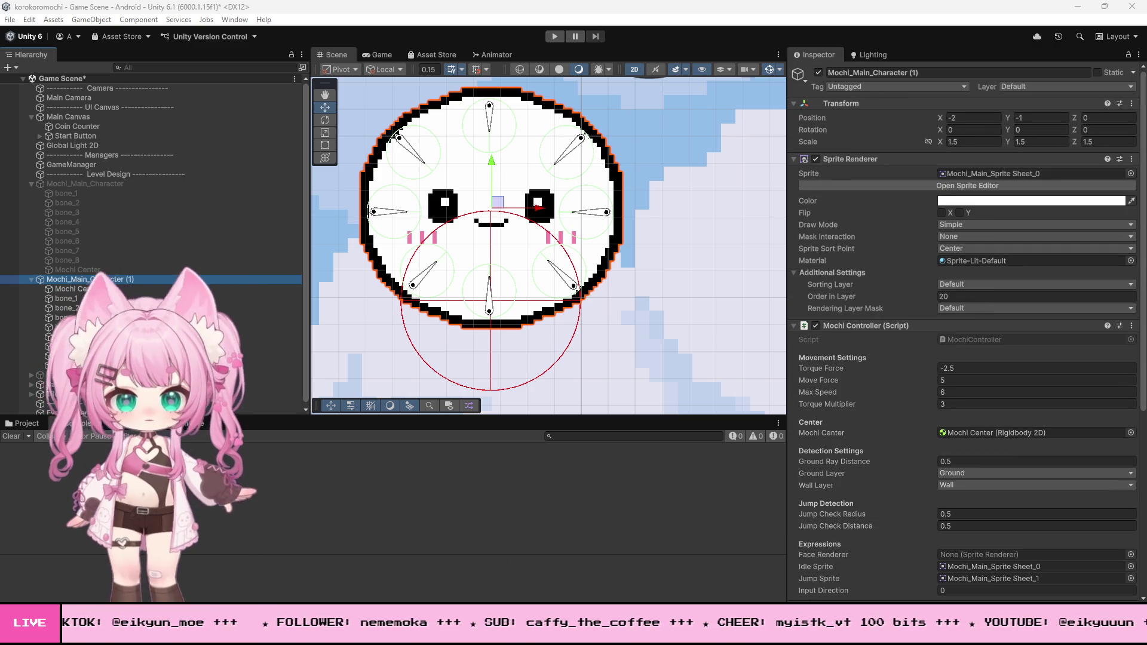
pyautogui.press('super')
pyautogui.write('snip')
pyautogui.press('Escape')
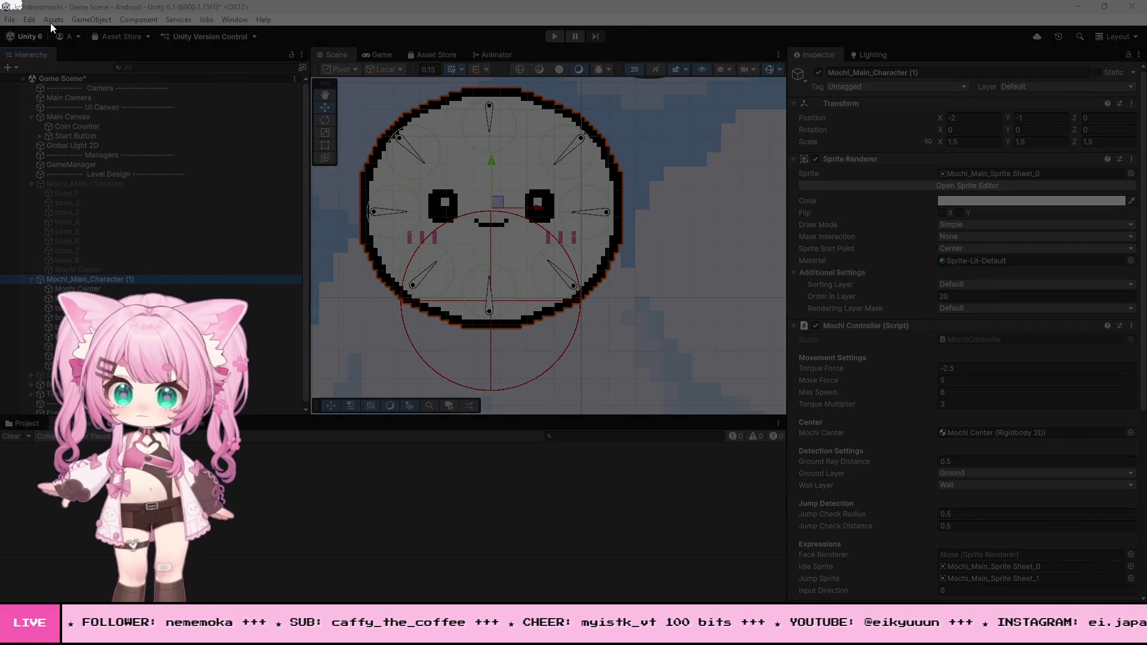
pyautogui.press('Escape')
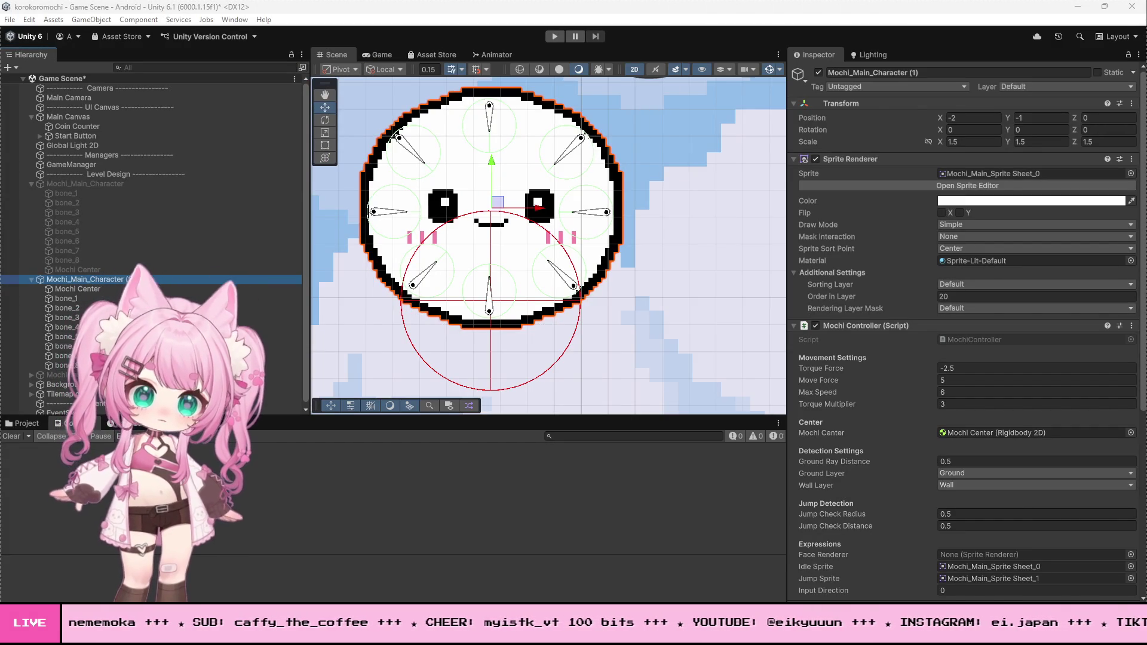
pyautogui.press('super+shift+s')
pyautogui.press('Escape')
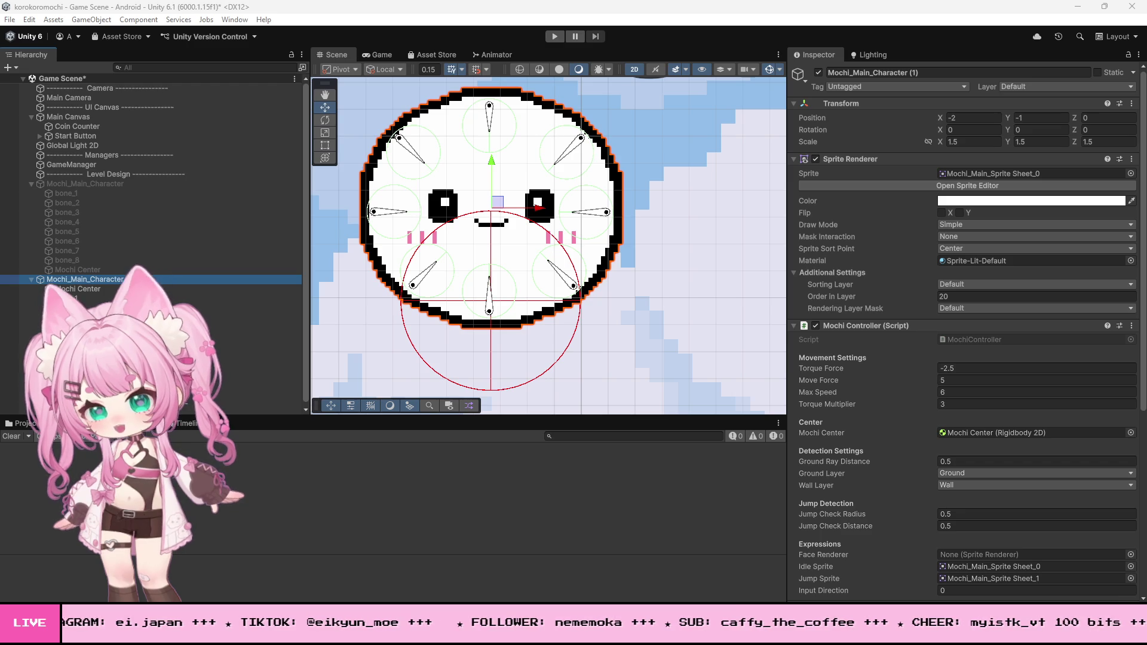
# Change the Mochi Controller's Jump Check Radius from 0.9 to 0.8, with Jump Check Distance 0.
pyautogui.scroll(-4, 901, 439)
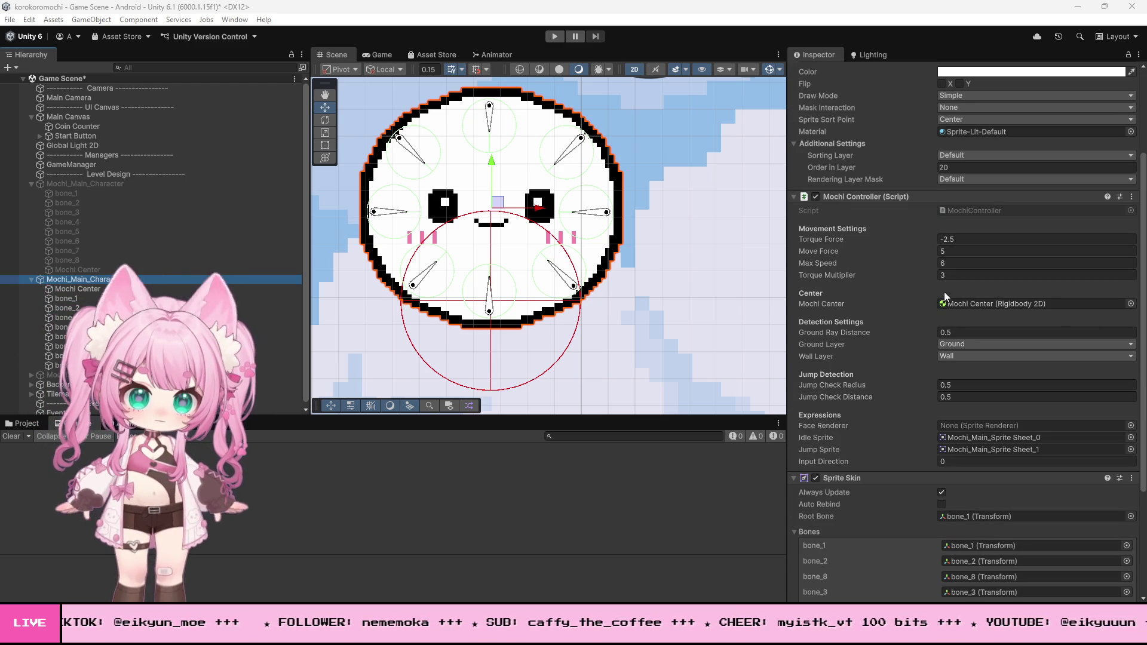
pyautogui.click(959, 386)
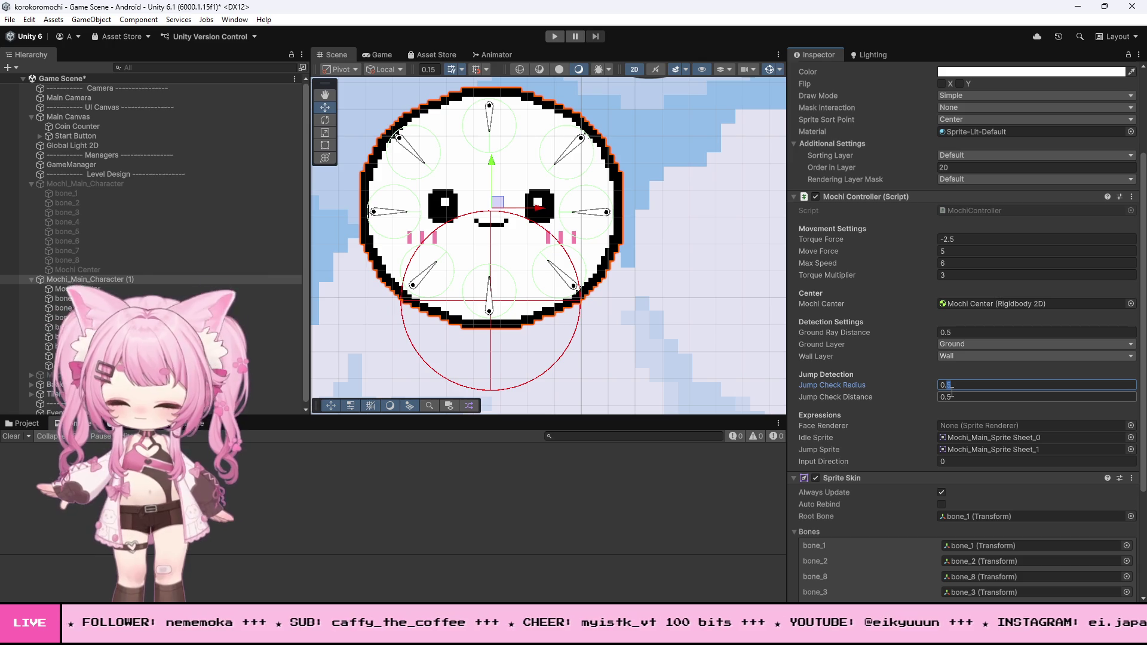
pyautogui.write('2')
pyautogui.click(956, 397)
pyautogui.write('0.2')
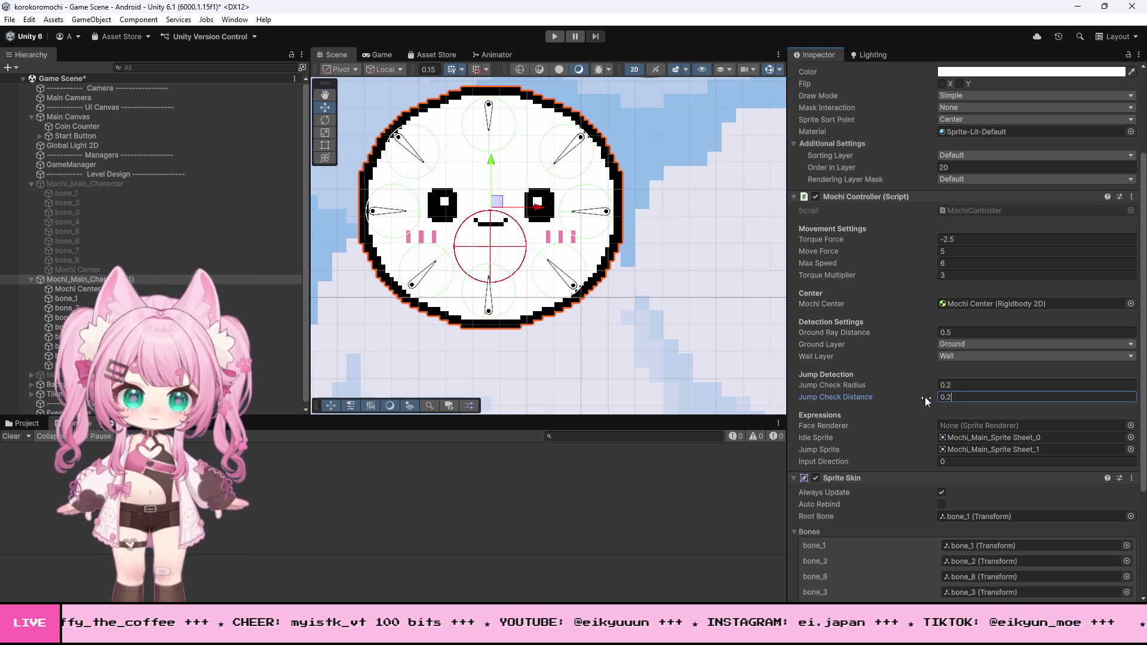
pyautogui.write('0')
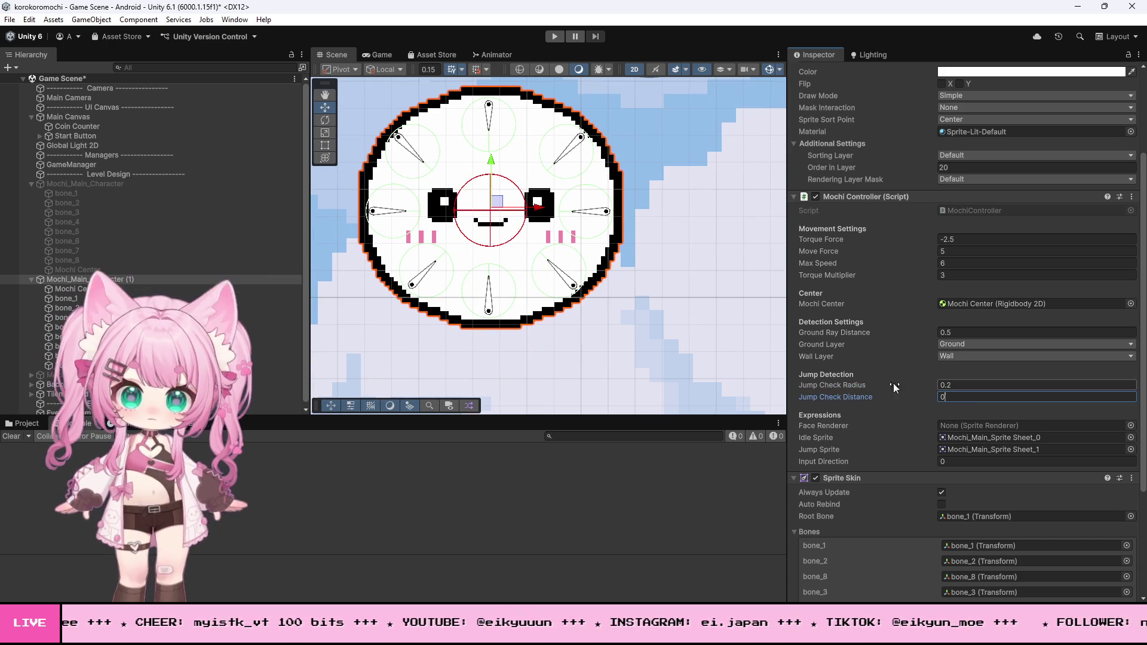
pyautogui.click(949, 385)
pyautogui.write('5')
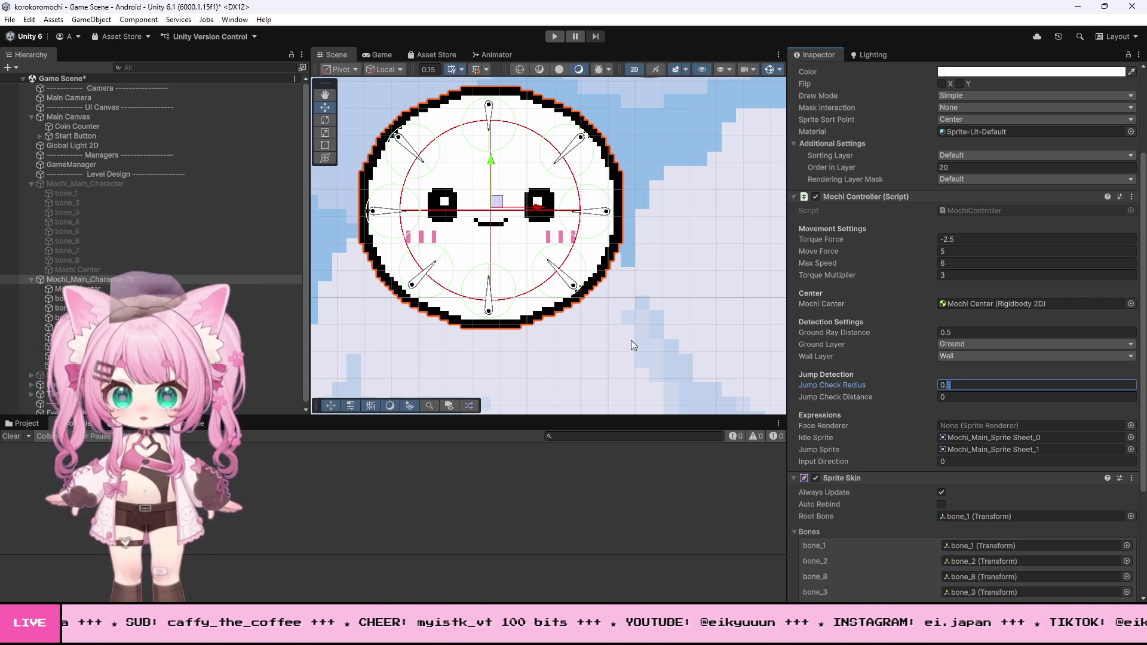
pyautogui.write('9')
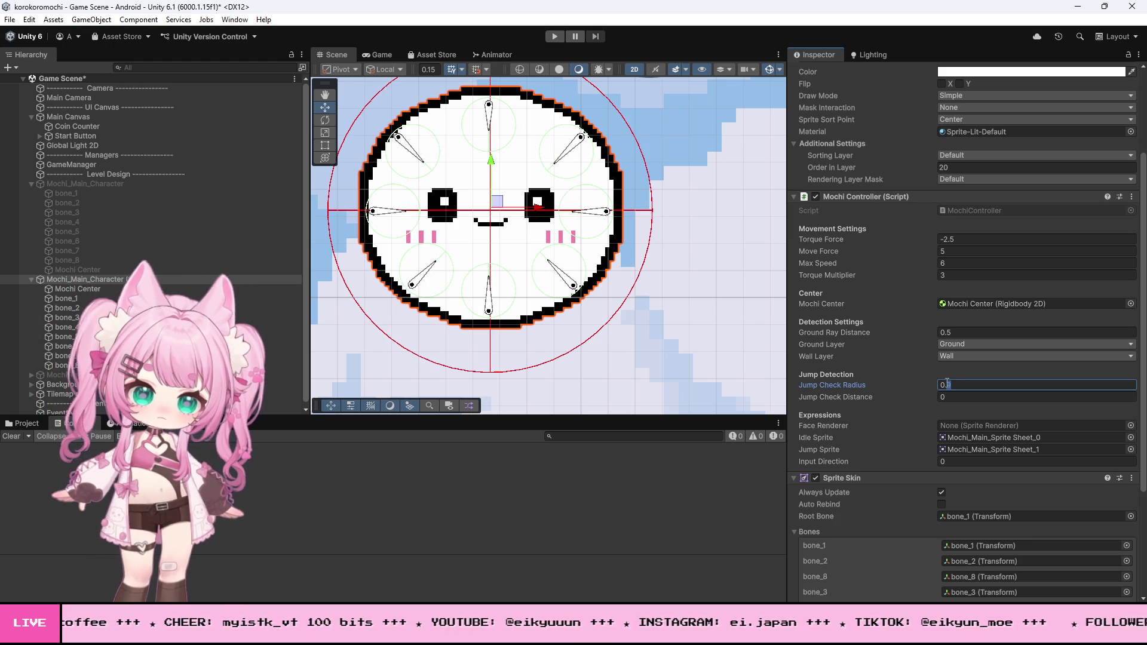
pyautogui.press('BackSpace')
pyautogui.write('8')
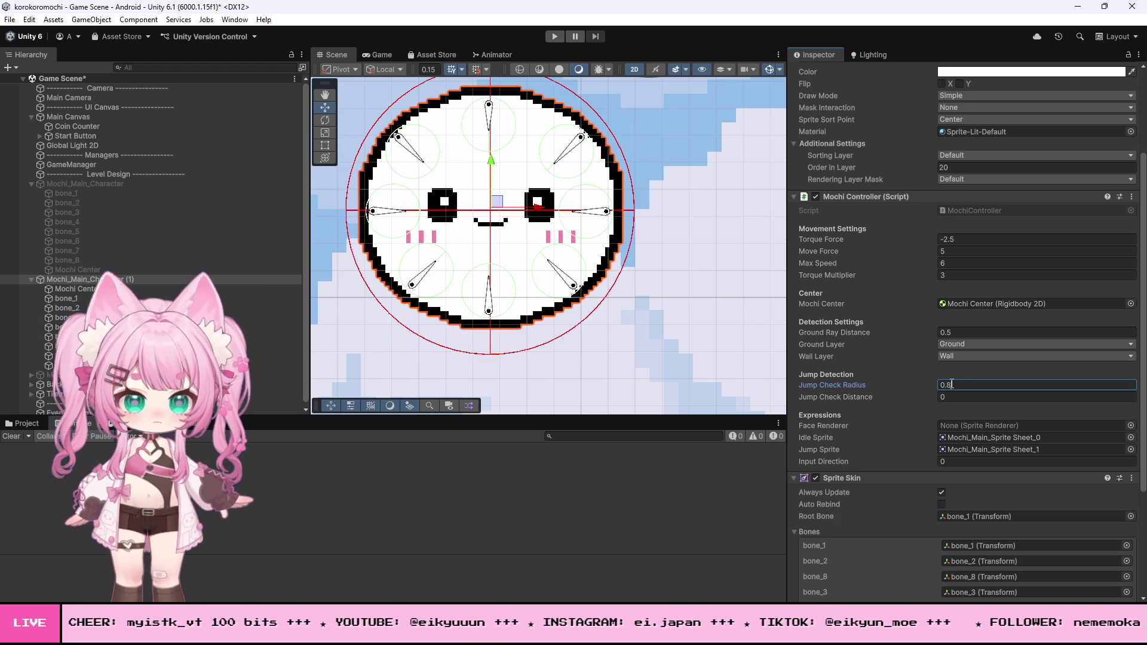
pyautogui.scroll(-5, 675, 338)
pyautogui.scroll(3, 538, 274)
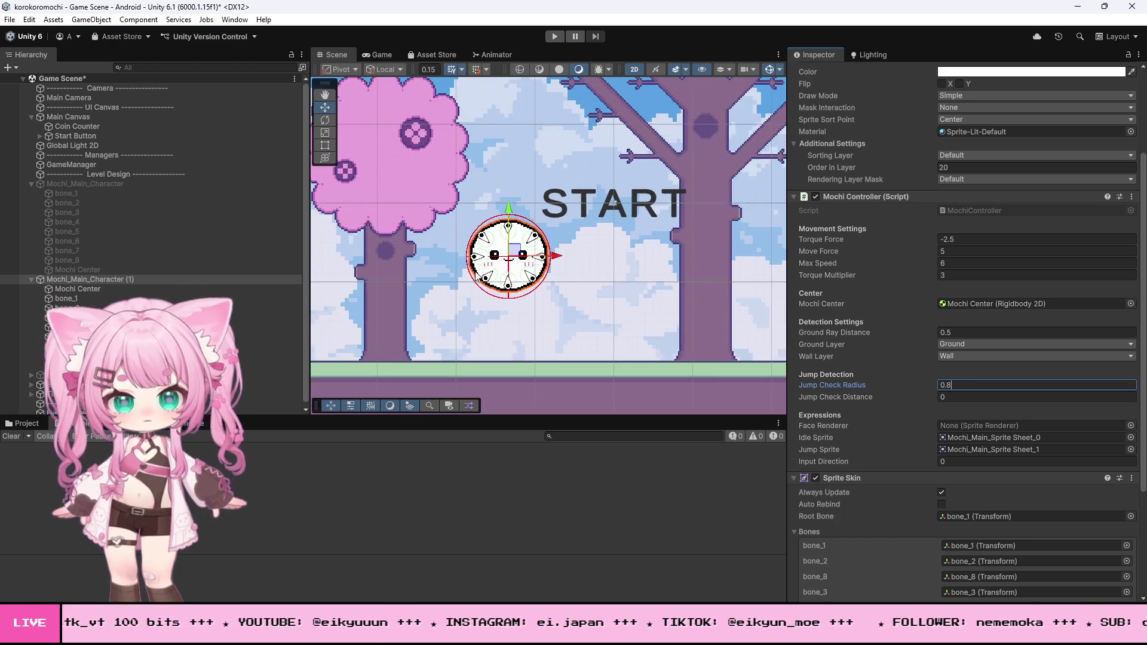
# Play the level, zooming the Game view and rolling the mochi right and left, then stop.
pyautogui.click(554, 34)
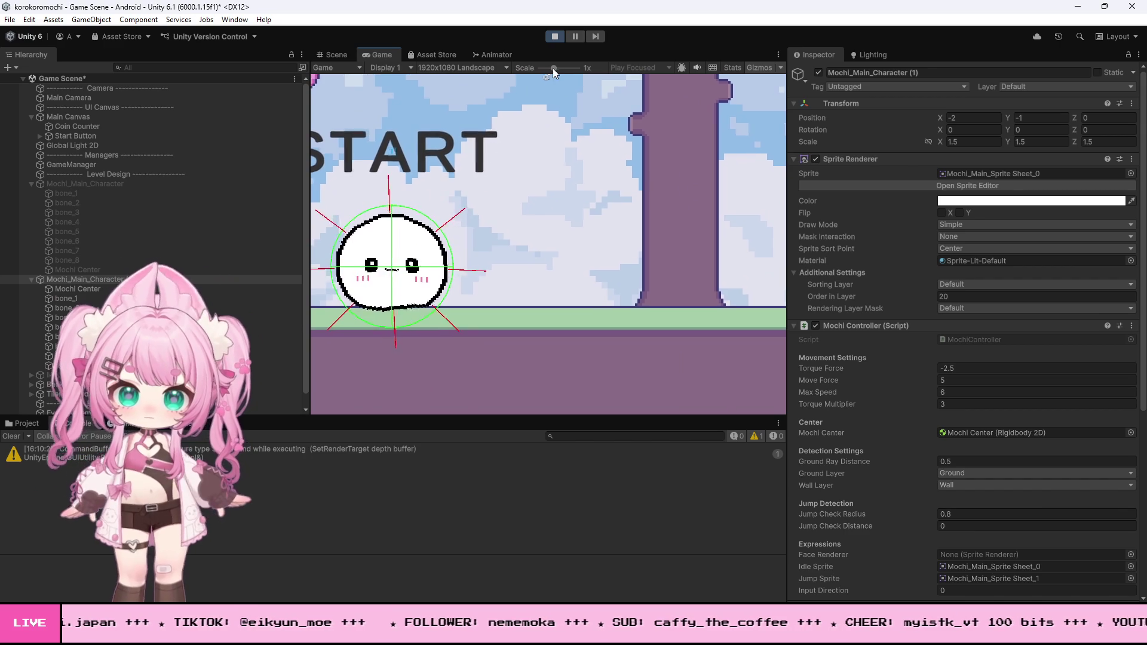
pyautogui.moveTo(553, 67); pyautogui.dragTo(533, 67)
pyautogui.press('Right')
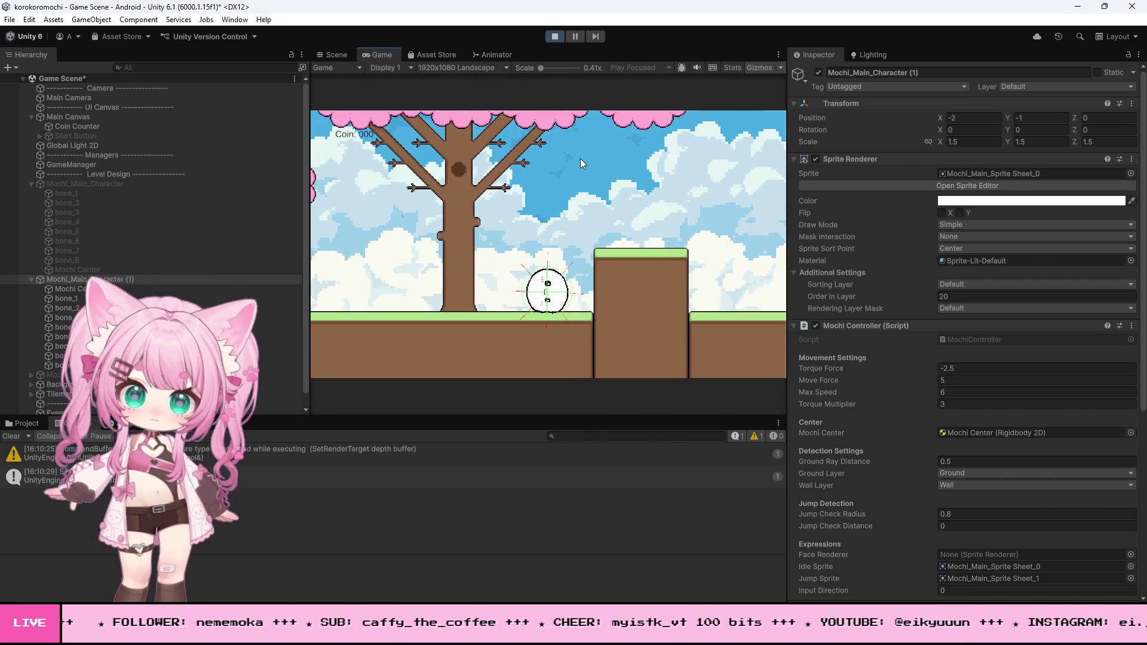
pyautogui.press('Left')
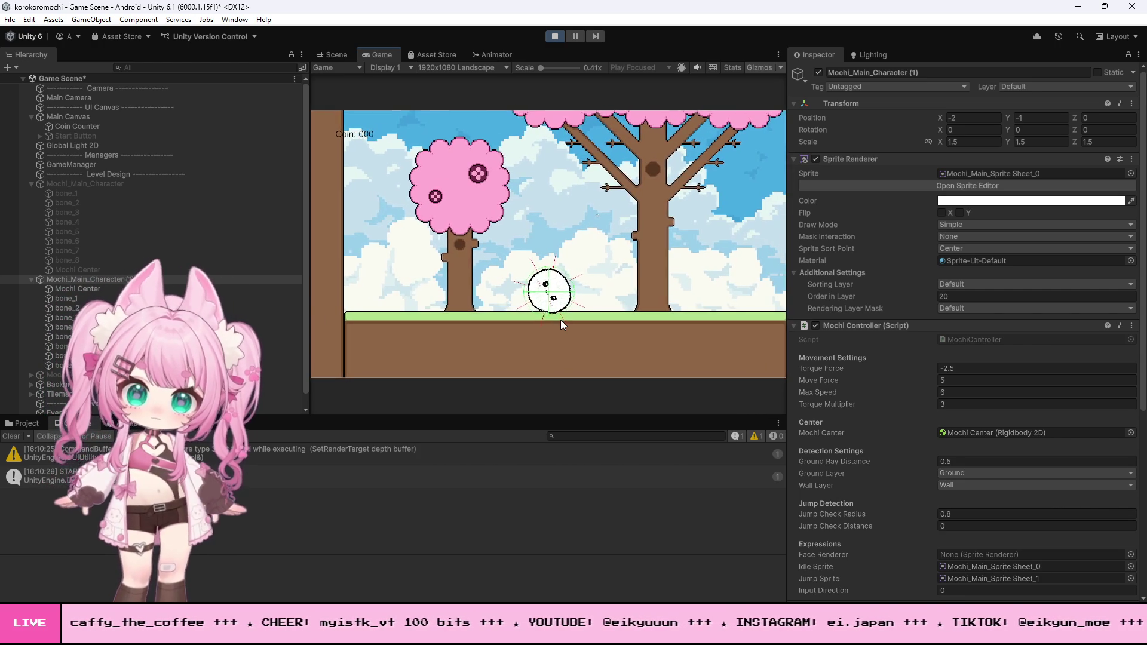
pyautogui.moveTo(540, 67); pyautogui.dragTo(546, 67)
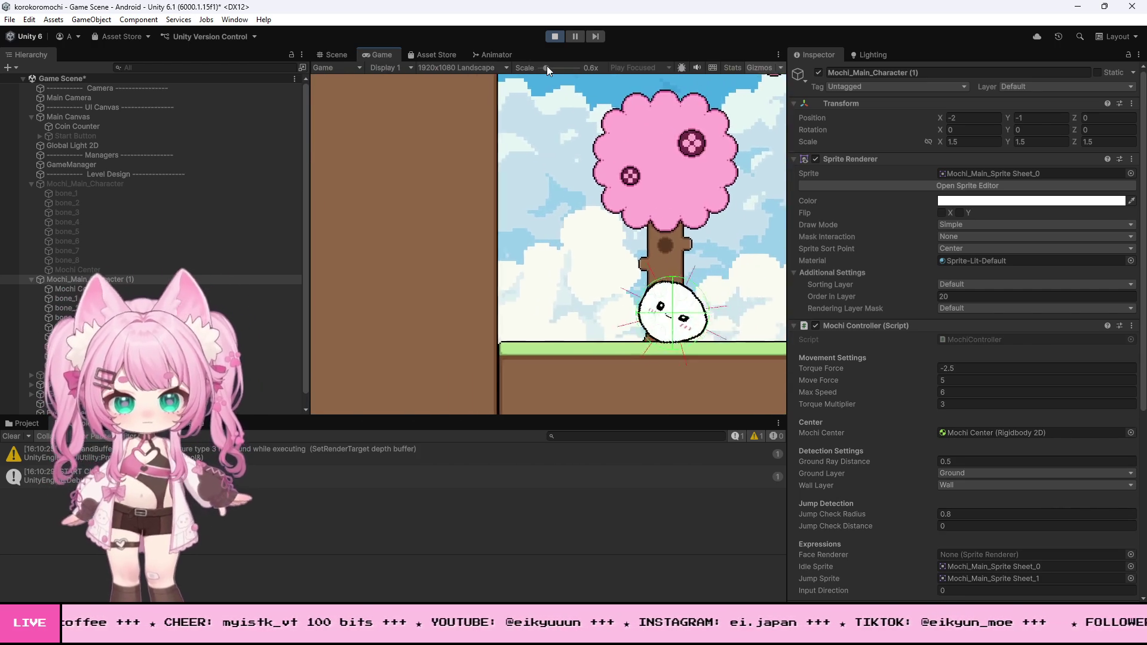
pyautogui.press('d')
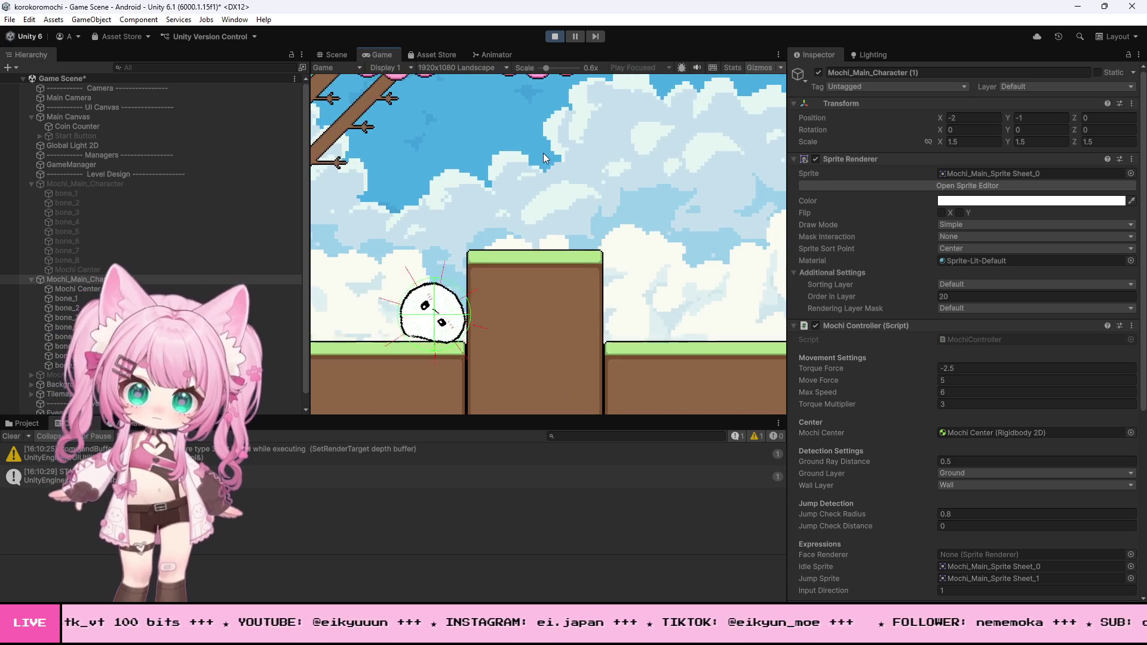
pyautogui.press('a')
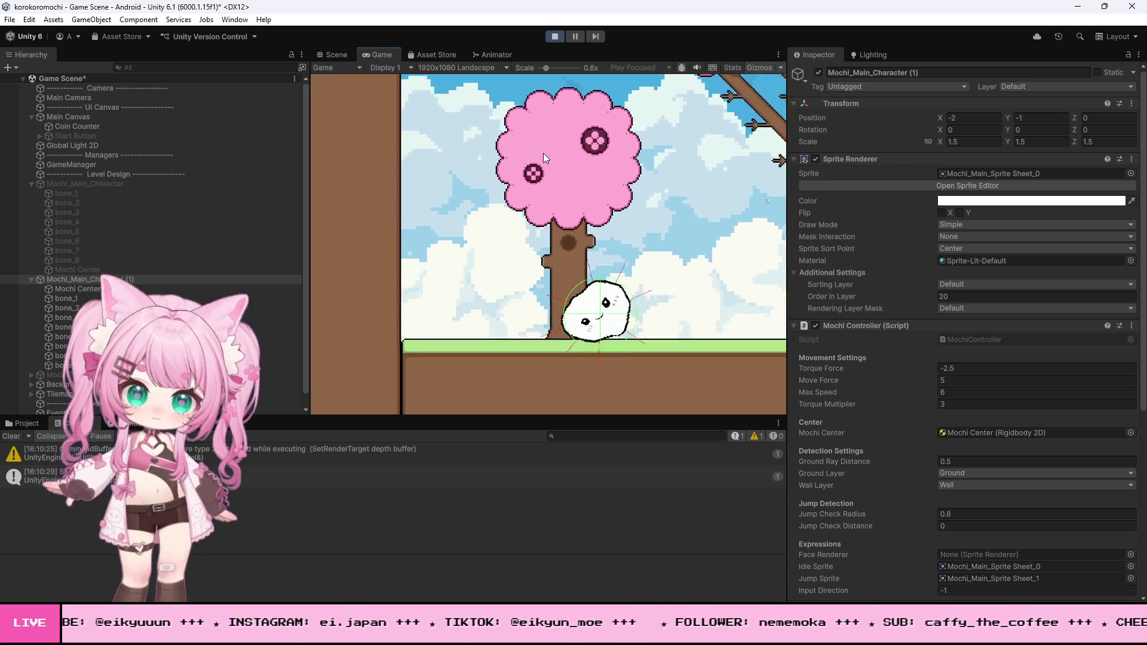
pyautogui.press('d')
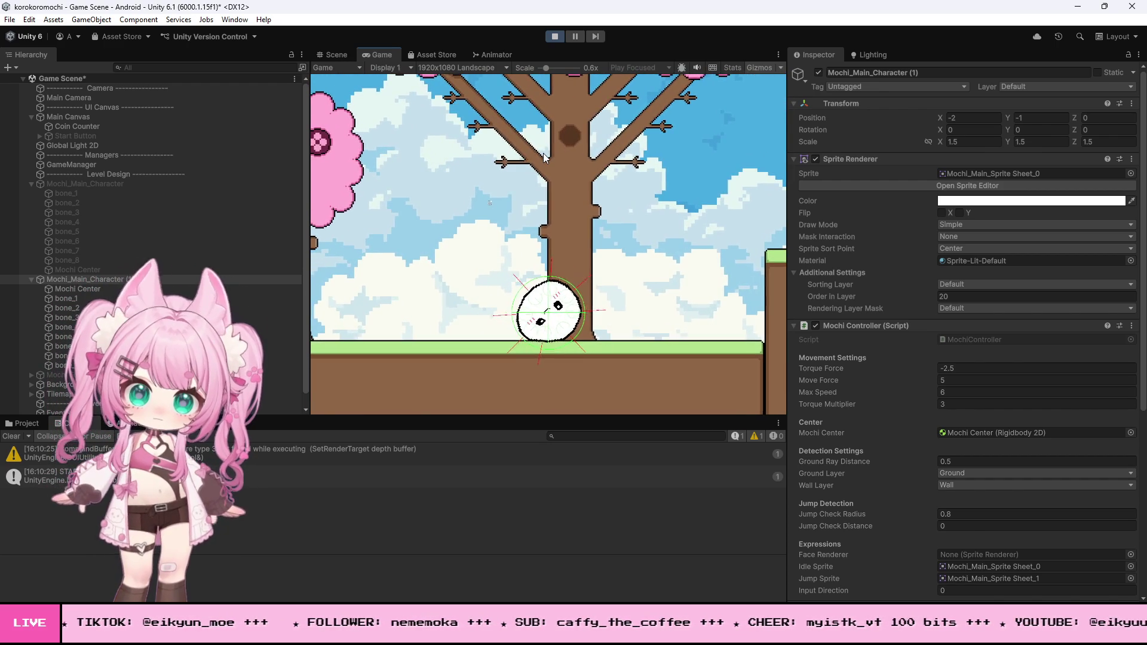
pyautogui.press('d')
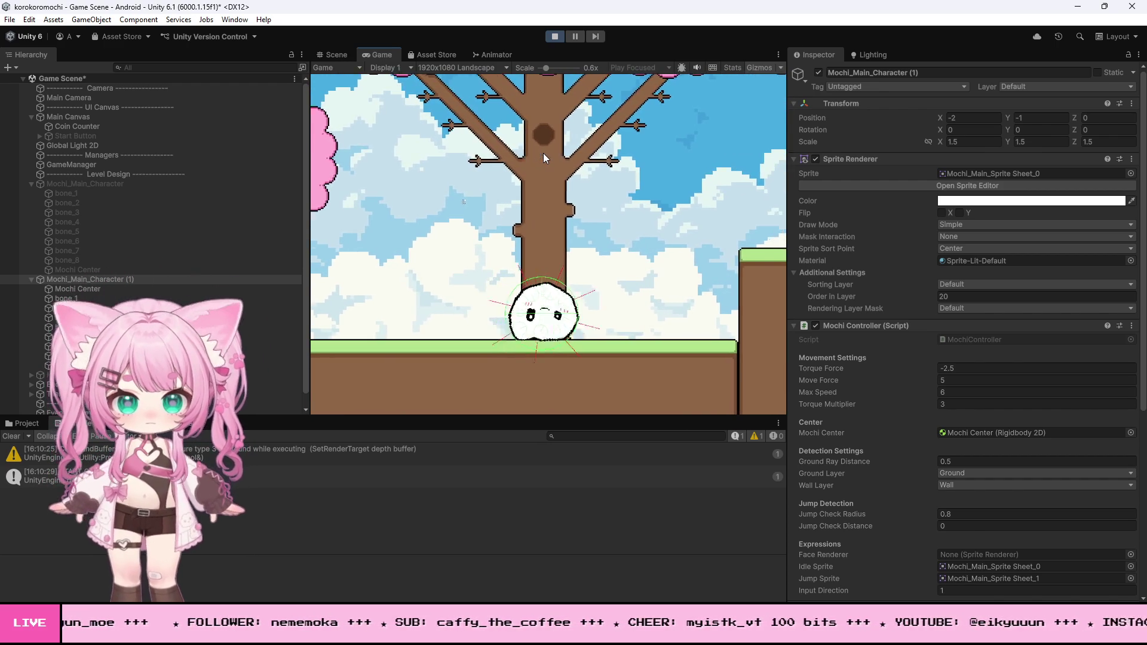
pyautogui.press('a')
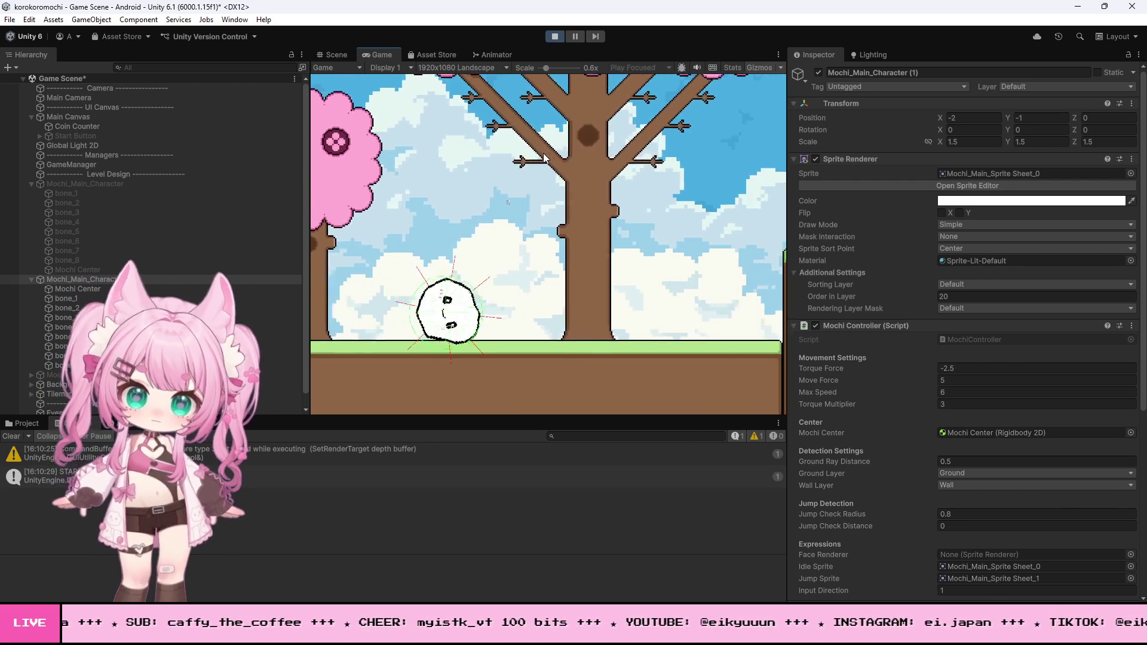
pyautogui.click(557, 33)
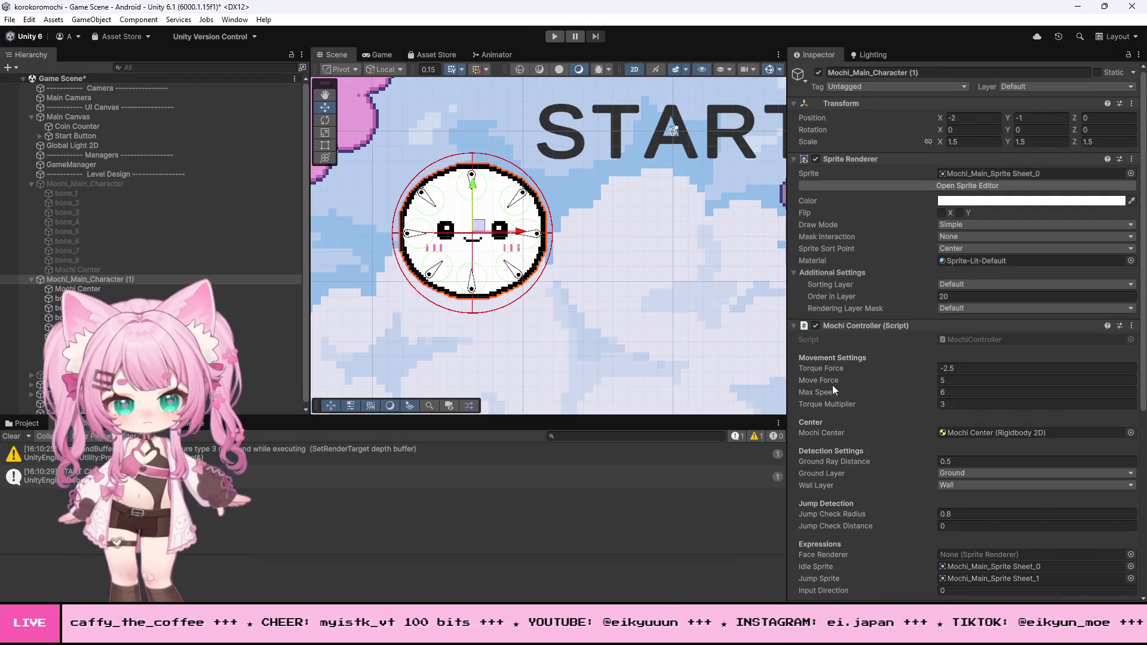
pyautogui.scroll(-5, 830, 386)
pyautogui.scroll(-3, 840, 381)
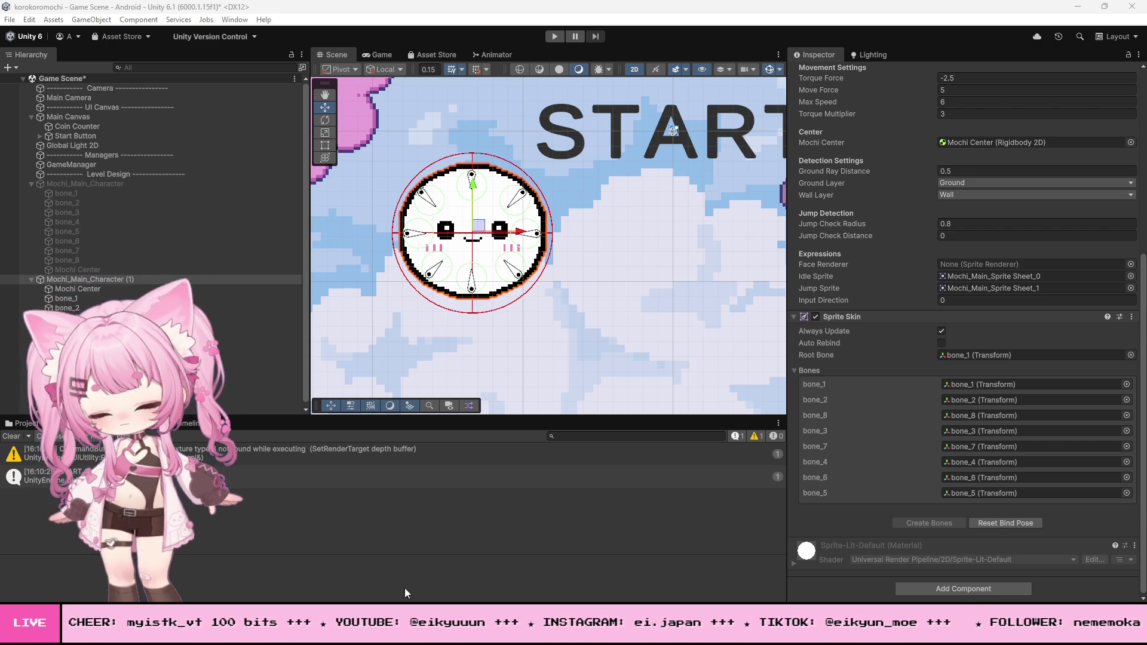
pyautogui.hotkey('alt', 'Tab')
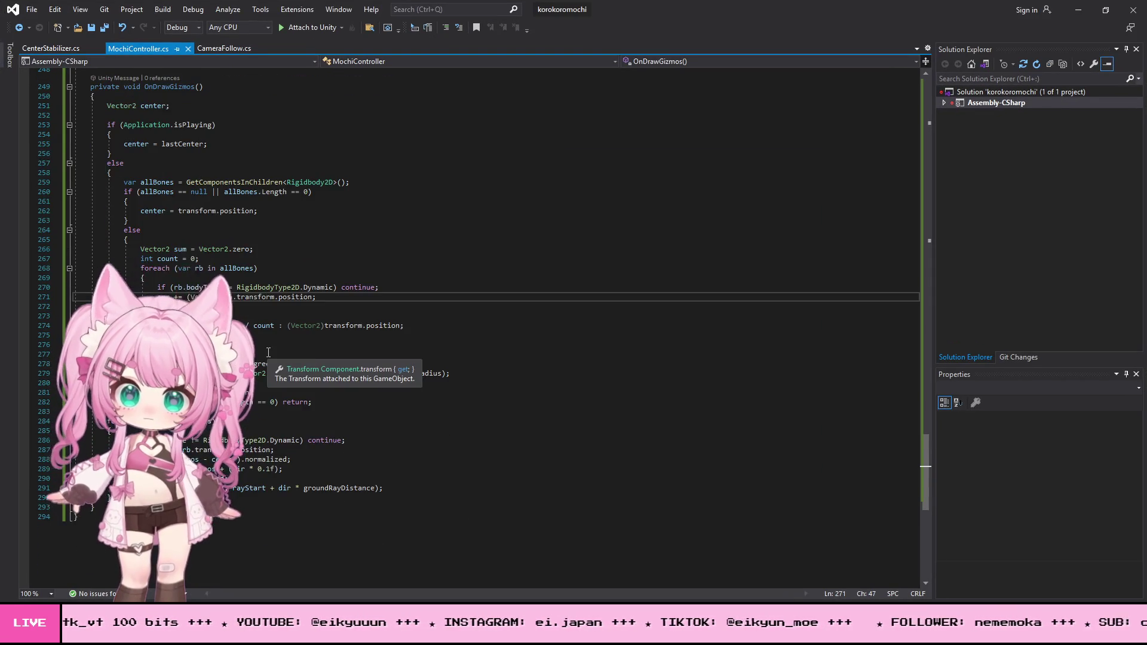
# Delete the isGrounded spring-joint block (lines 155–201) from FixedUpdate.
pyautogui.scroll(2, 268, 352)
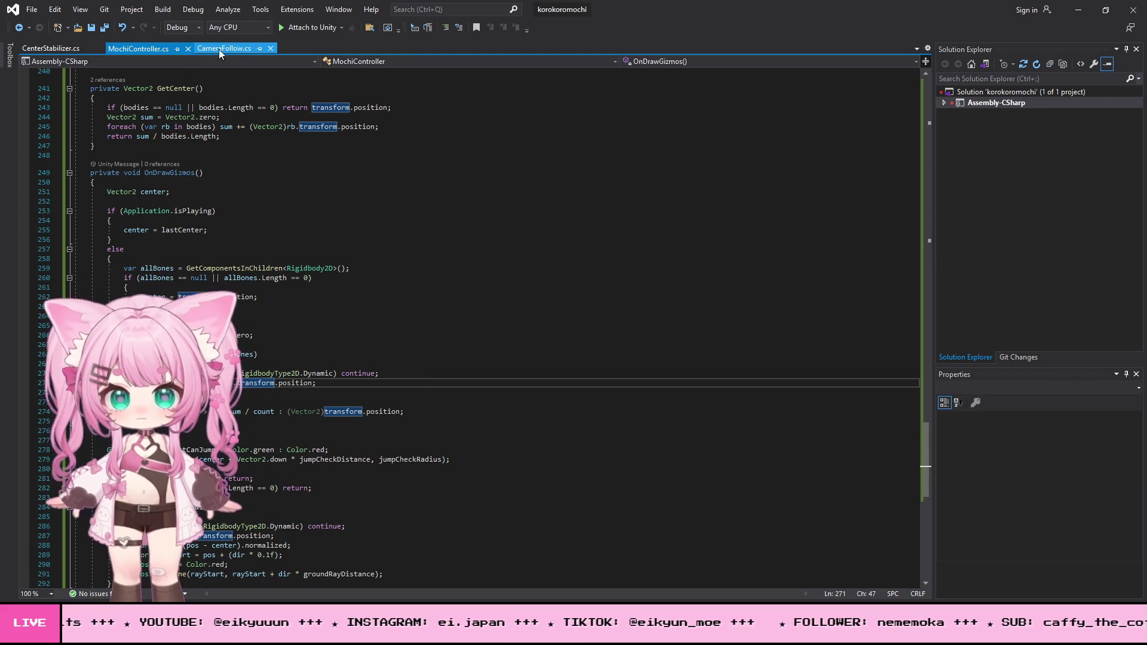
pyautogui.scroll(10, 265, 331)
pyautogui.scroll(20, 265, 331)
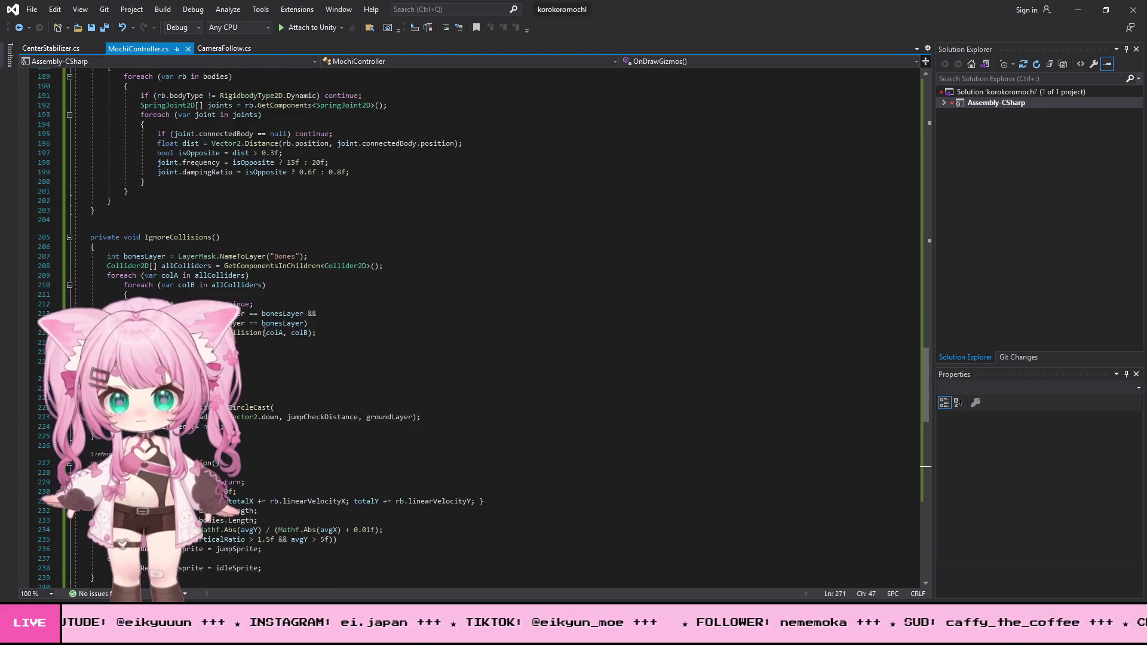
pyautogui.scroll(20, 257, 338)
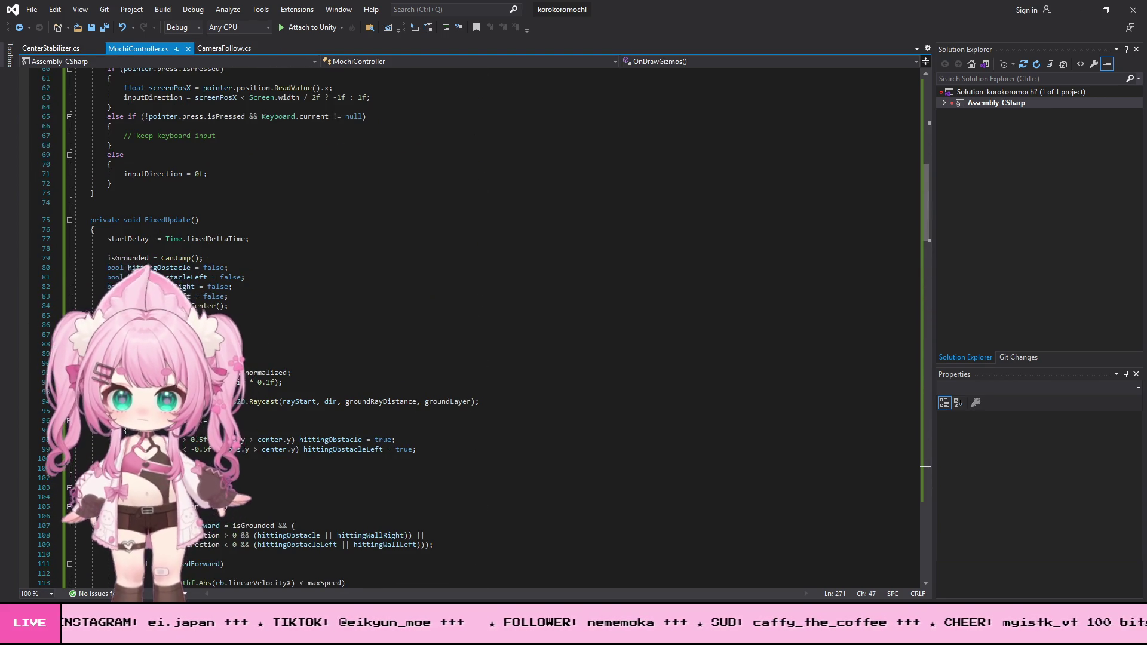
pyautogui.scroll(-5, 225, 322)
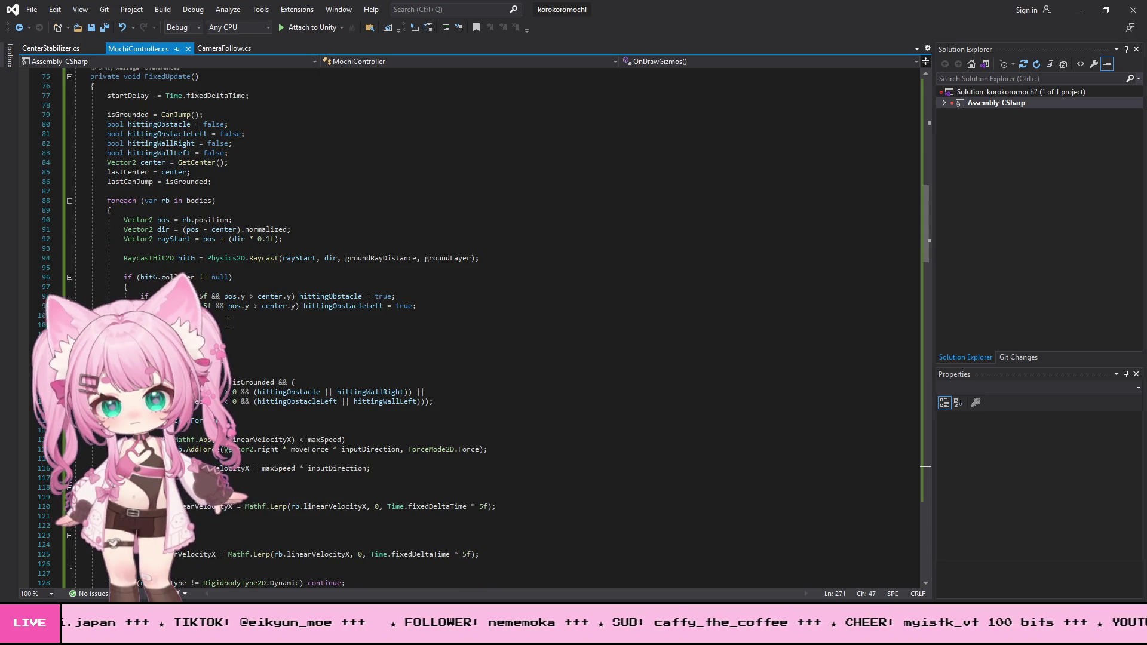
pyautogui.scroll(-9, 225, 322)
pyautogui.scroll(-13, 472, 326)
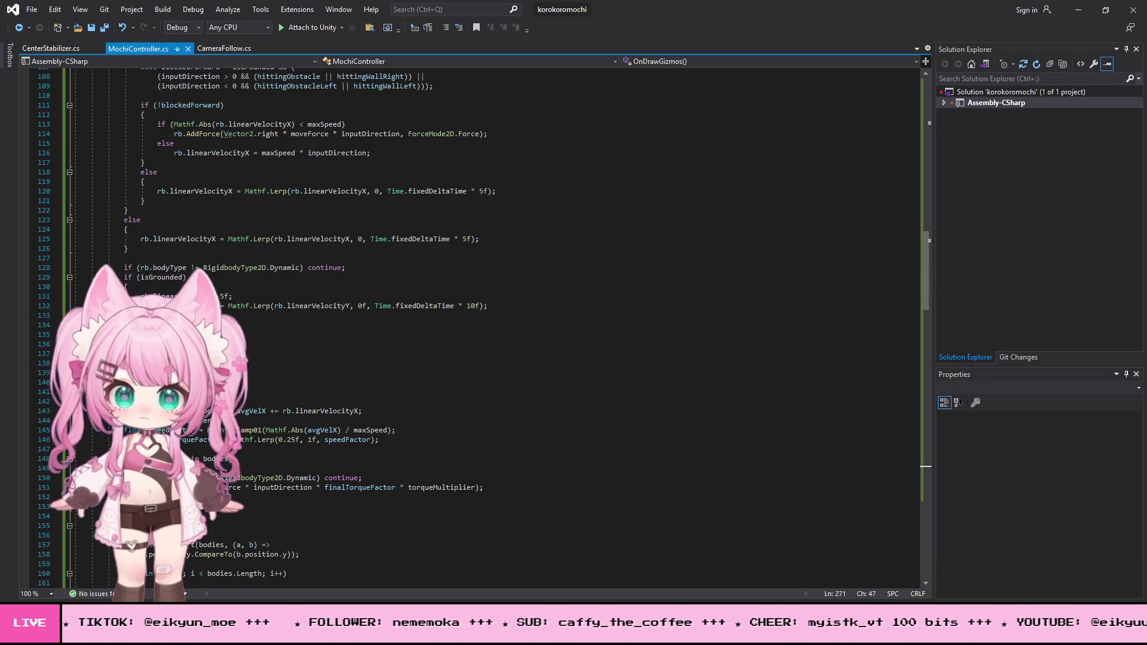
pyautogui.scroll(-1, 498, 321)
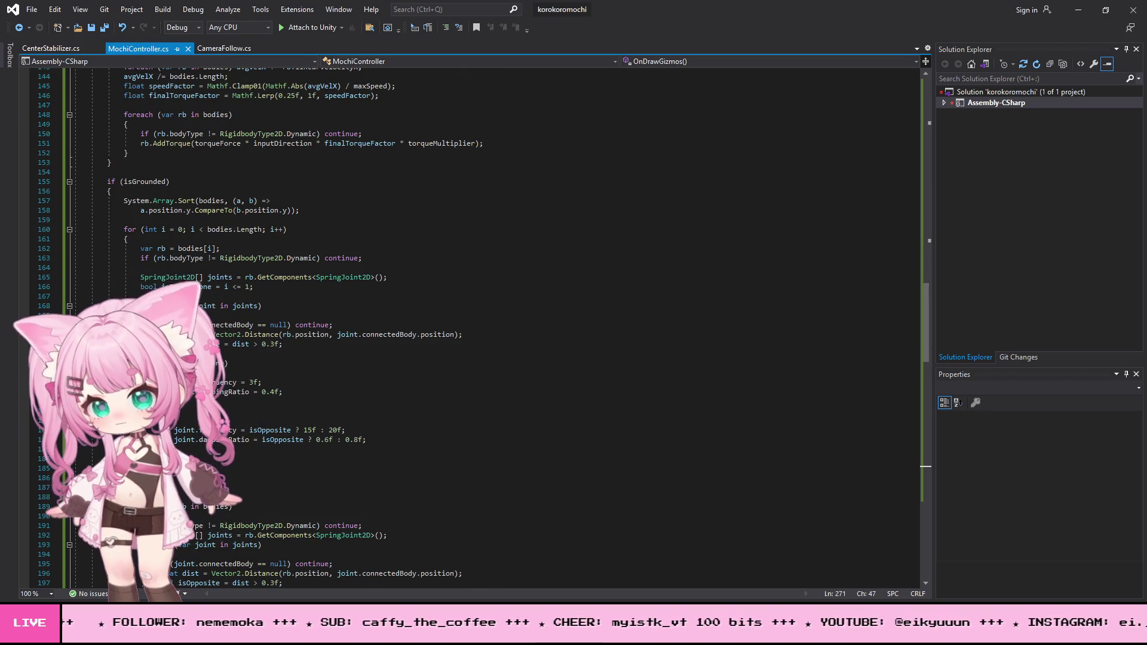
pyautogui.moveTo(106, 181); pyautogui.dragTo(113, 420)
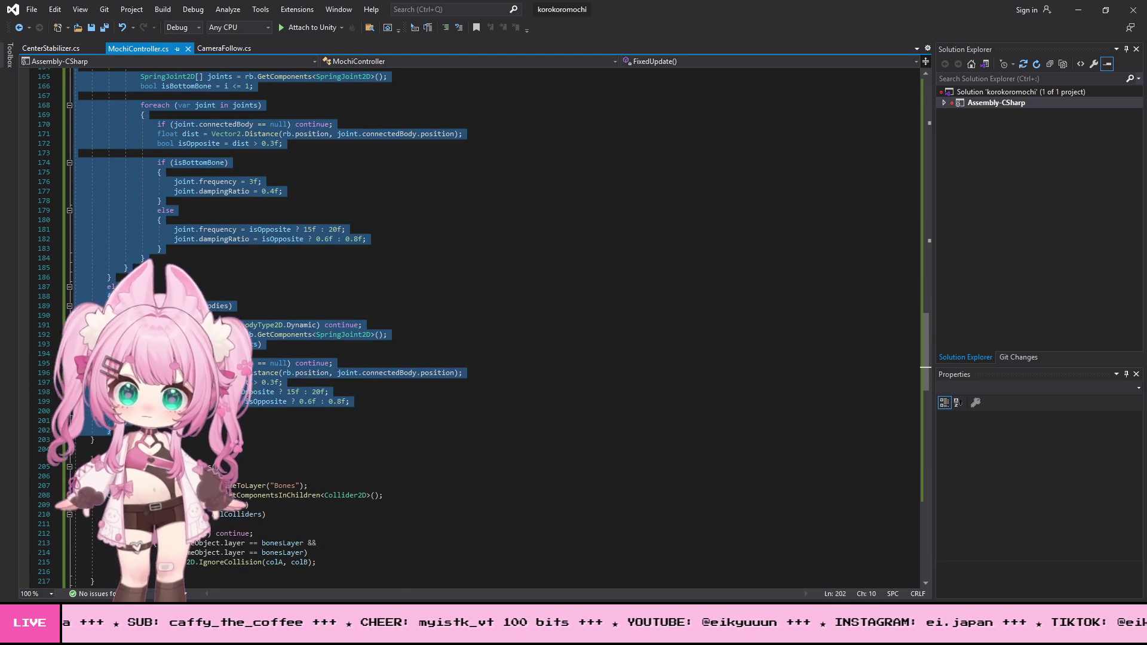
pyautogui.press('Delete')
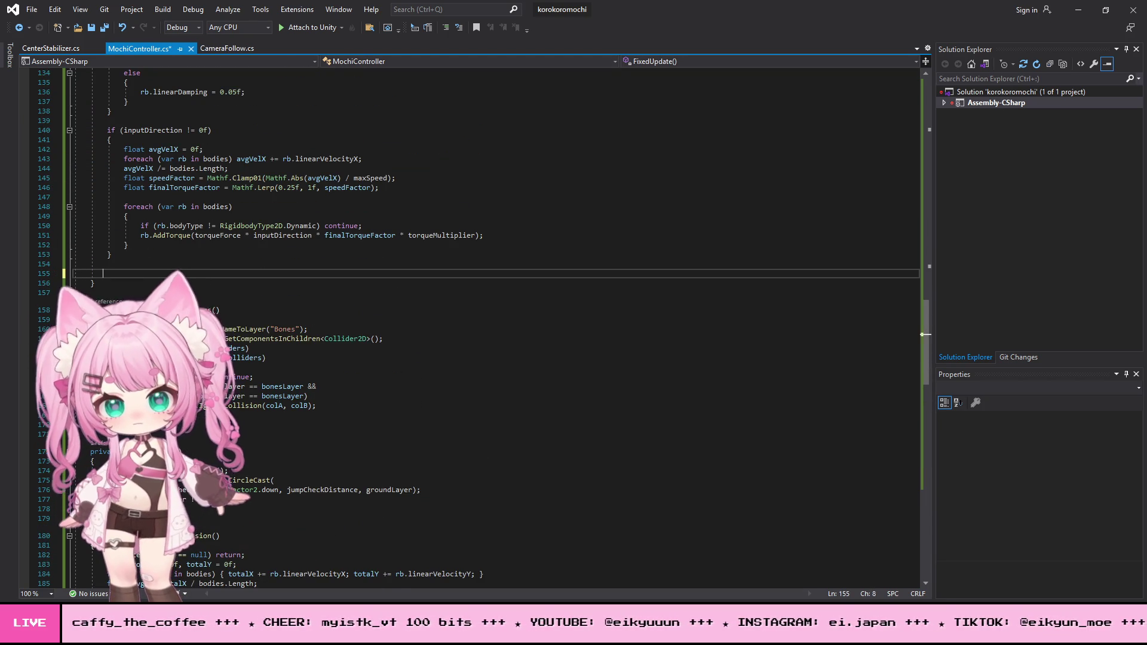
# Save MochiController.cs and return to the Unity editor.
pyautogui.click(31, 9)
pyautogui.click(59, 152)
pyautogui.click(1078, 10)
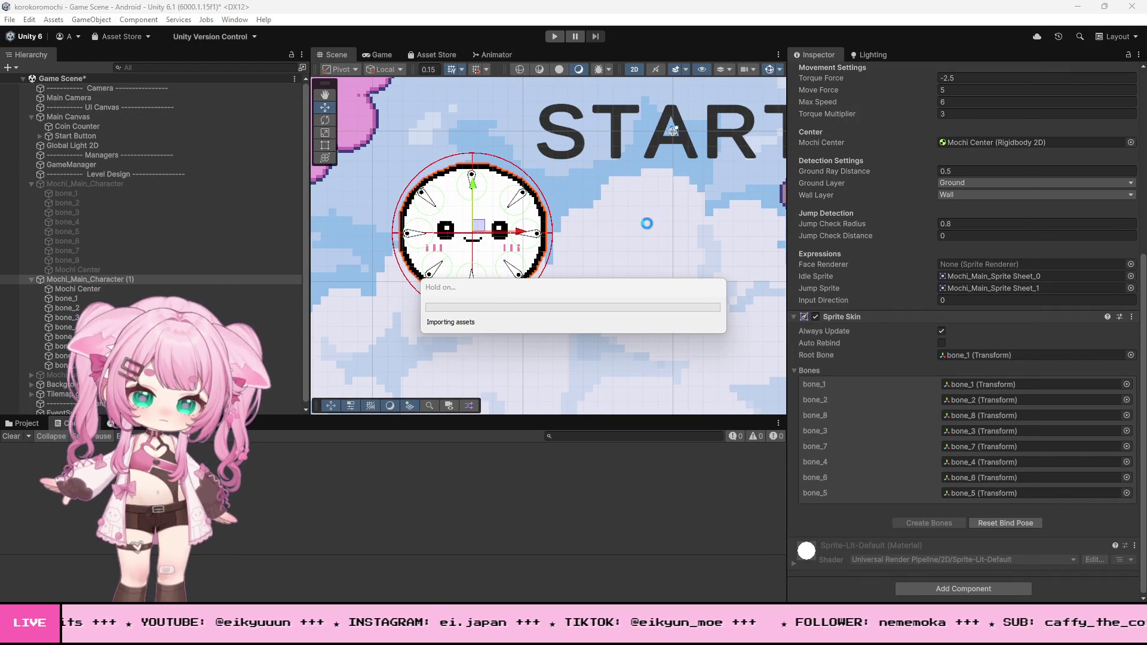
# Play-test the mochi with the edited script, rolling it right then left, and stop.
pyautogui.click(579, 117)
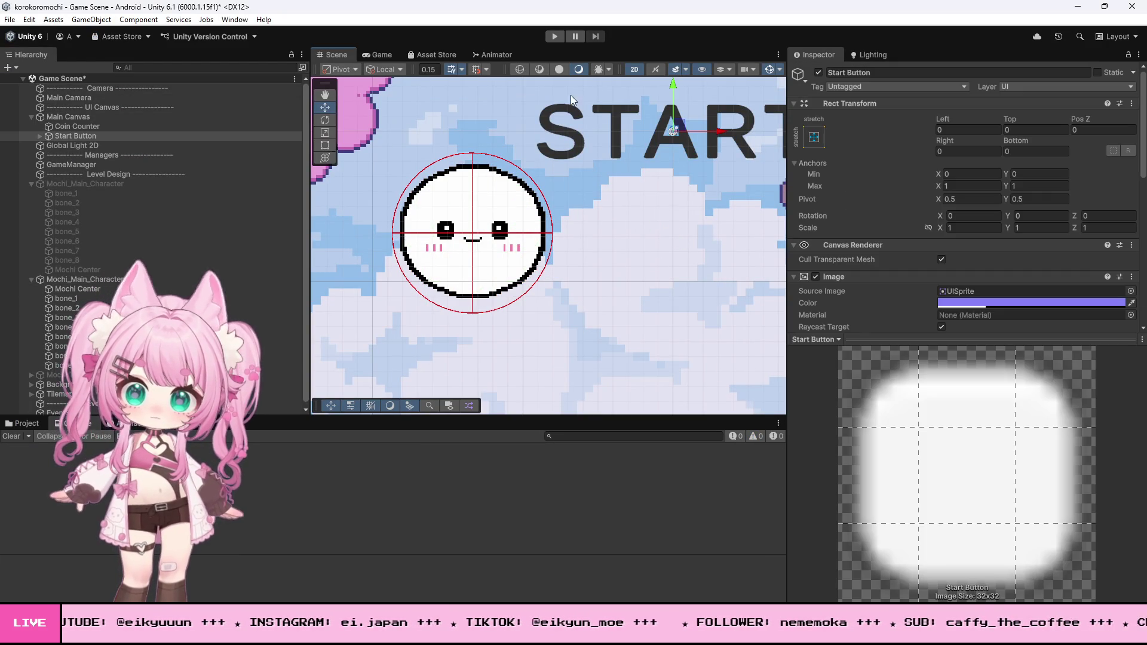
pyautogui.click(556, 34)
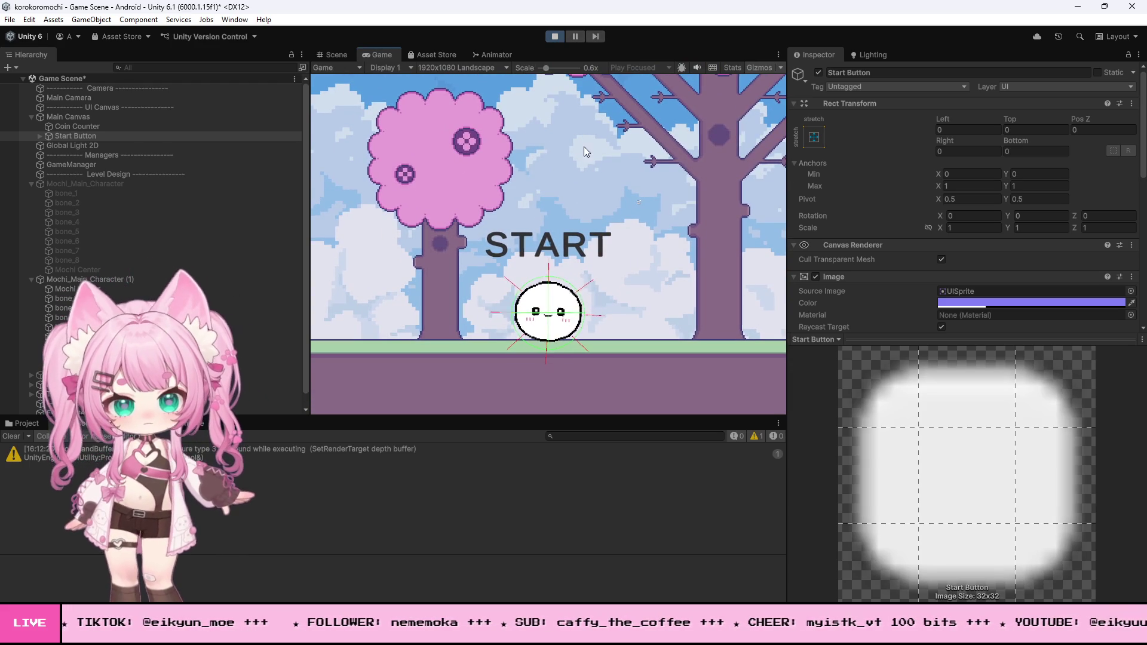
pyautogui.press('Right')
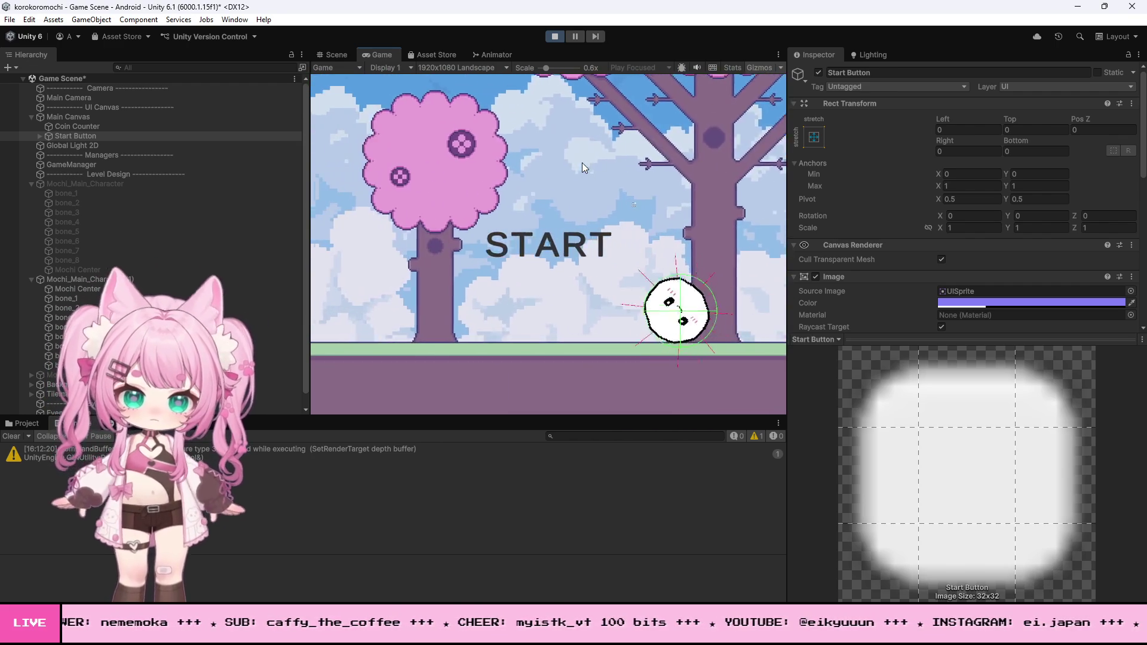
pyautogui.press('Left')
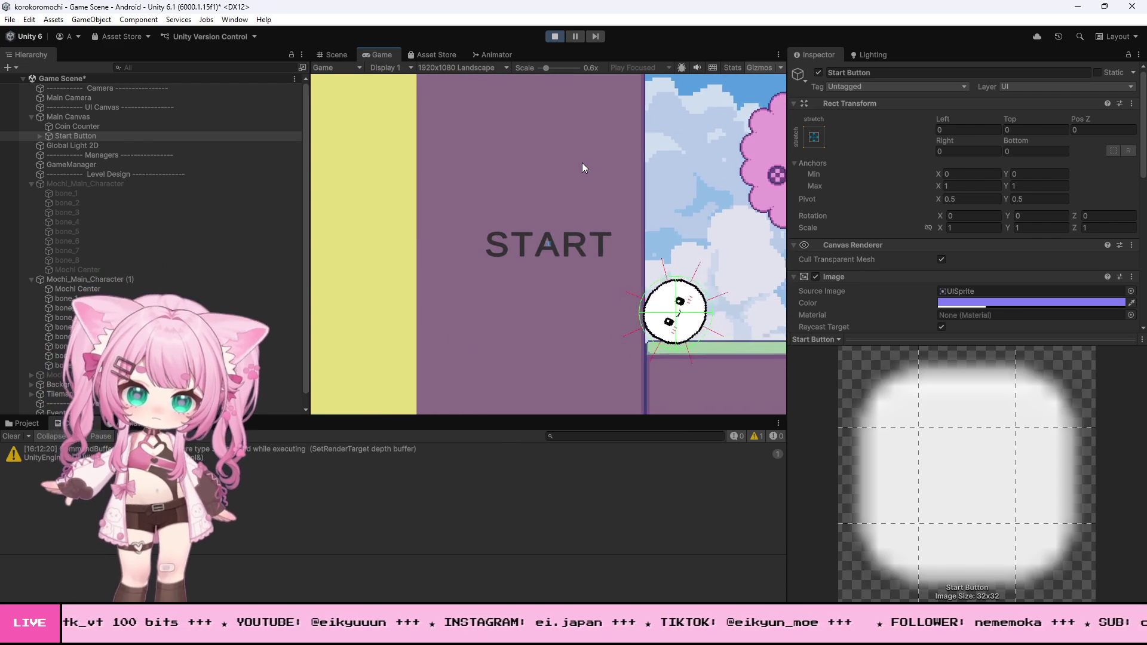
pyautogui.hotkey('ctrl', 'p')
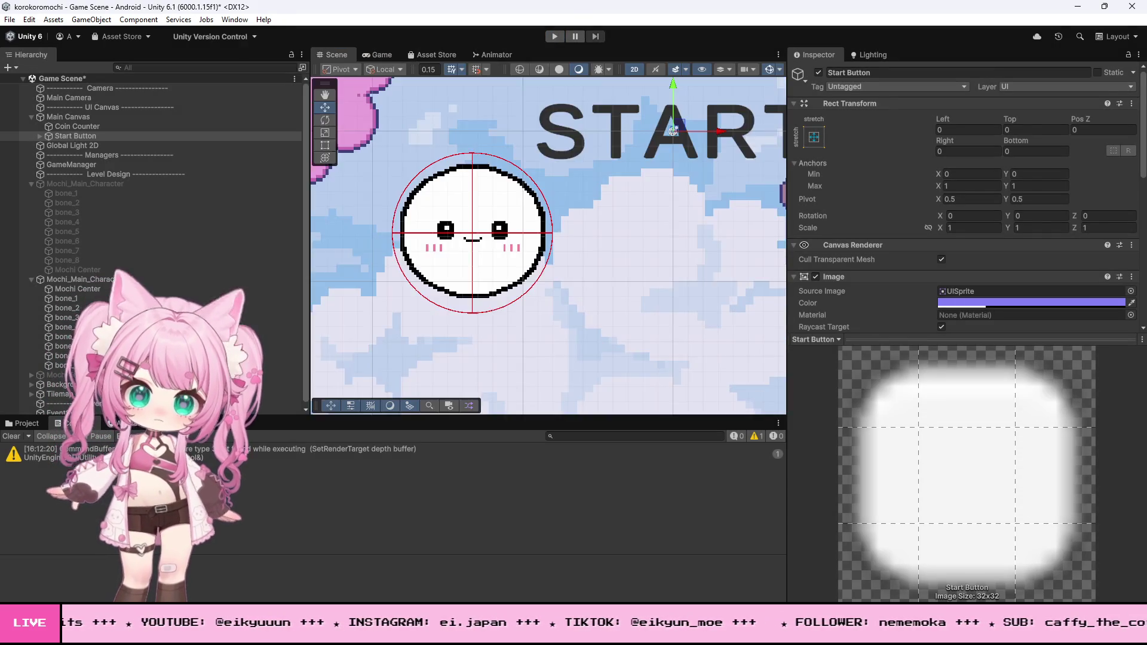
# Paste the isGrounded block back at line 155 and adjust the spring values on lines 175–176.
pyautogui.hotkey('alt', 'Tab')
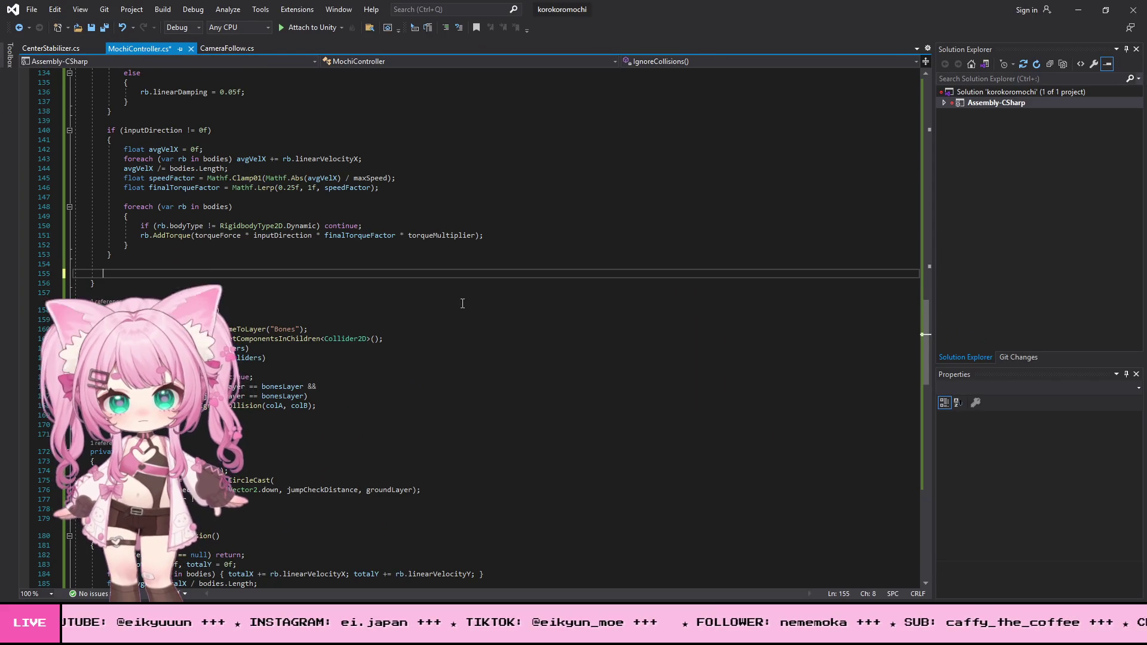
pyautogui.hotkey('ctrl', 'v')
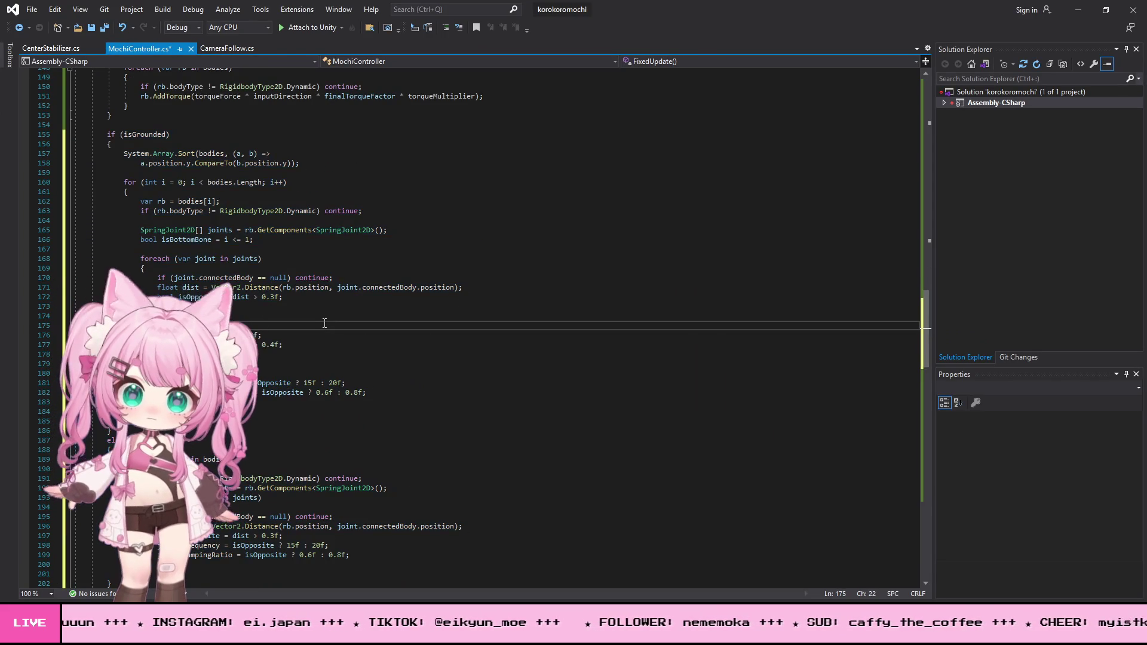
pyautogui.click(250, 335)
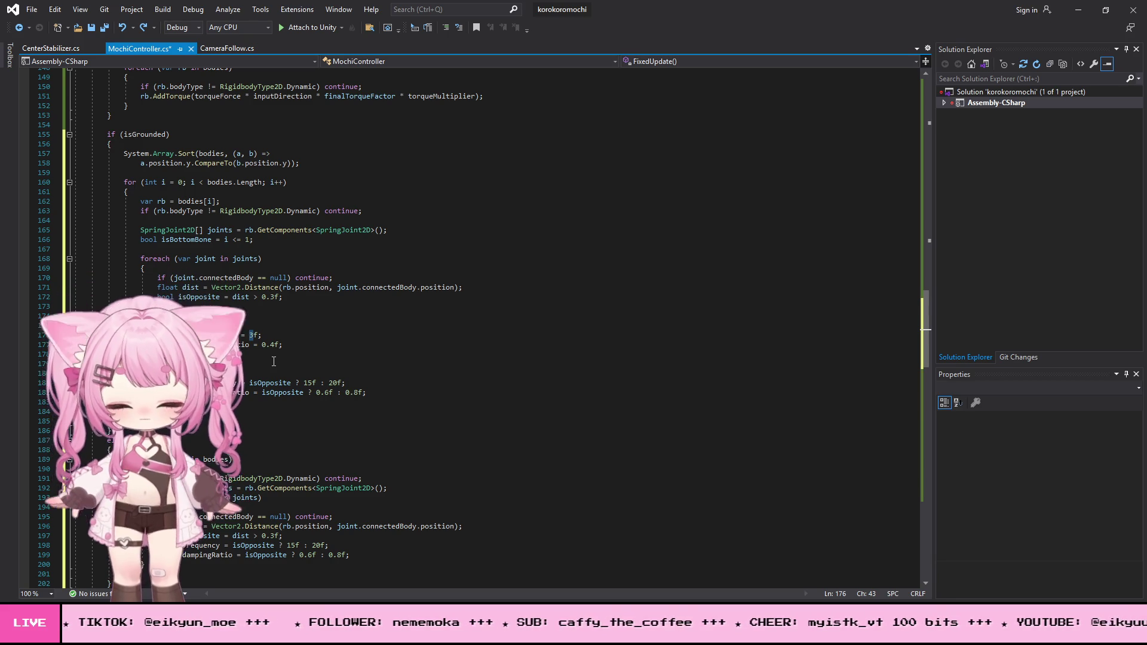
pyautogui.press('Right')
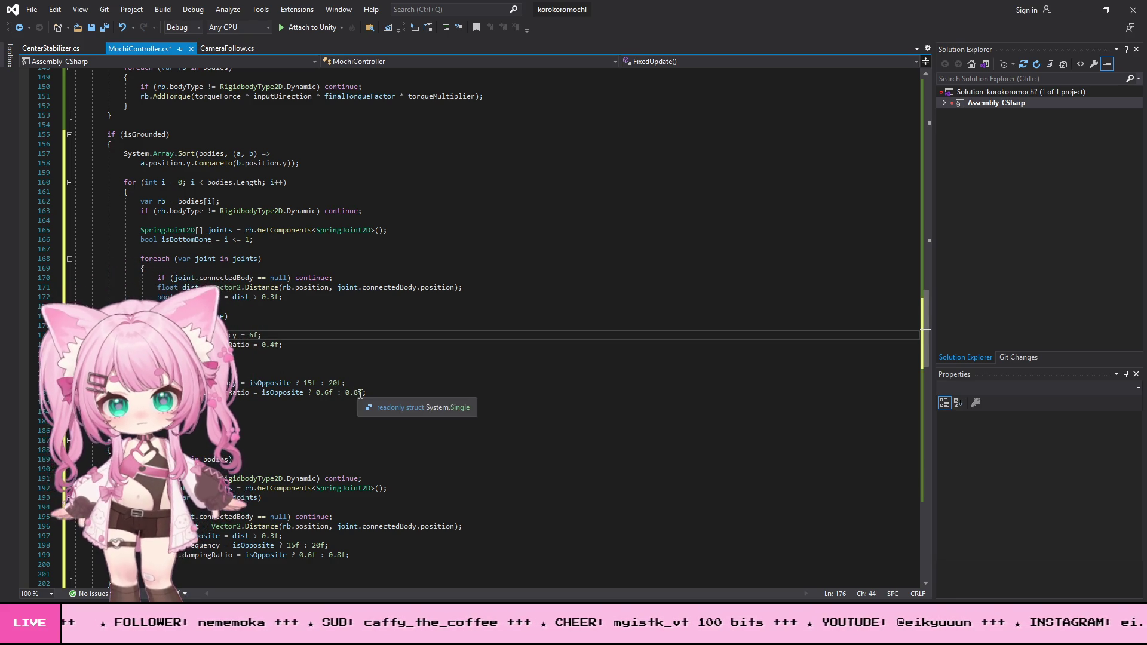
pyautogui.click(396, 322)
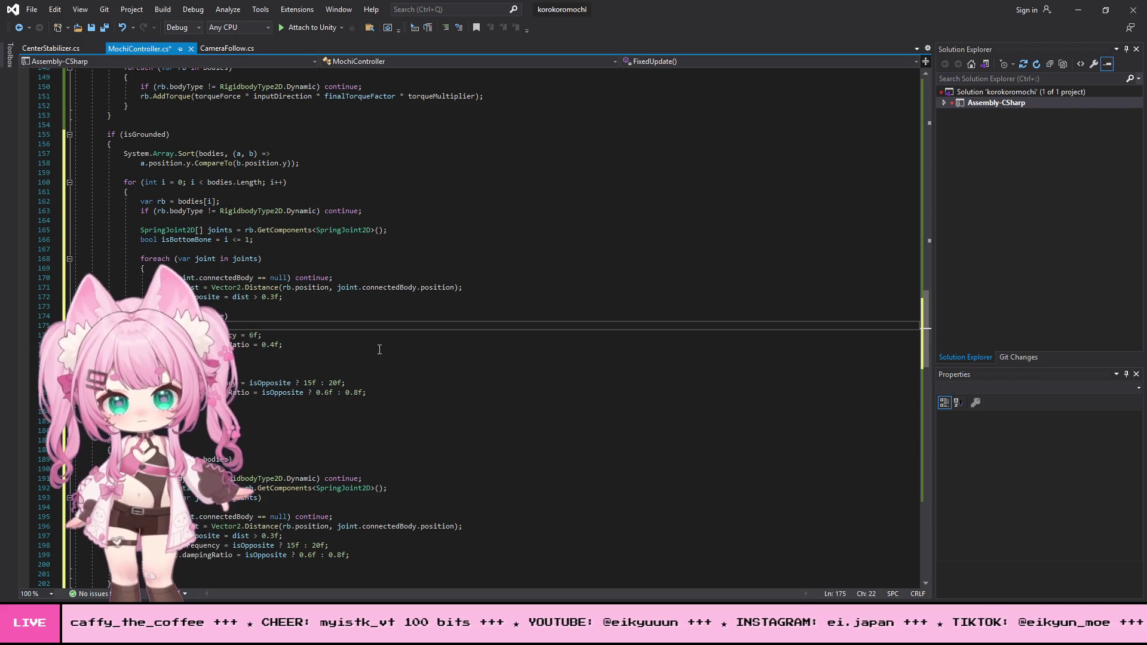
# Save MochiController.cs and return to the Unity editor.
pyautogui.click(32, 10)
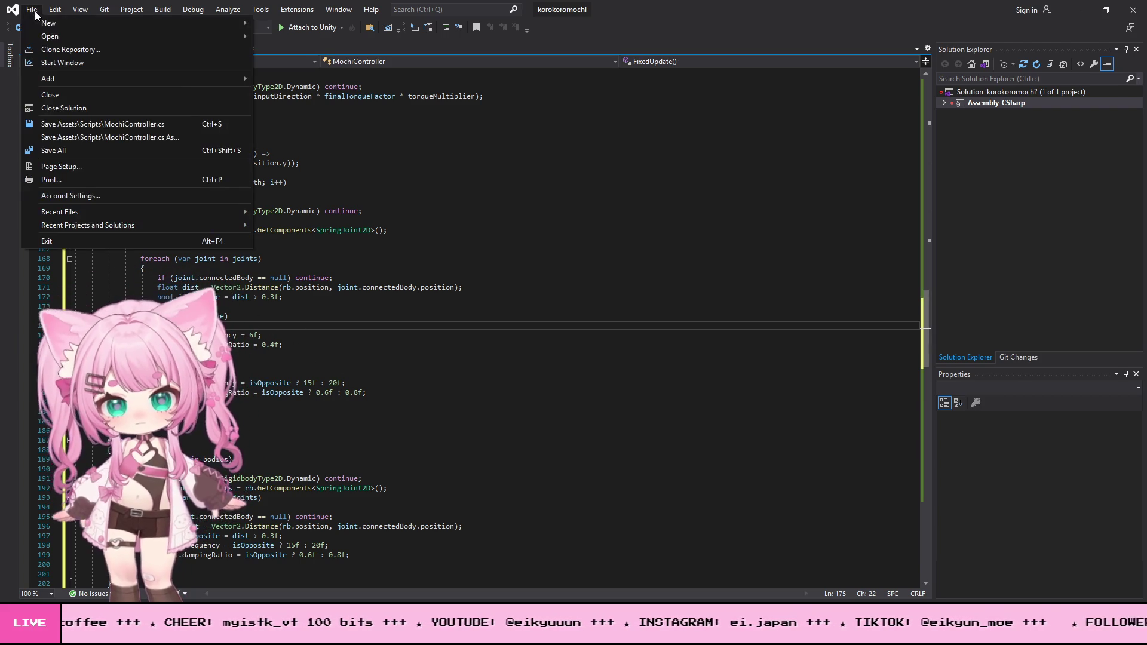
pyautogui.click(72, 150)
pyautogui.click(1078, 9)
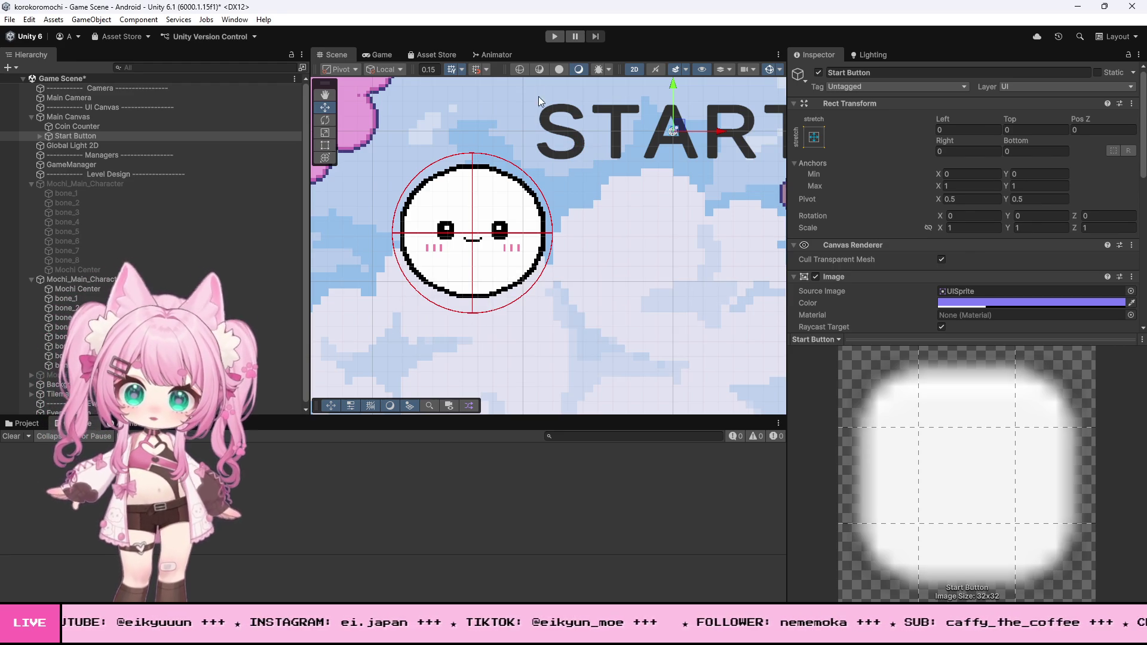
# Test-run the restored script, rolling the mochi left and right with A and D, then stop.
pyautogui.click(554, 36)
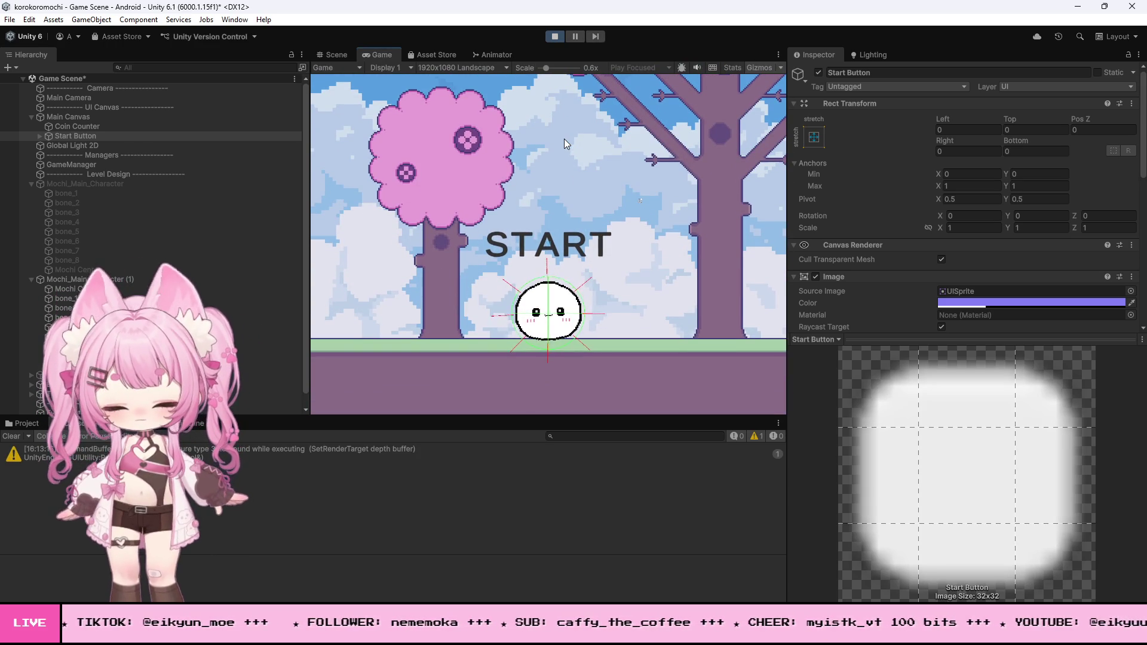
pyautogui.press('a')
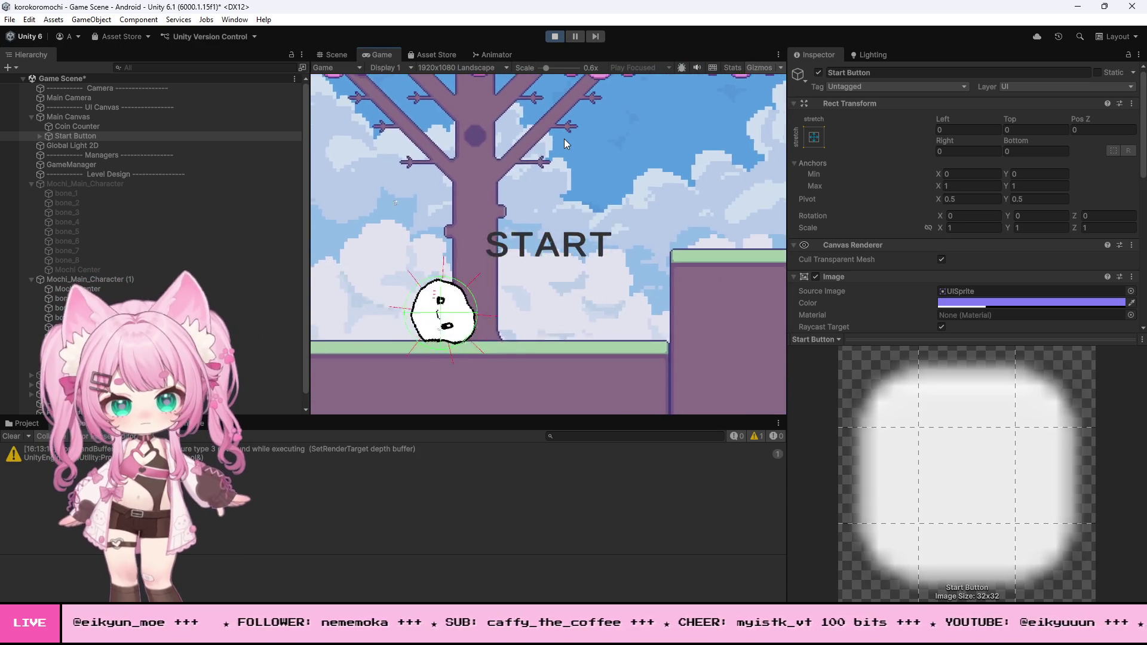
pyautogui.press('d')
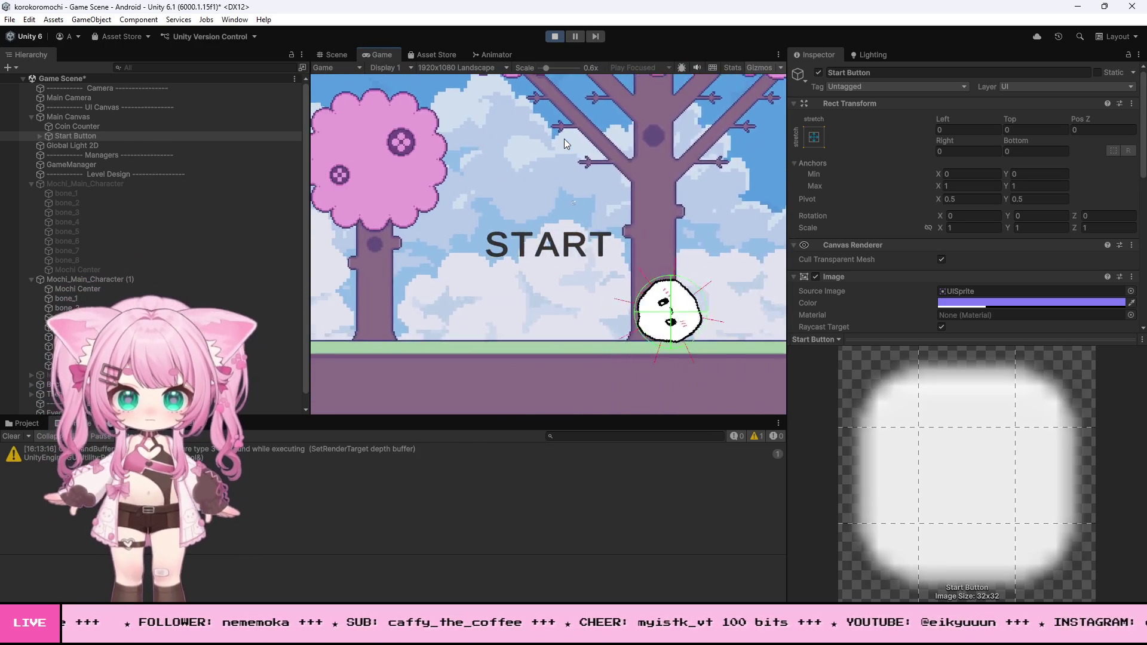
pyautogui.press('a')
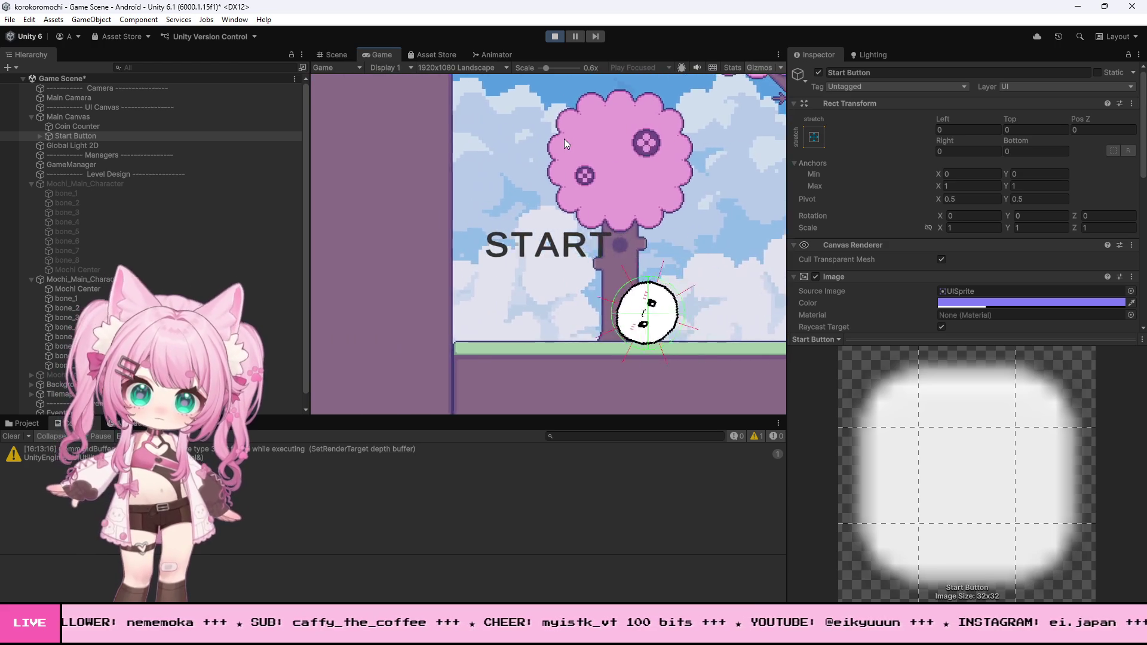
pyautogui.press('a')
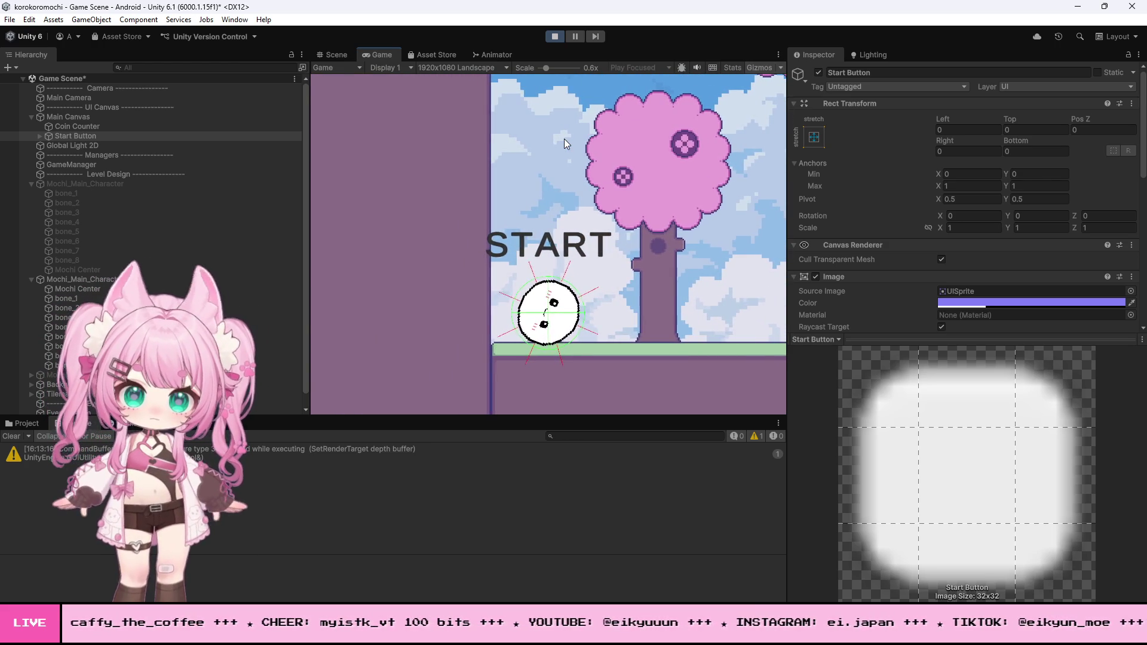
pyautogui.press('d')
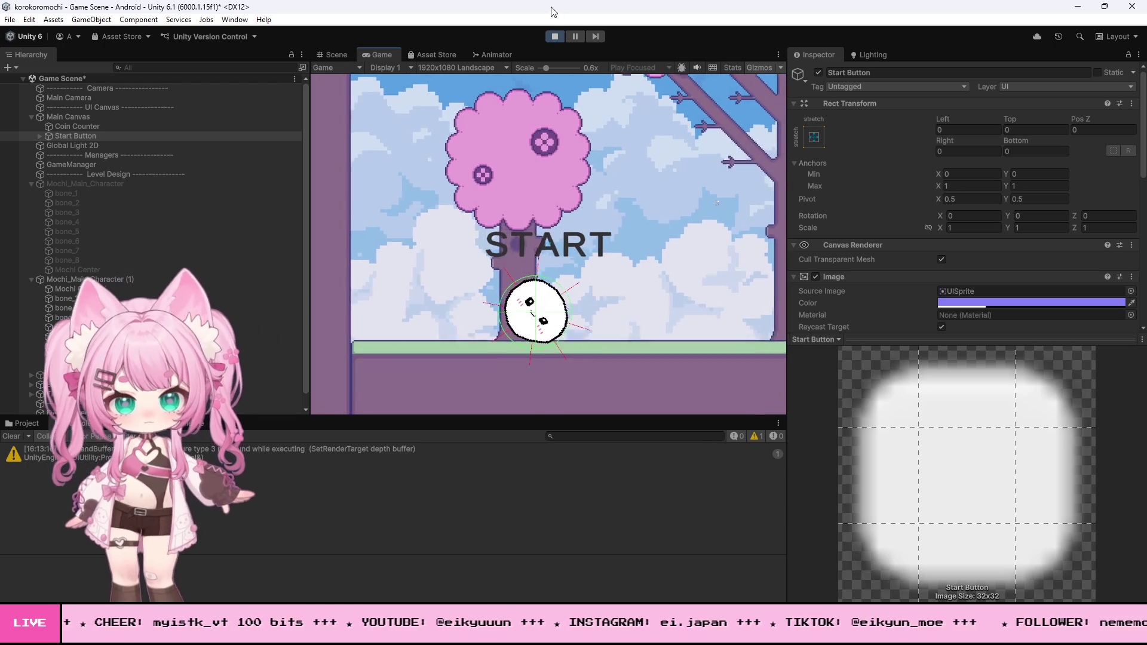
pyautogui.click(556, 37)
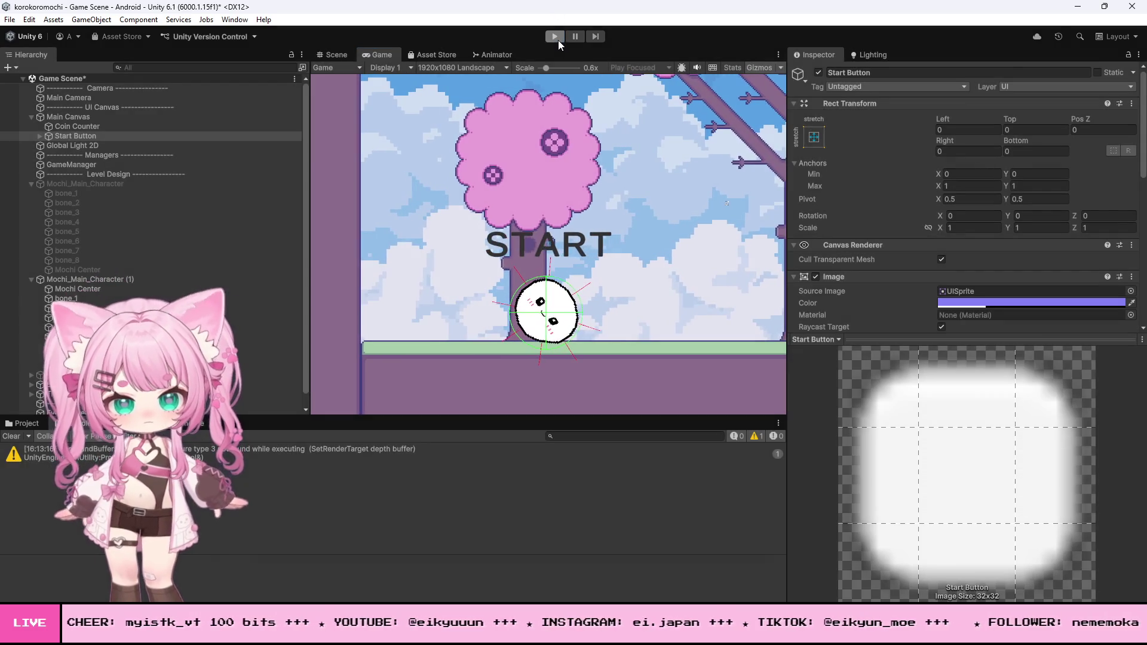
# Select bone_1–bone_8 and set Mochi Bones Material 2D's Bounciness to 0.3.
pyautogui.click(60, 298)
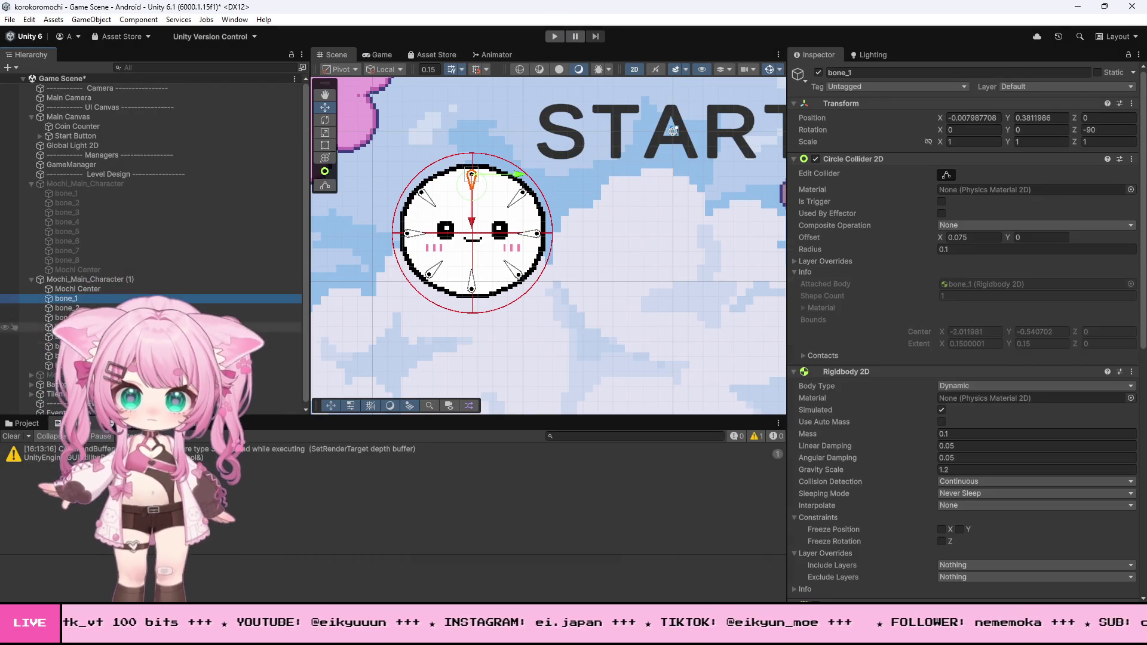
pyautogui.keyDown('shift'); pyautogui.click(60, 364); pyautogui.keyUp('shift')
pyautogui.scroll(-8, 848, 354)
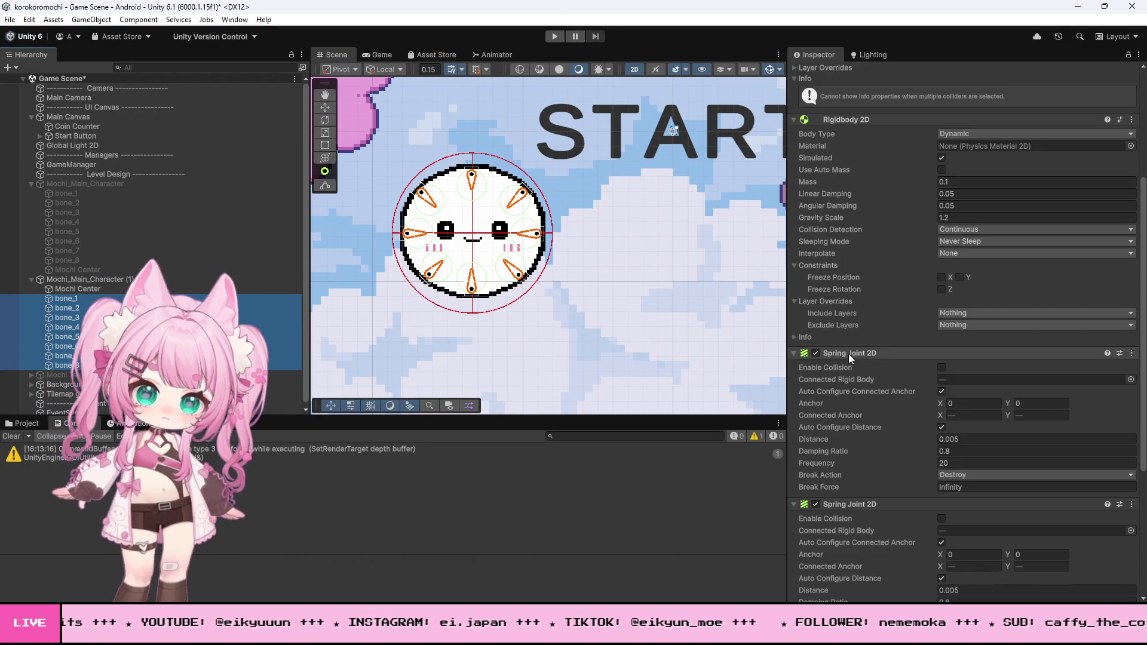
pyautogui.scroll(3, 848, 353)
pyautogui.scroll(6, 849, 353)
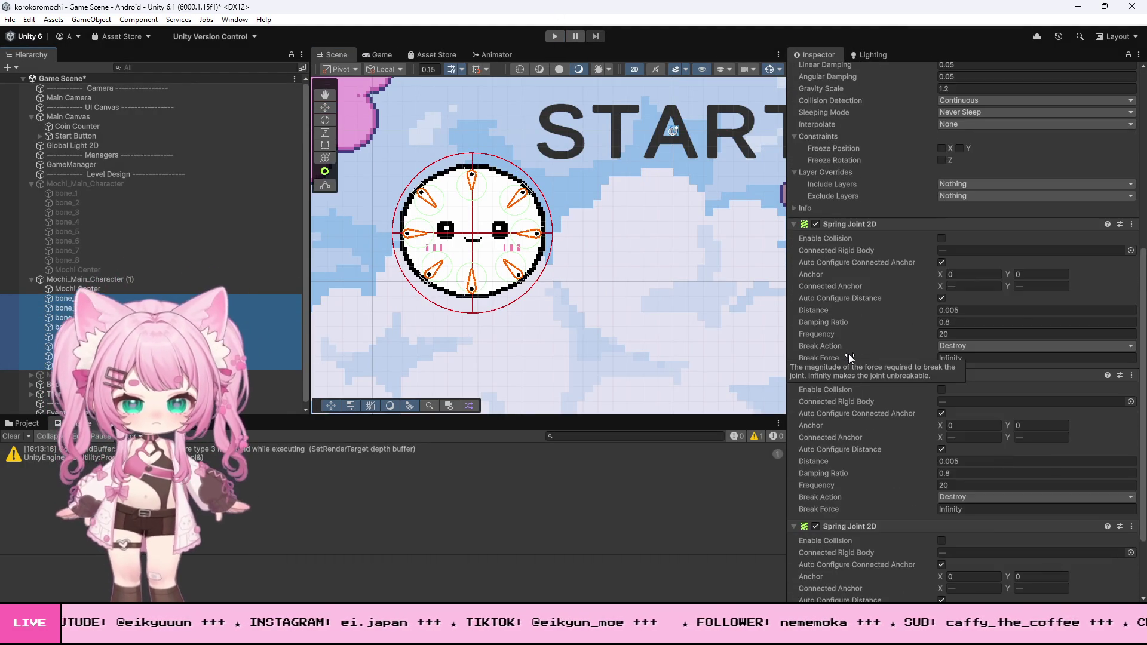
pyautogui.click(19, 427)
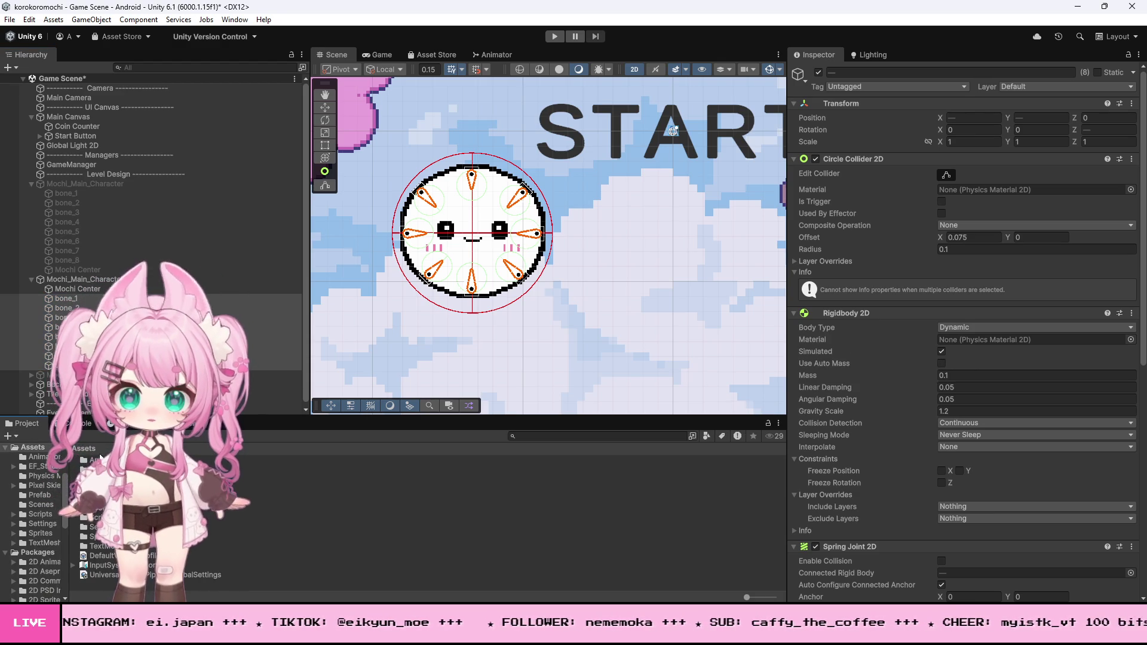
pyautogui.click(38, 476)
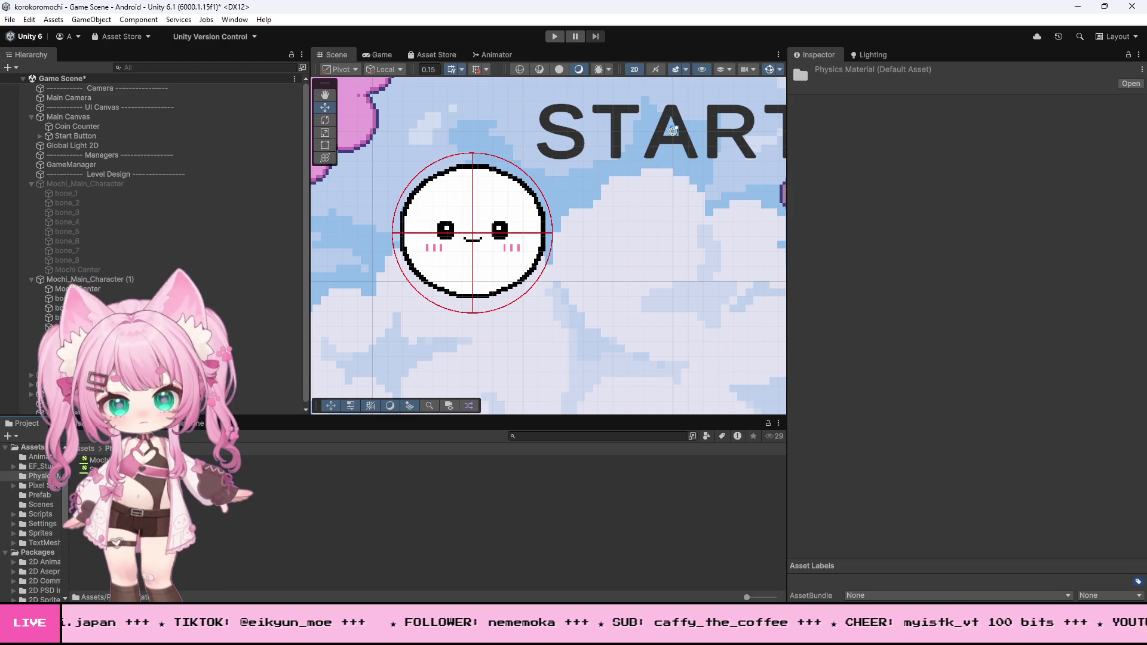
pyautogui.click(97, 460)
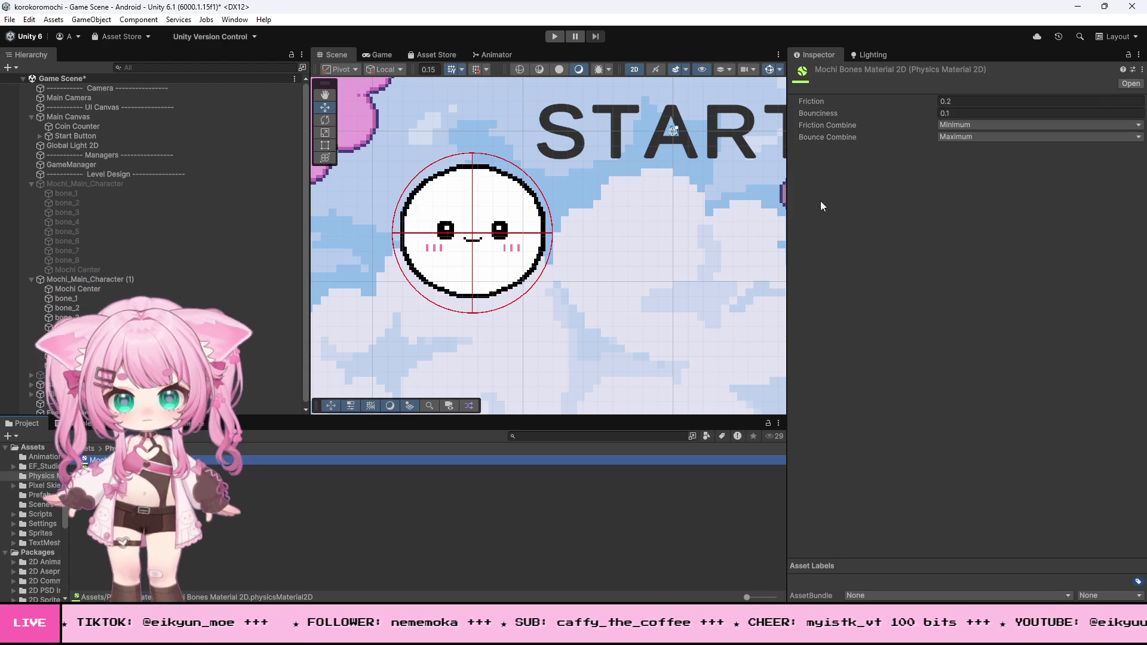
pyautogui.click(959, 112)
pyautogui.write('0.3')
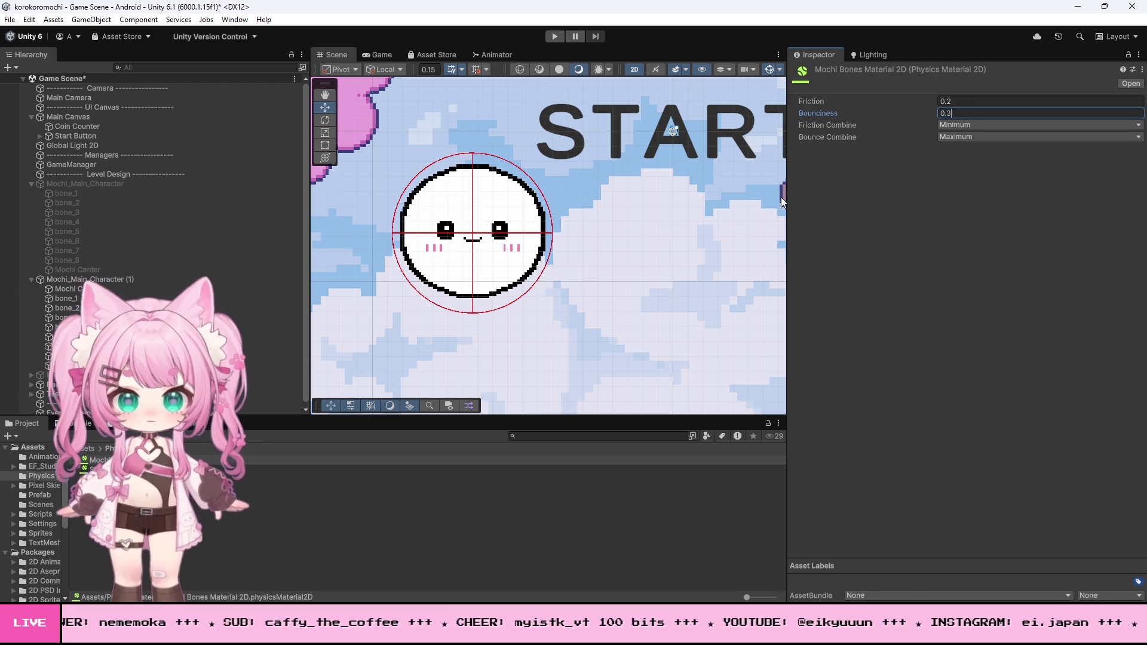
# Assign Mochi Bones Material 2D to the eight bones' Circle Collider 2D, then play-test rolling right.
pyautogui.click(62, 298)
pyautogui.keyDown('shift'); pyautogui.click(62, 365); pyautogui.keyUp('shift')
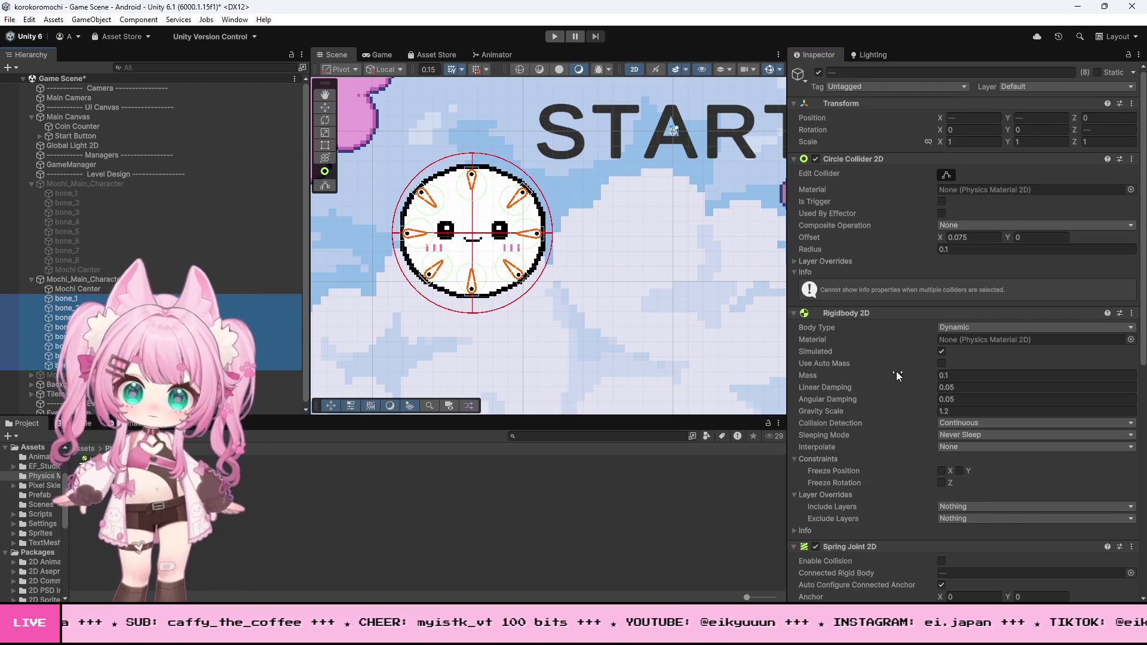
pyautogui.scroll(-1, 860, 375)
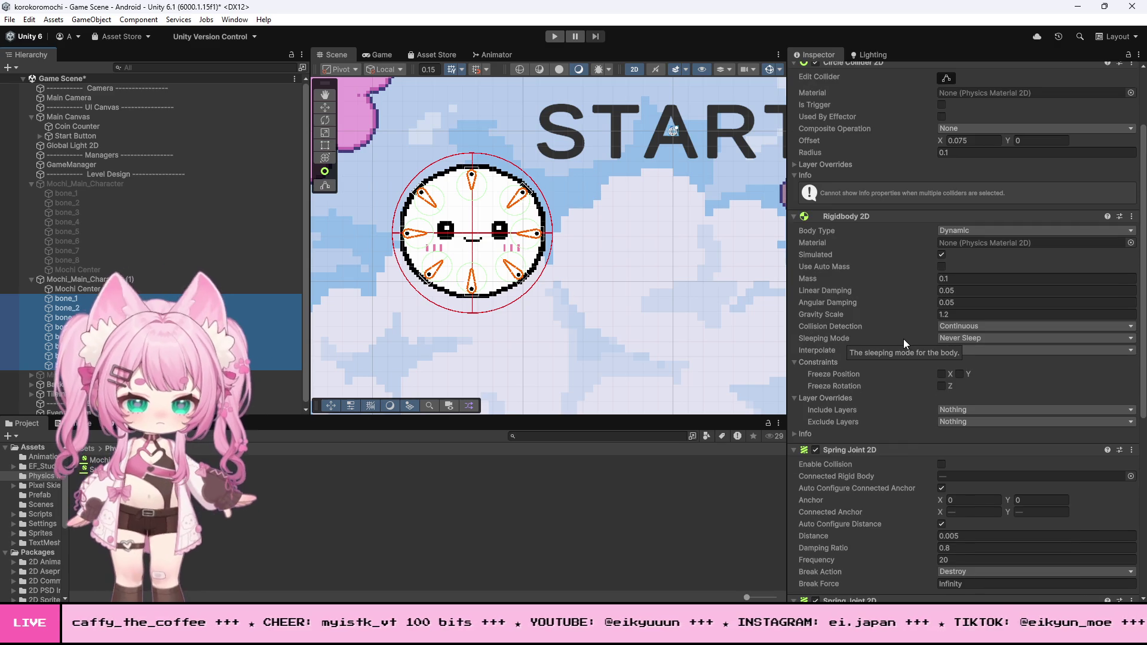
pyautogui.scroll(3, 903, 338)
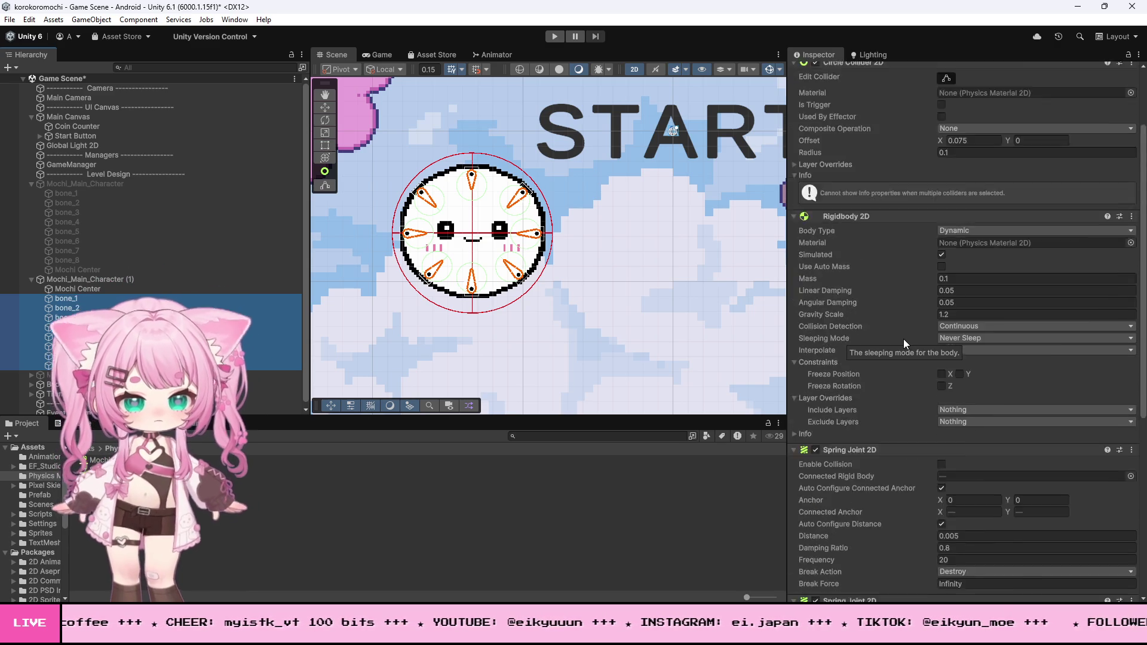
pyautogui.moveTo(87, 460)
pyautogui.mouseDown()
pyautogui.moveTo(768, 312)
pyautogui.moveTo(965, 188)
pyautogui.mouseUp()
pyautogui.click(556, 37)
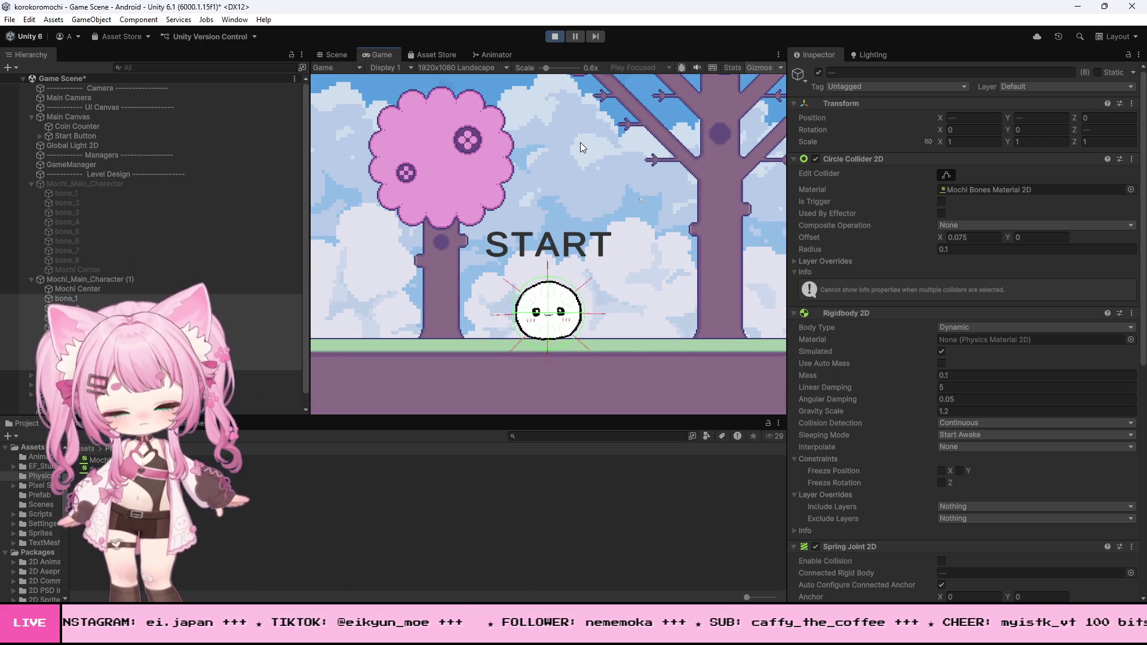
pyautogui.press('Right')
# Roll the bouncier mochi back left, stop the play-test, and select Mochi Bones Material 2D.
pyautogui.press('Left')
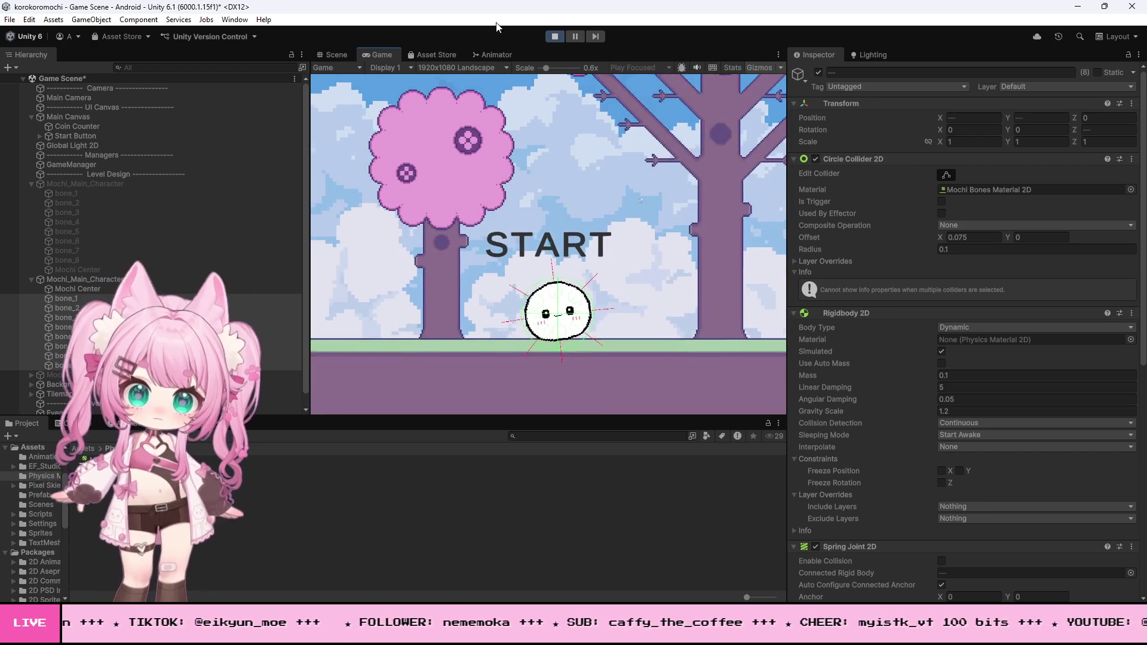
pyautogui.click(555, 36)
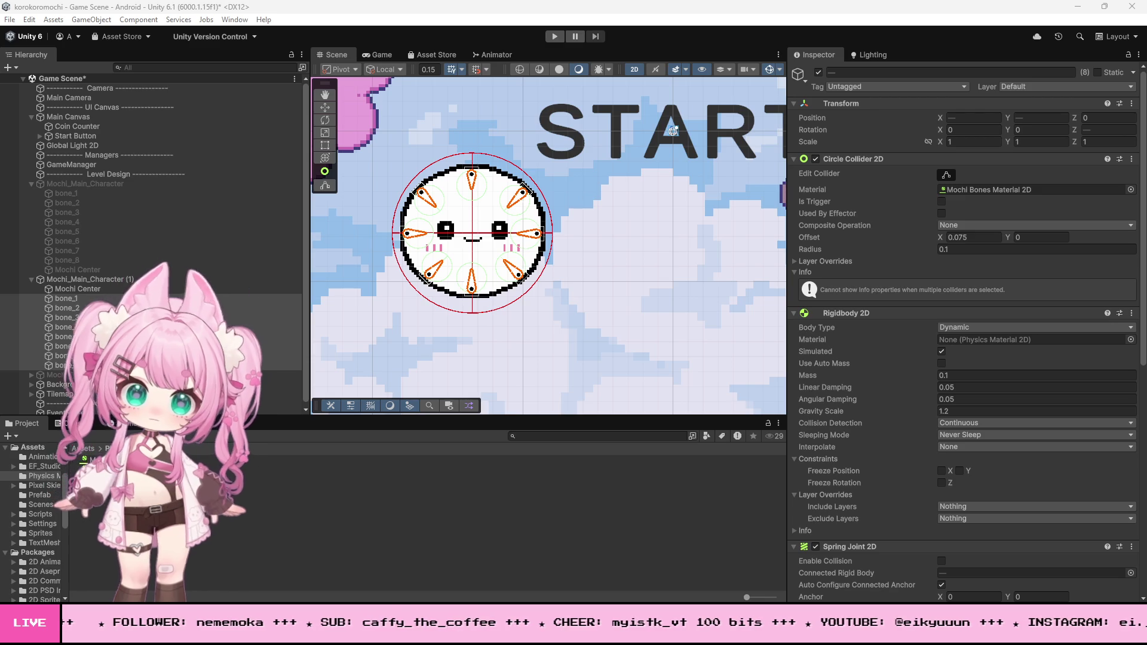
pyautogui.click(95, 460)
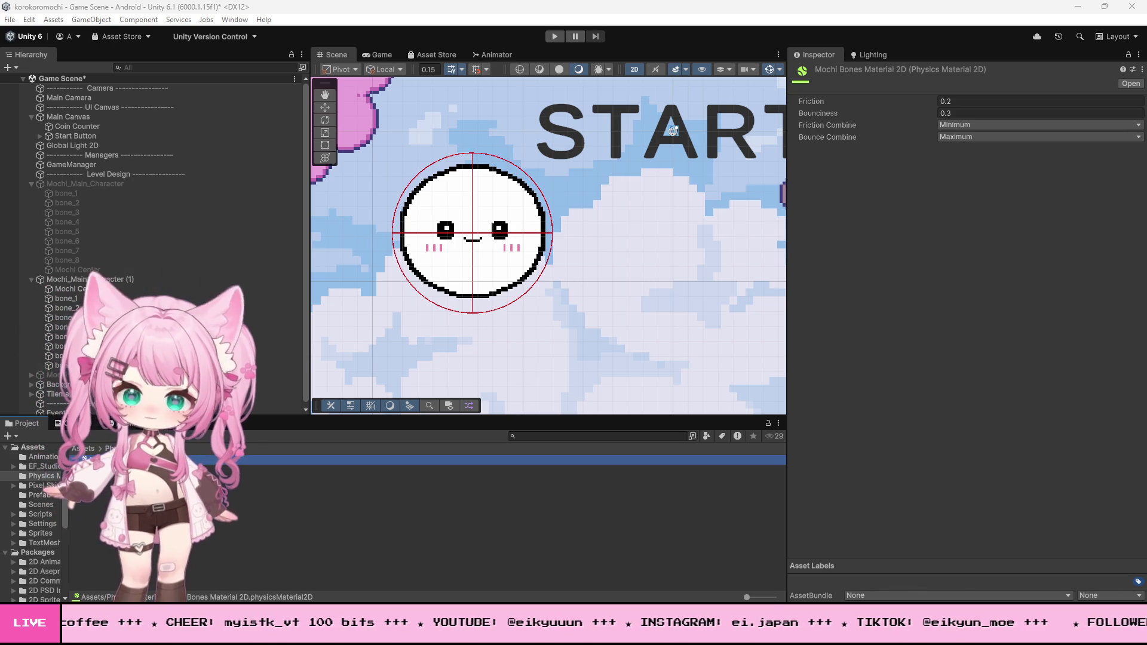
# Switch to MochiController.cs in Visual Studio and scroll up toward its Start method.
pyautogui.hotkey('alt', 'Tab')
pyautogui.scroll(15, 267, 396)
pyautogui.scroll(17, 266, 396)
# Paste new bounce field declarations after torqueMultiplier in MochiController.
pyautogui.click(270, 390)
pyautogui.press('Return')
pyautogui.press('Return')
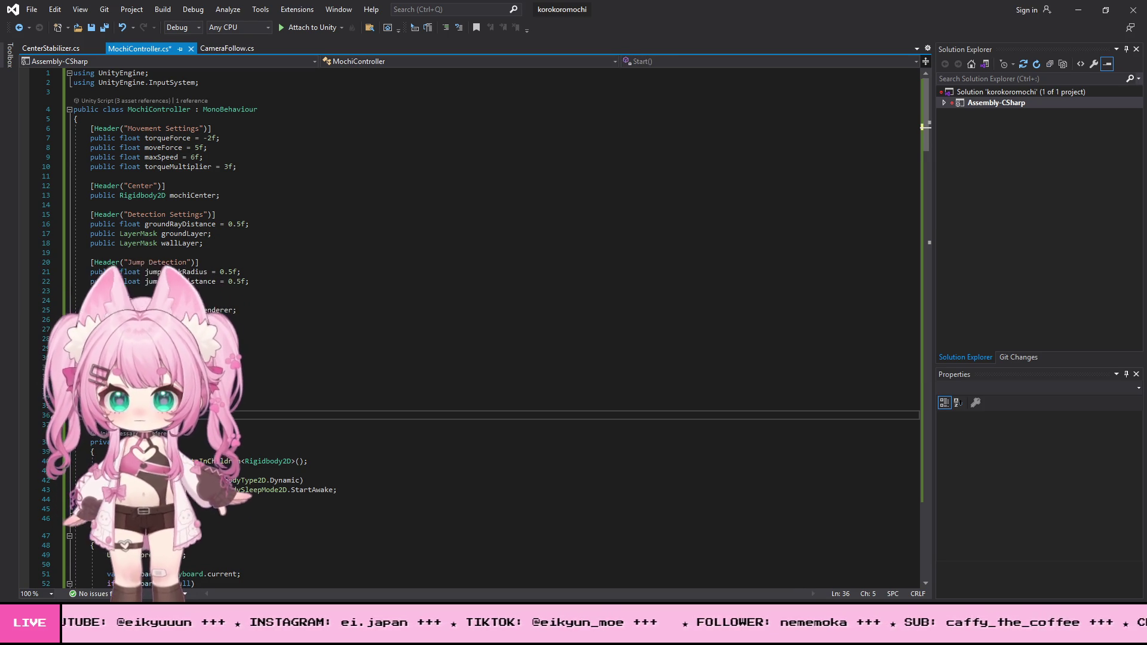
pyautogui.click(270, 169)
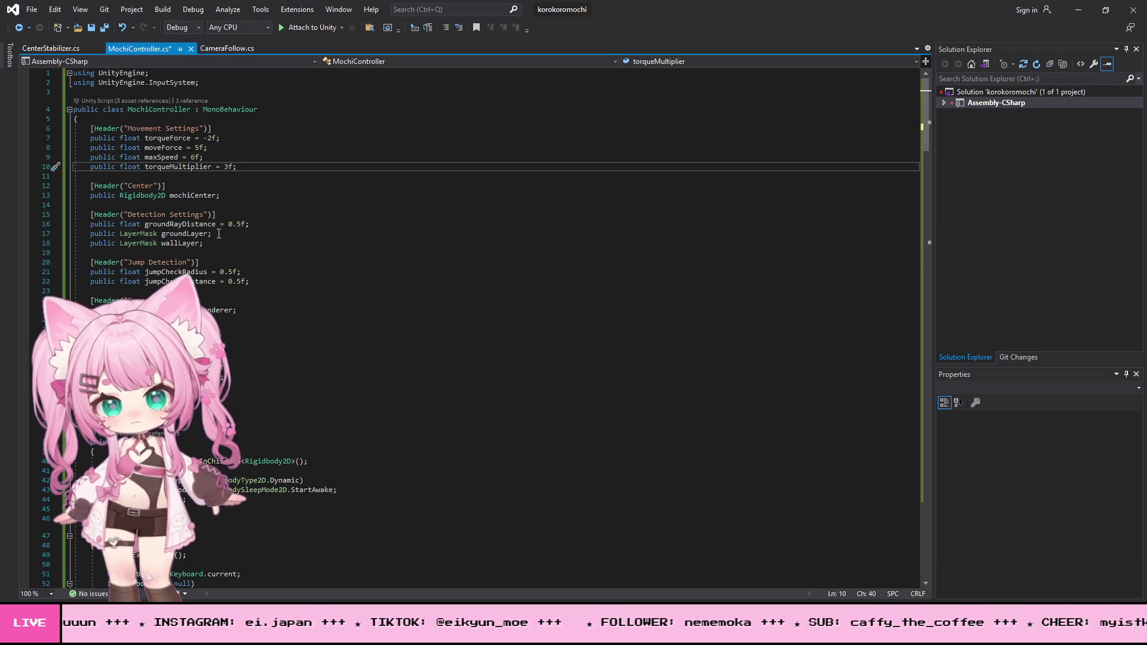
pyautogui.press('Return')
pyautogui.press('Return')
pyautogui.press('Return')
pyautogui.write('public float bounceForce = 0.5f;     private bool wasGrounded = false;')
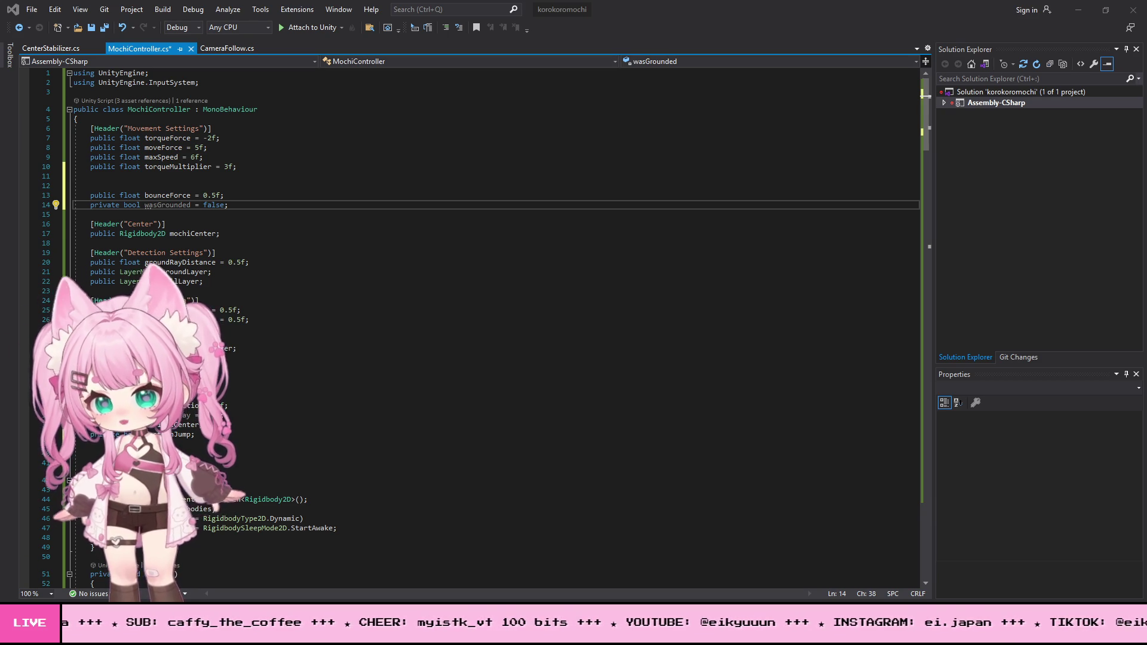
# Paste the upward bounceForce impulse block after the grounded code in FixedUpdate.
pyautogui.hotkey('alt', 'Tab')
pyautogui.hotkey('alt', 'Tab')
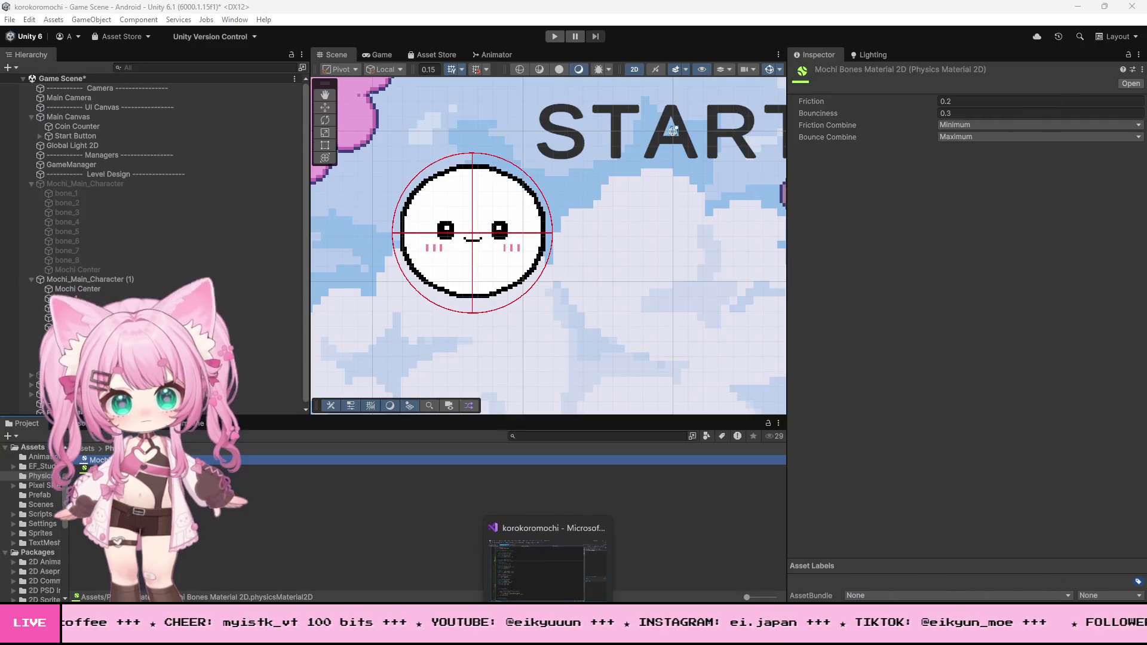
pyautogui.hotkey('alt', 'Tab')
pyautogui.scroll(-20, 353, 381)
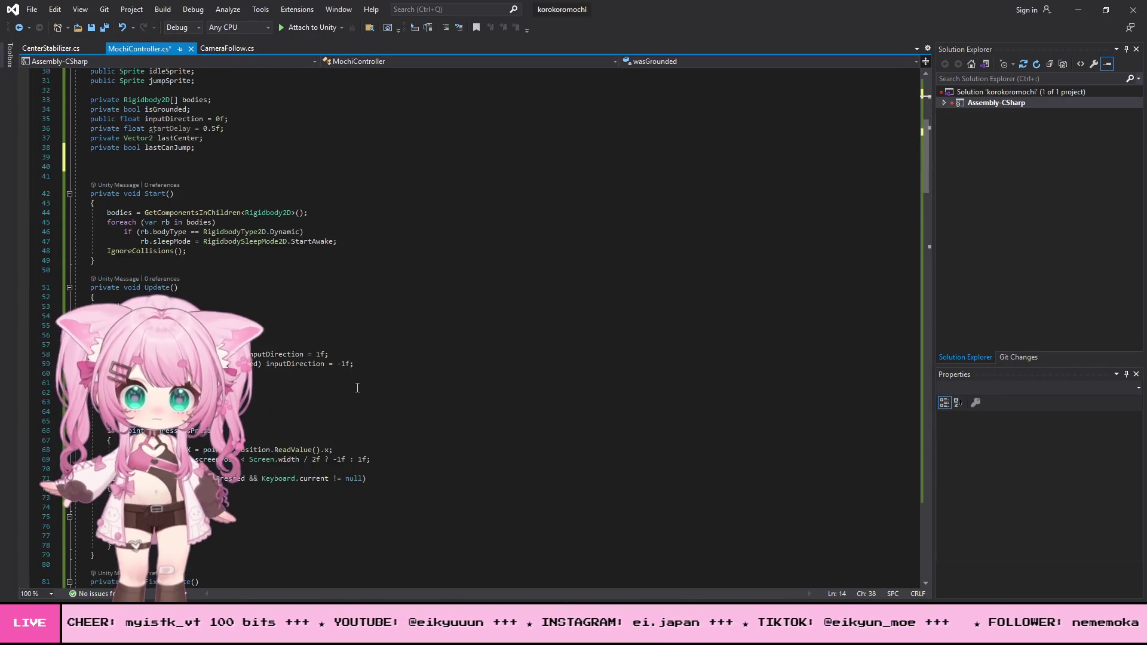
pyautogui.scroll(-20, 357, 387)
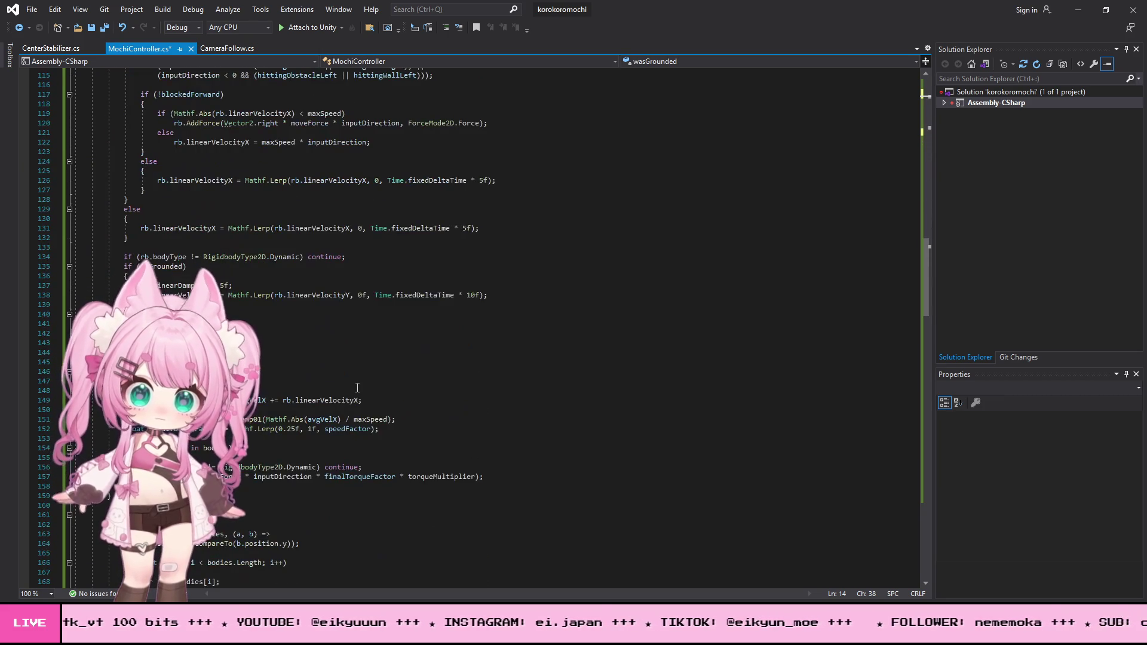
pyautogui.scroll(16, 357, 388)
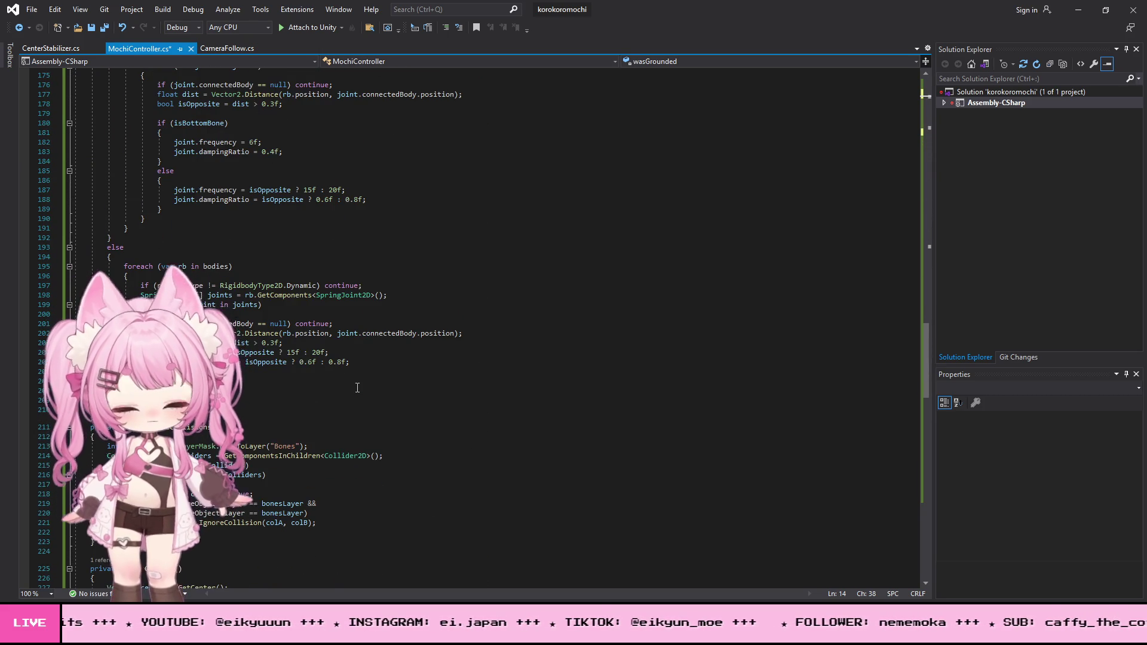
pyautogui.scroll(5, 357, 387)
pyautogui.scroll(-7, 357, 387)
pyautogui.scroll(-13, 357, 388)
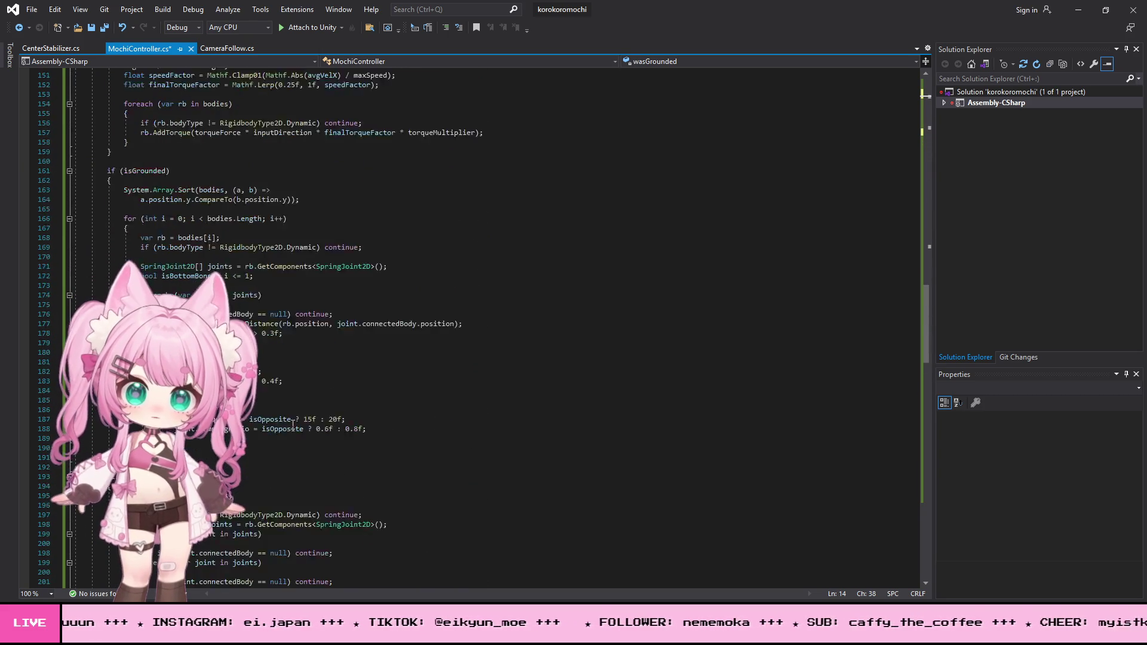
pyautogui.click(111, 476)
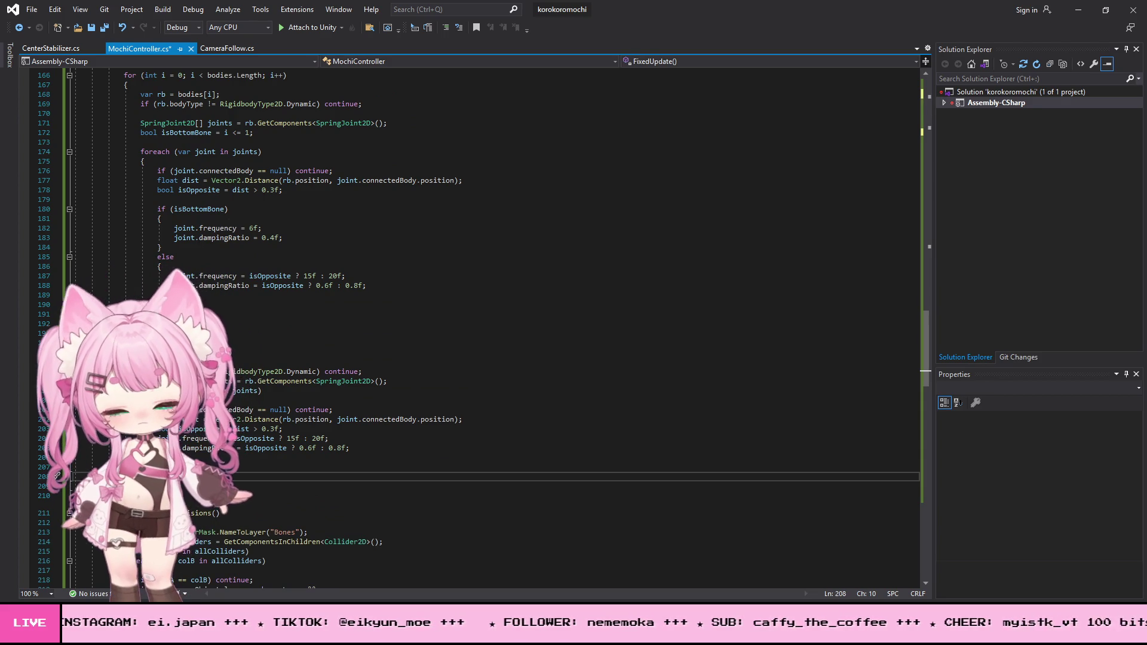
pyautogui.hotkey('ctrl', 'v')
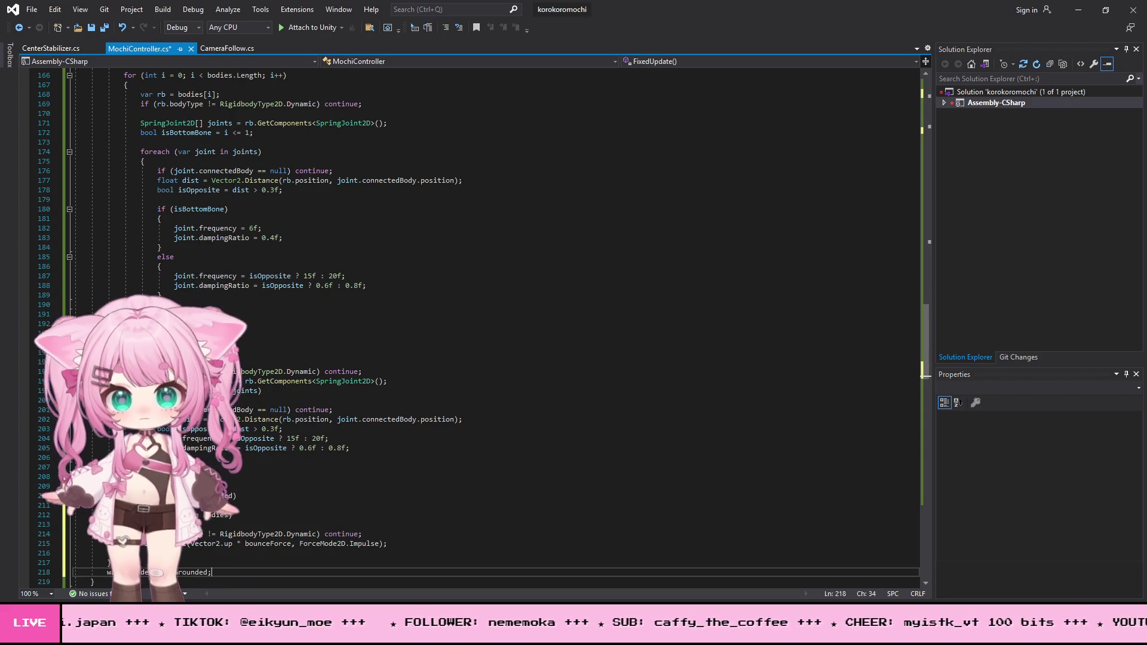
# Save all changes to the script and minimize Visual Studio.
pyautogui.click(31, 9)
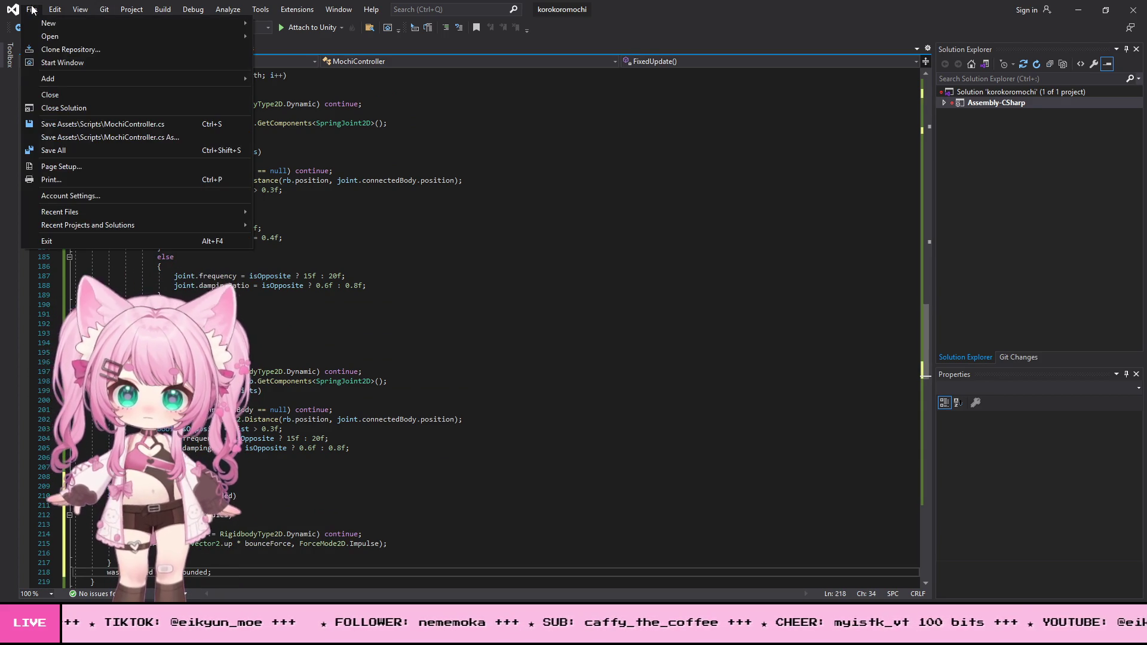
pyautogui.click(74, 151)
pyautogui.click(1078, 10)
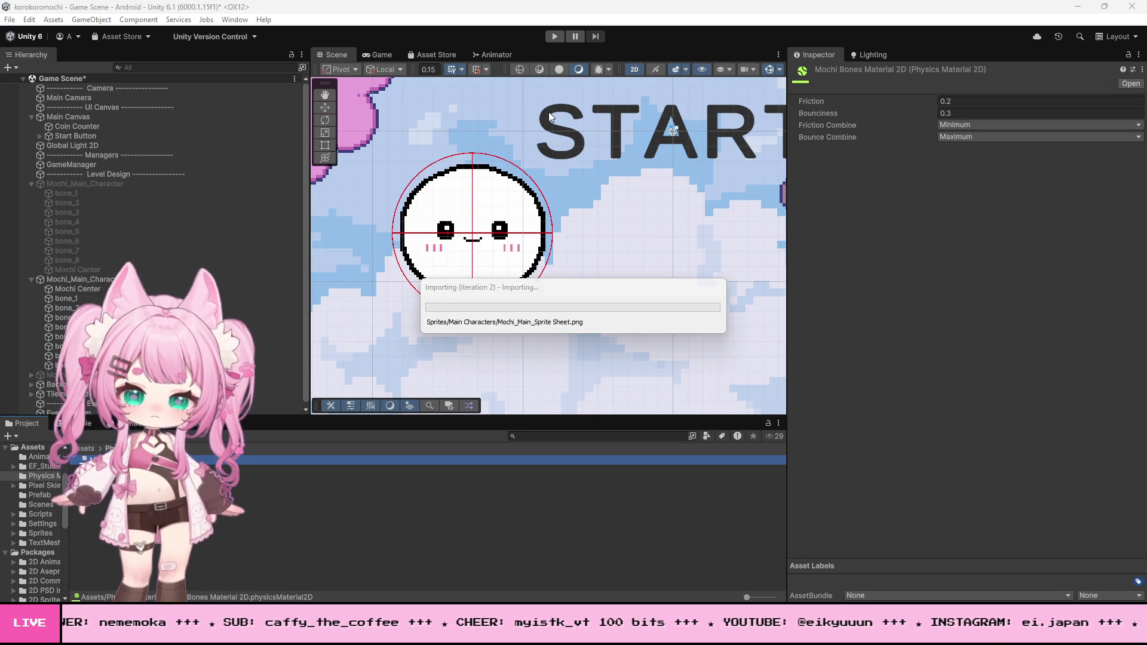
# Play-test the new bounce code by rolling the mochi left and right, then return to Visual Studio.
pyautogui.click(554, 37)
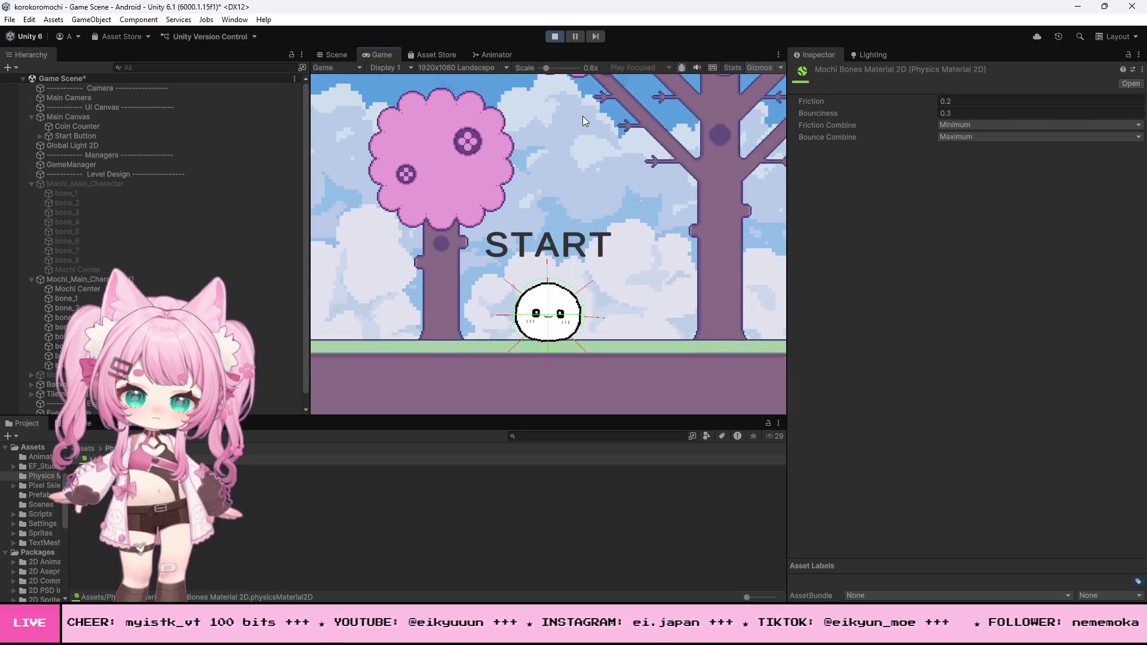
pyautogui.press('Left')
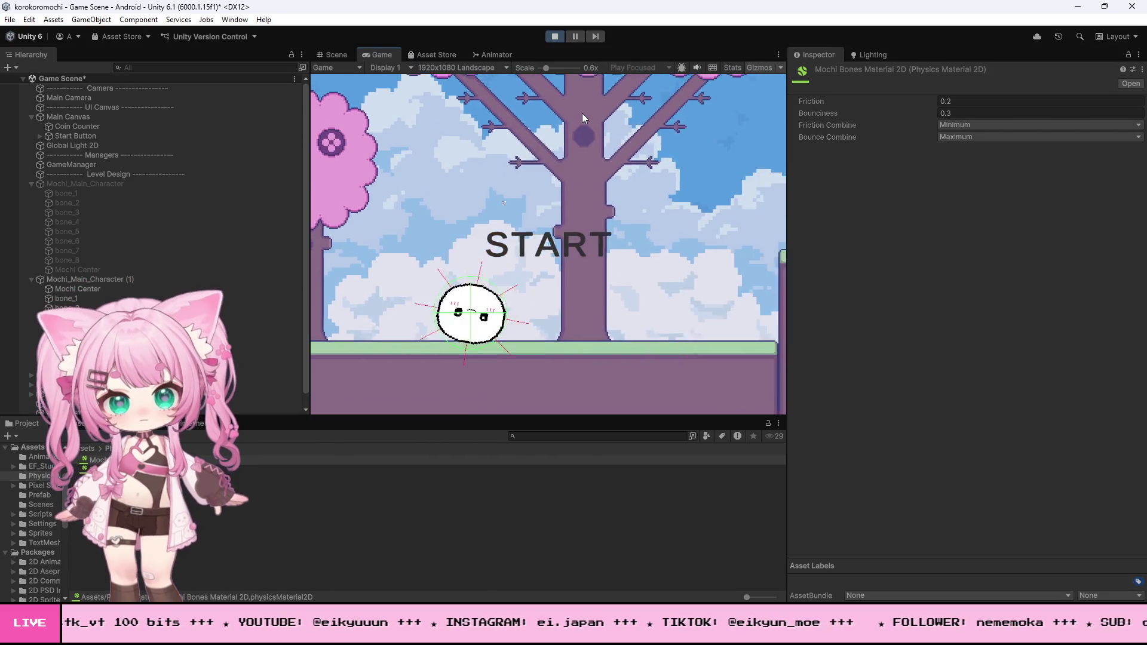
pyautogui.press('Right')
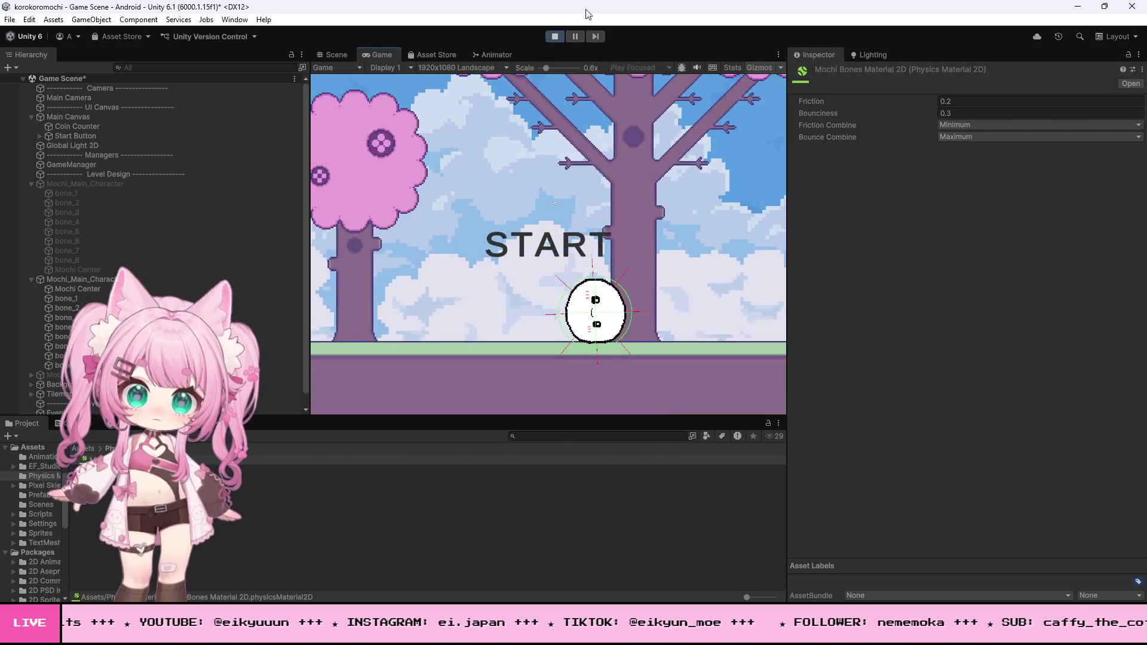
pyautogui.click(554, 36)
pyautogui.hotkey('alt', 'Tab')
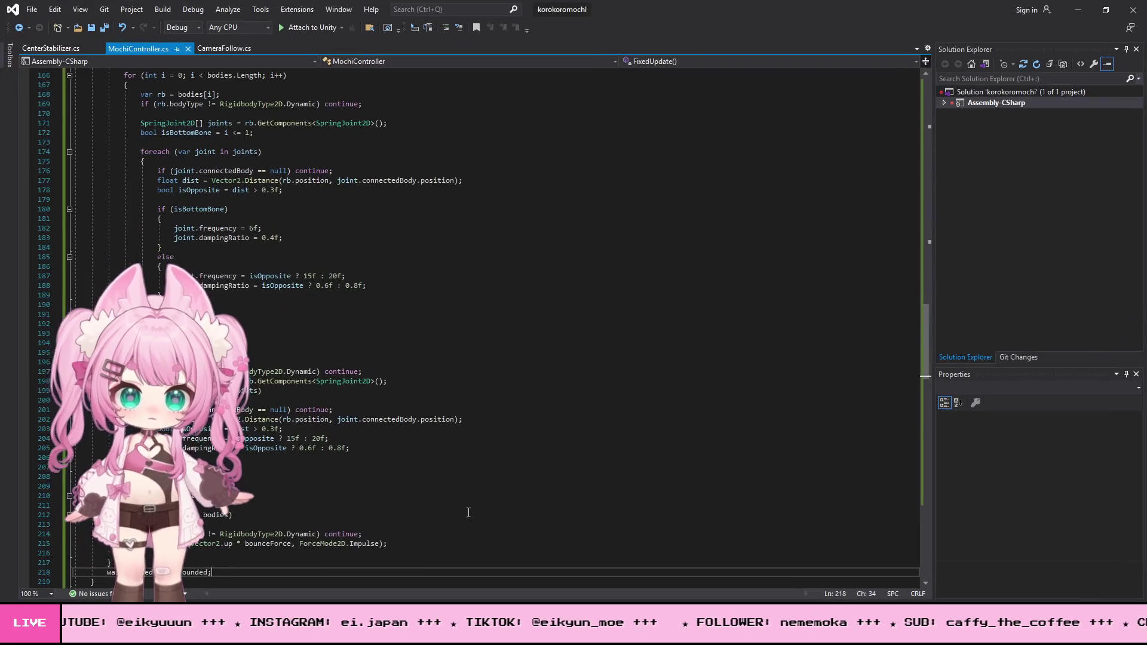
# Undo the pasted bounce impulse block in FixedUpdate.
pyautogui.scroll(-5, 508, 554)
pyautogui.scroll(3, 508, 555)
pyautogui.press('BackSpace')
pyautogui.press('BackSpace')
pyautogui.press('BackSpace')
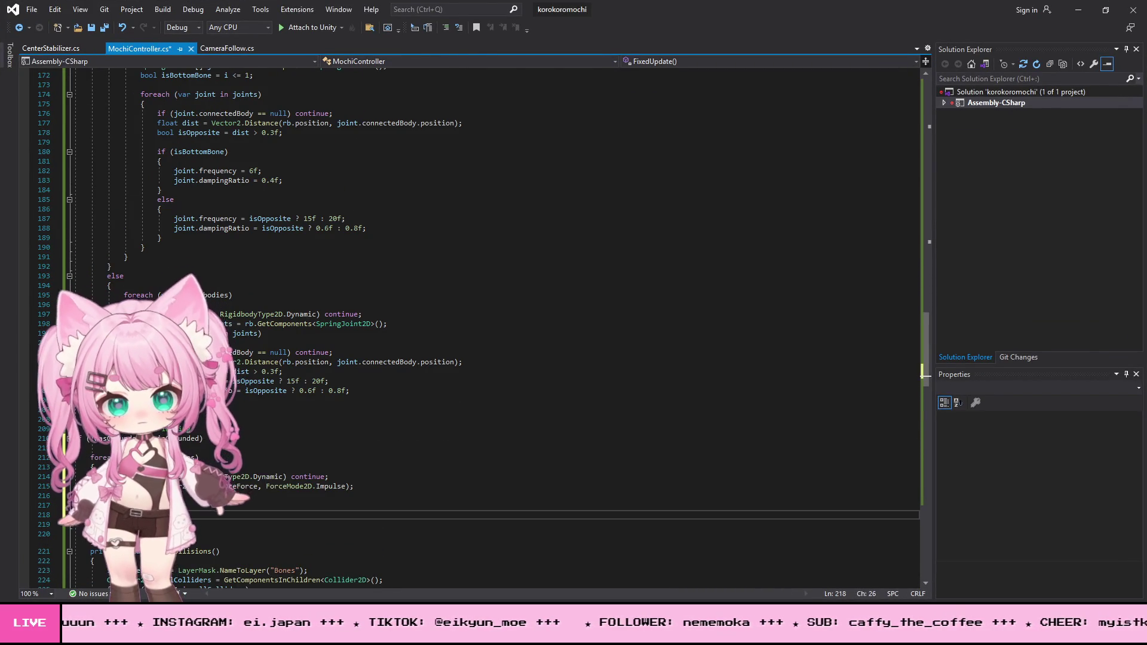
pyautogui.hotkey('ctrl', 'z')
pyautogui.hotkey('ctrl', 'z')
pyautogui.hotkey('ctrl', 'z')
pyautogui.hotkey('ctrl', 'z')
pyautogui.hotkey('ctrl', 'z')
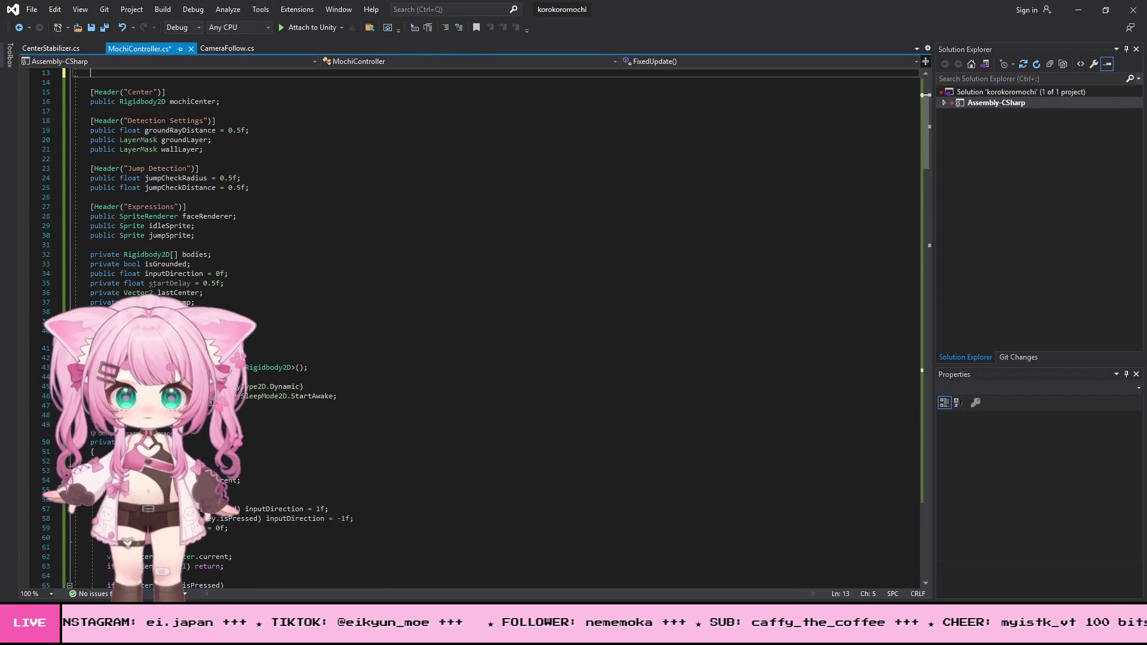
# Delete the grounded spring-joint tuning code (lines 155–200) and its leftover blank lines.
pyautogui.scroll(-18, 477, 329)
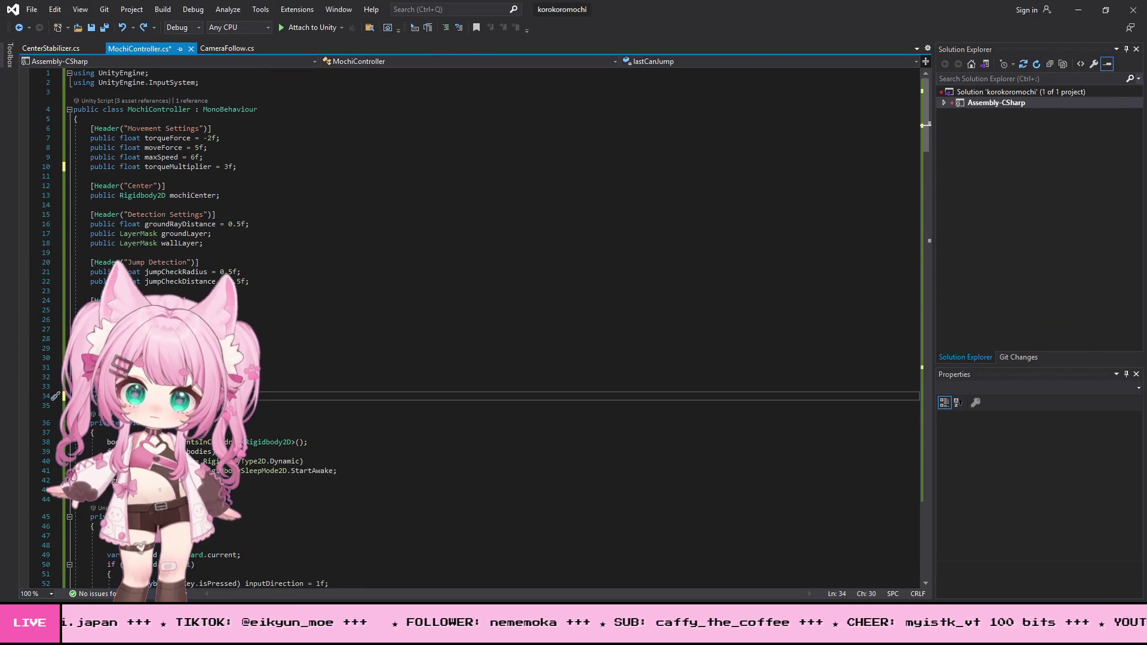
pyautogui.scroll(-20, 210, 401)
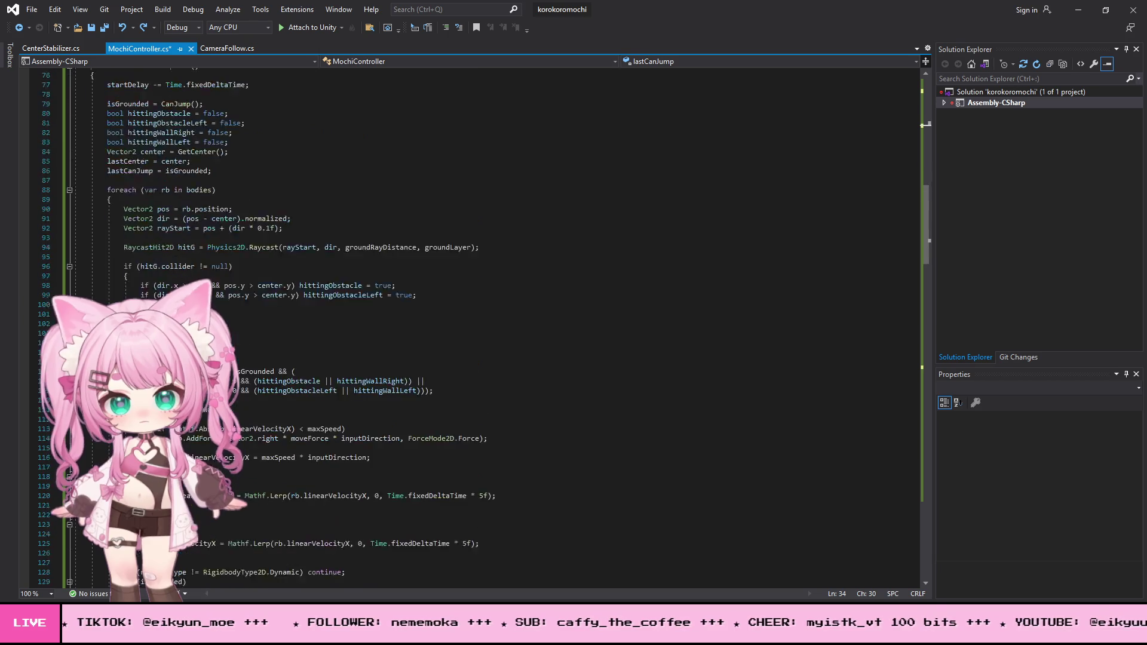
pyautogui.scroll(7, 210, 400)
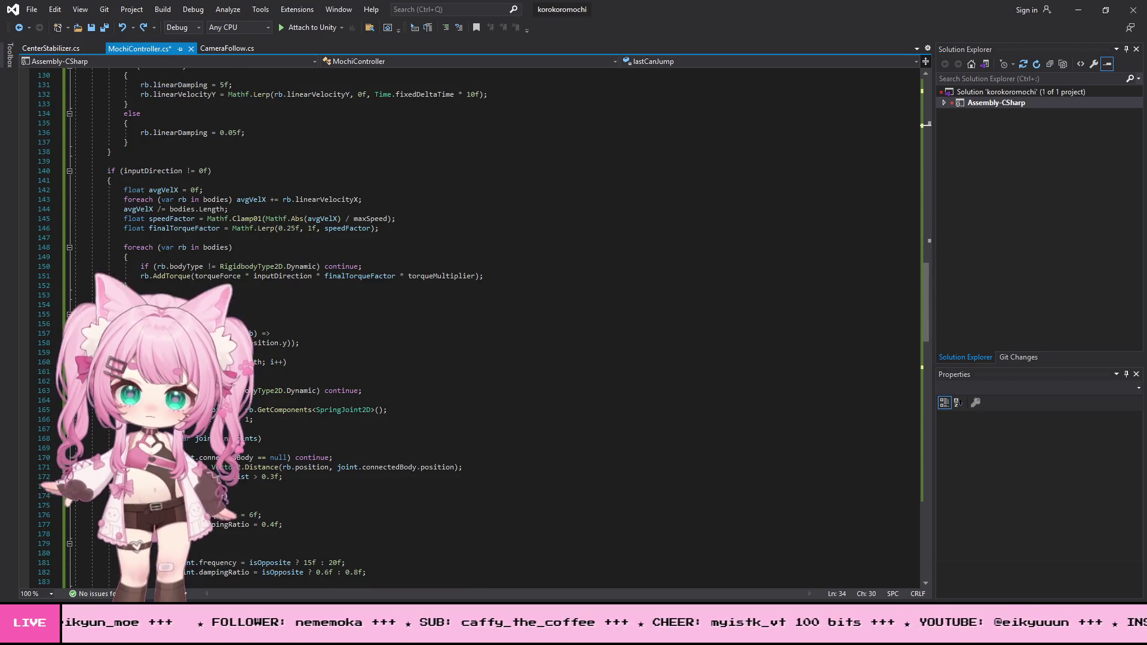
pyautogui.scroll(-8, 210, 400)
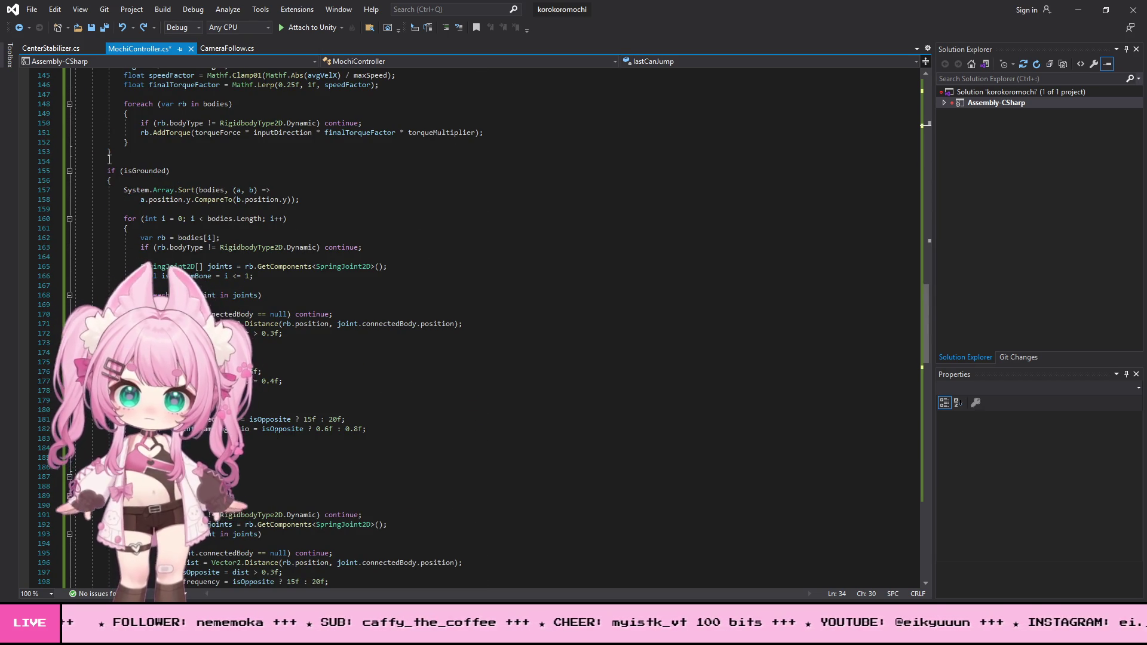
pyautogui.moveTo(106, 172)
pyautogui.mouseDown()
pyautogui.moveTo(287, 222)
pyautogui.moveTo(388, 267)
pyautogui.moveTo(418, 358)
pyautogui.moveTo(233, 458)
pyautogui.moveTo(232, 481)
pyautogui.mouseUp()
pyautogui.scroll(-5, 388, 322)
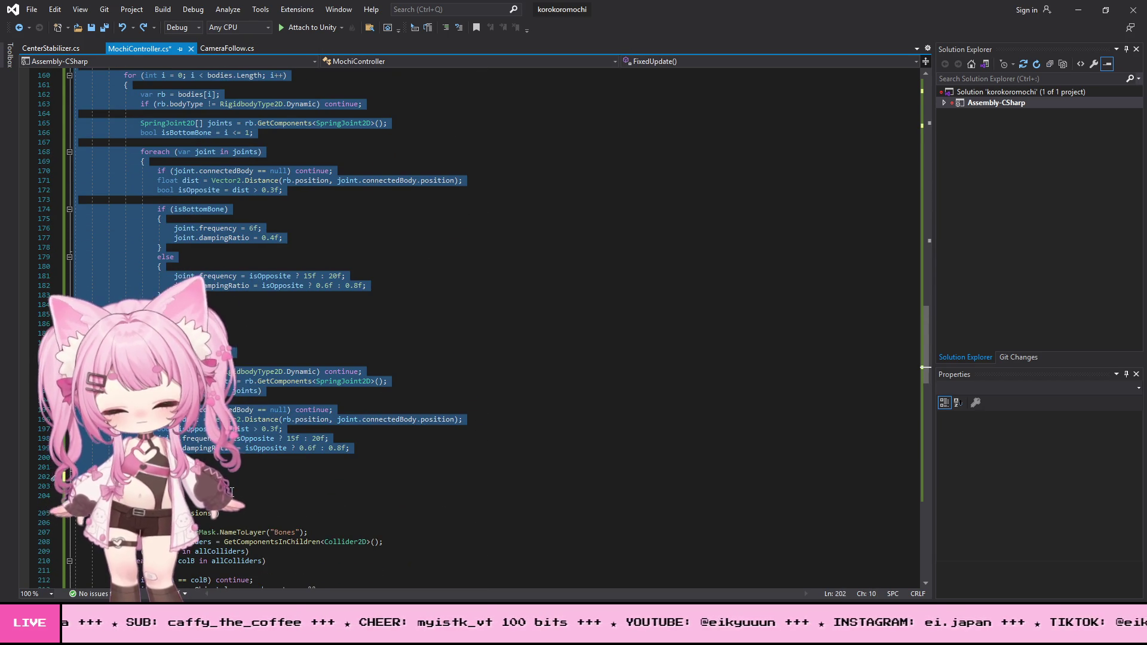
pyautogui.press('Delete')
pyautogui.press('BackSpace')
pyautogui.press('BackSpace')
pyautogui.scroll(8, 227, 441)
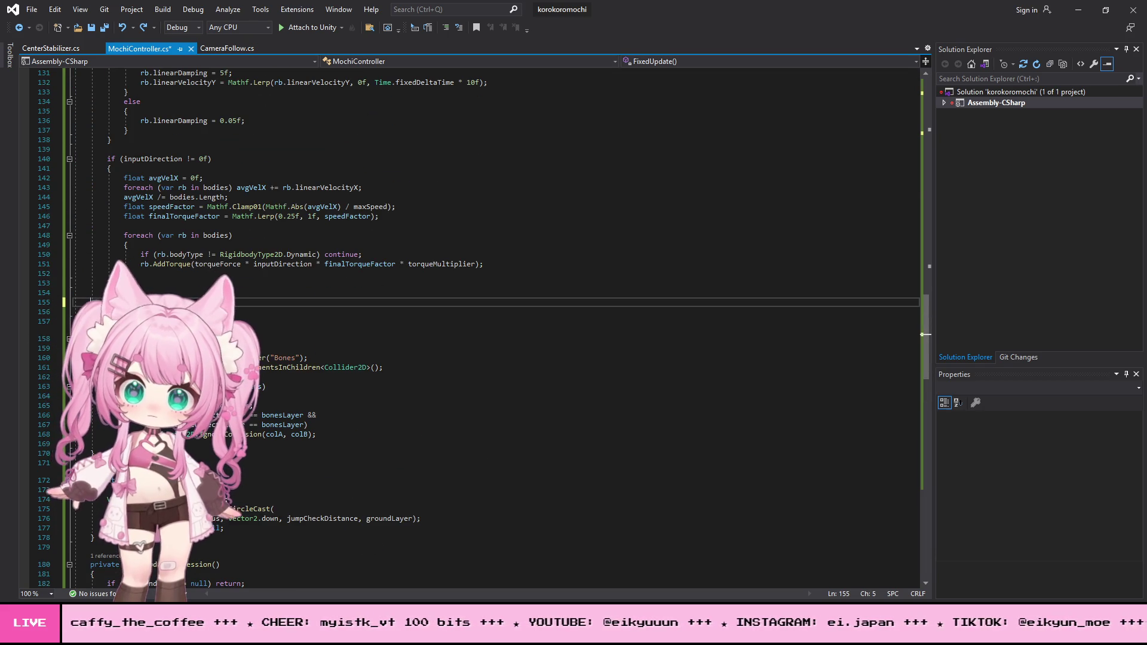
pyautogui.press('BackSpace')
pyautogui.press('BackSpace')
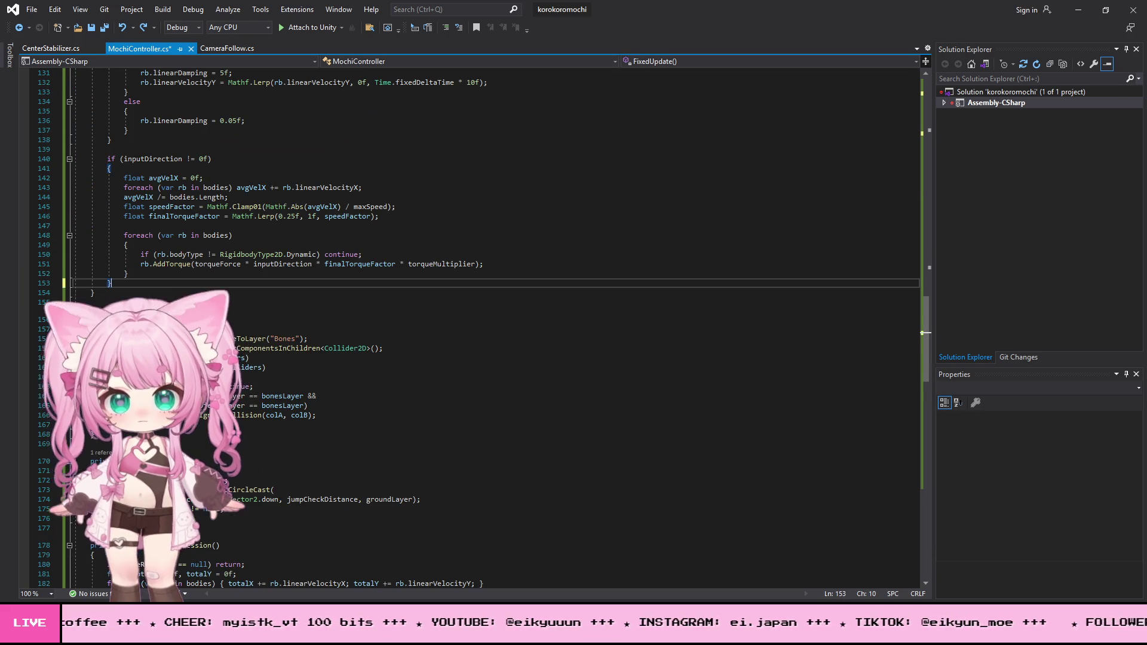
# Save all scripts and minimize Visual Studio.
pyautogui.click(31, 9)
pyautogui.click(50, 150)
pyautogui.click(1078, 9)
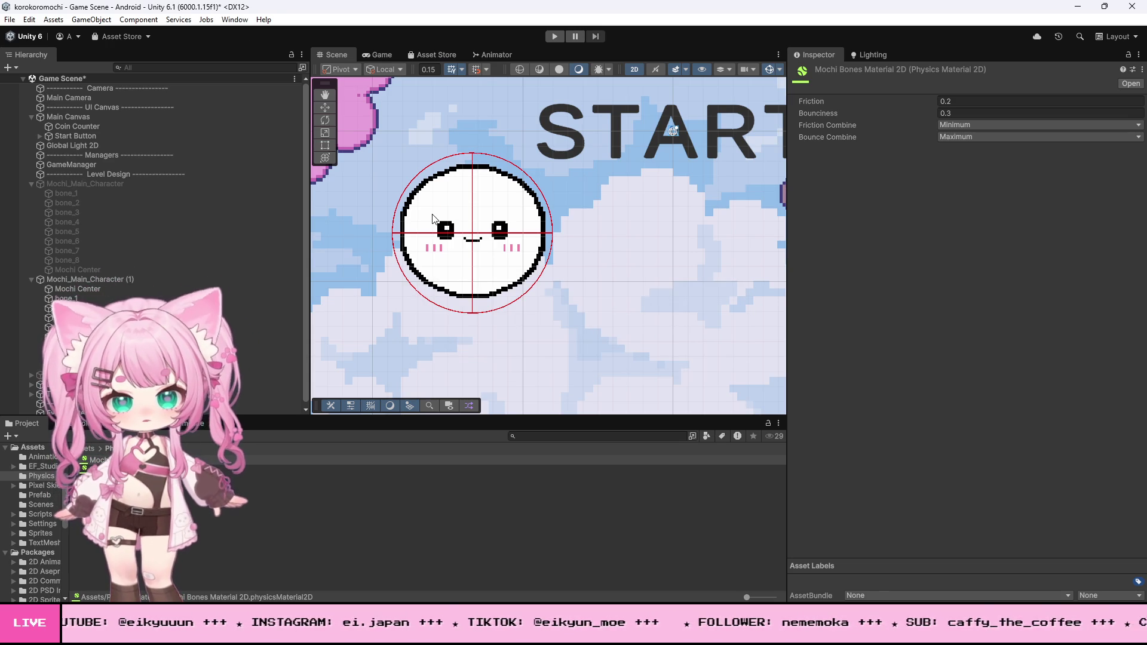
pyautogui.click(556, 37)
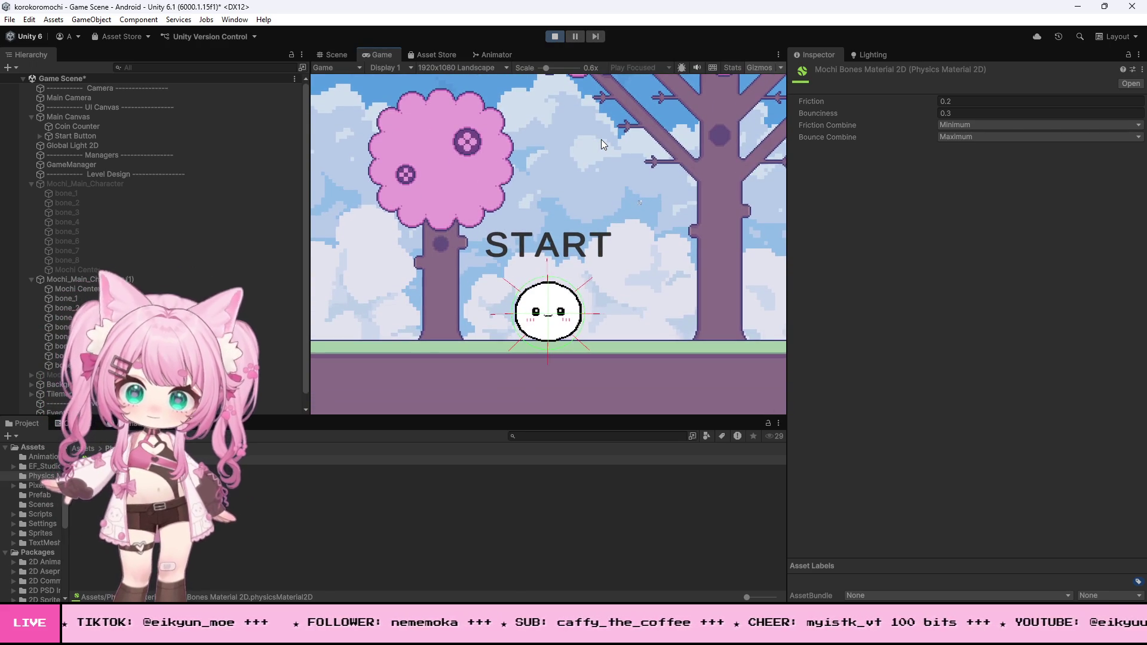
pyautogui.press('Left')
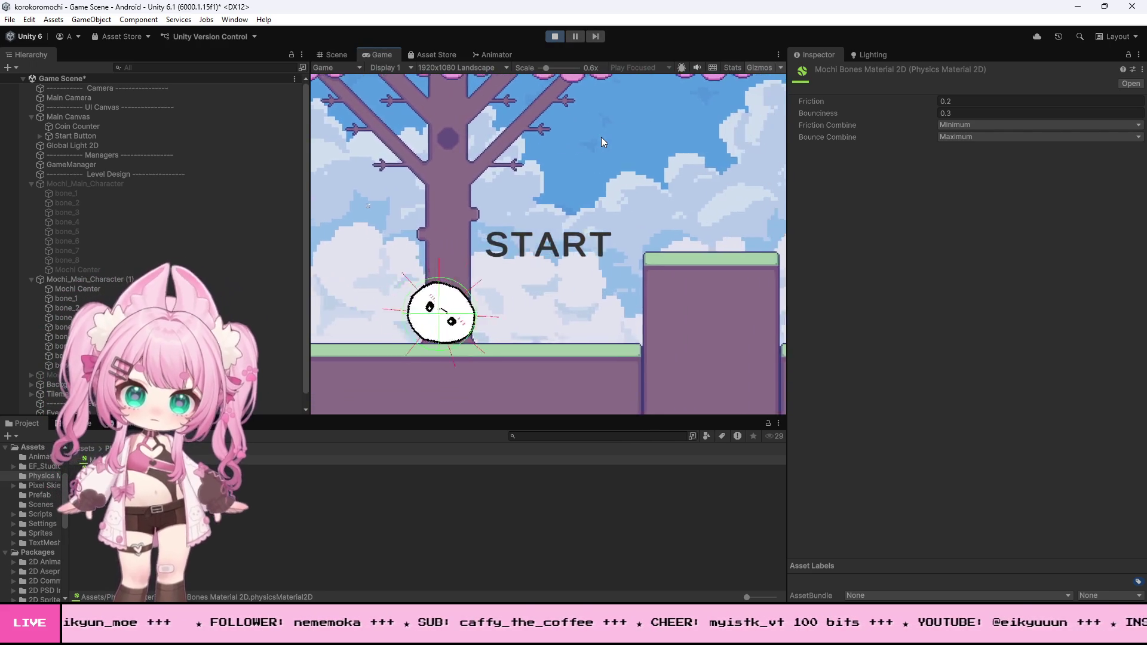
pyautogui.click(554, 36)
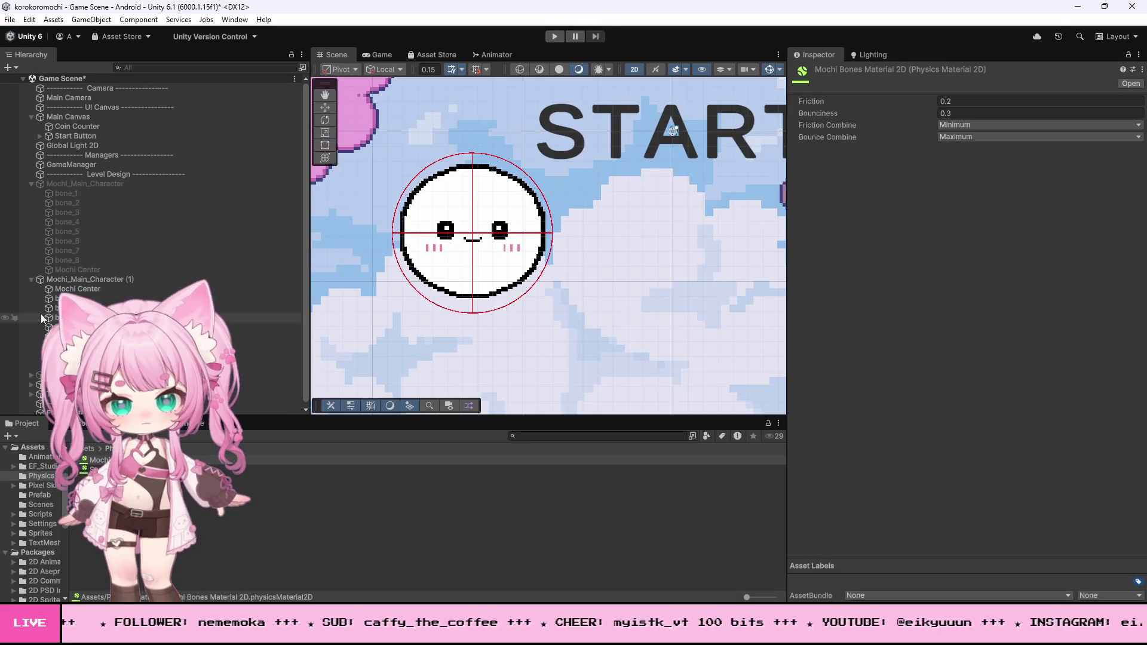
# Select bone_1 through bone_8, check their Spring Joint 2D frequencies unchanged, and return to Visual Studio.
pyautogui.click(59, 298)
pyautogui.keyDown('shift'); pyautogui.click(59, 365); pyautogui.keyUp('shift')
pyautogui.scroll(-6, 881, 331)
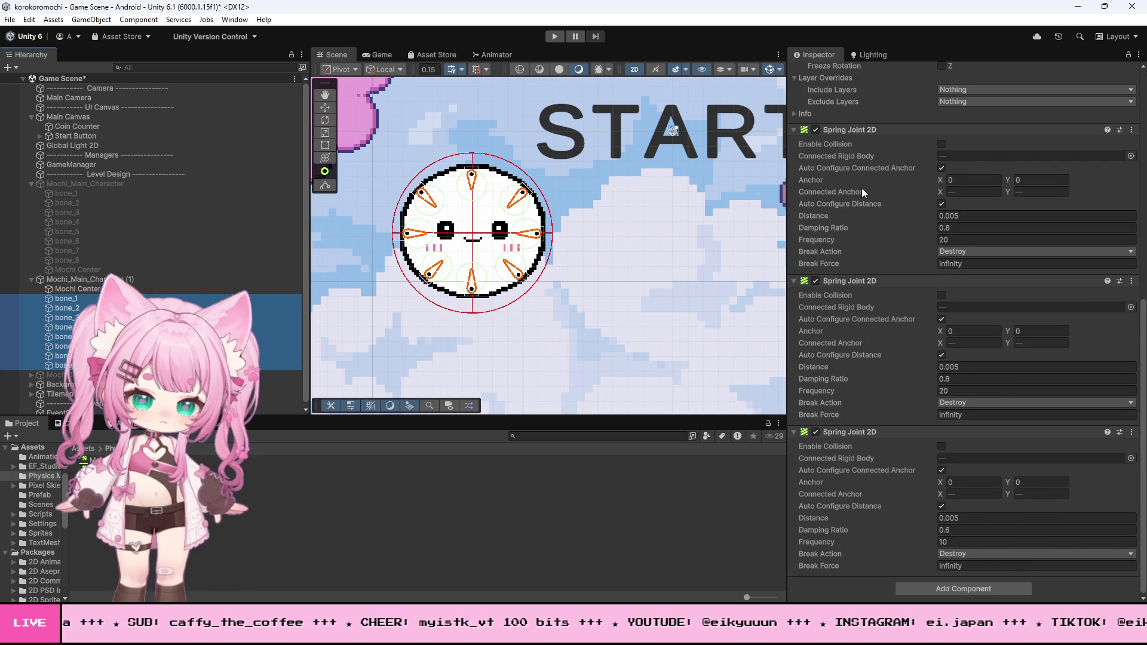
pyautogui.click(958, 542)
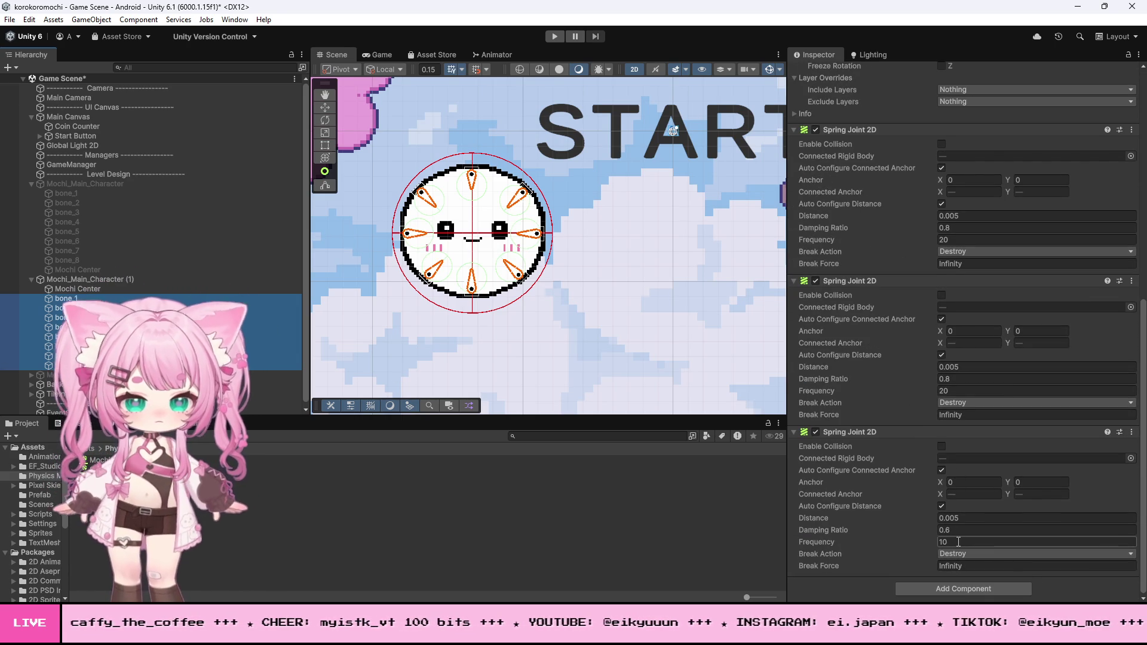
pyautogui.press('Return')
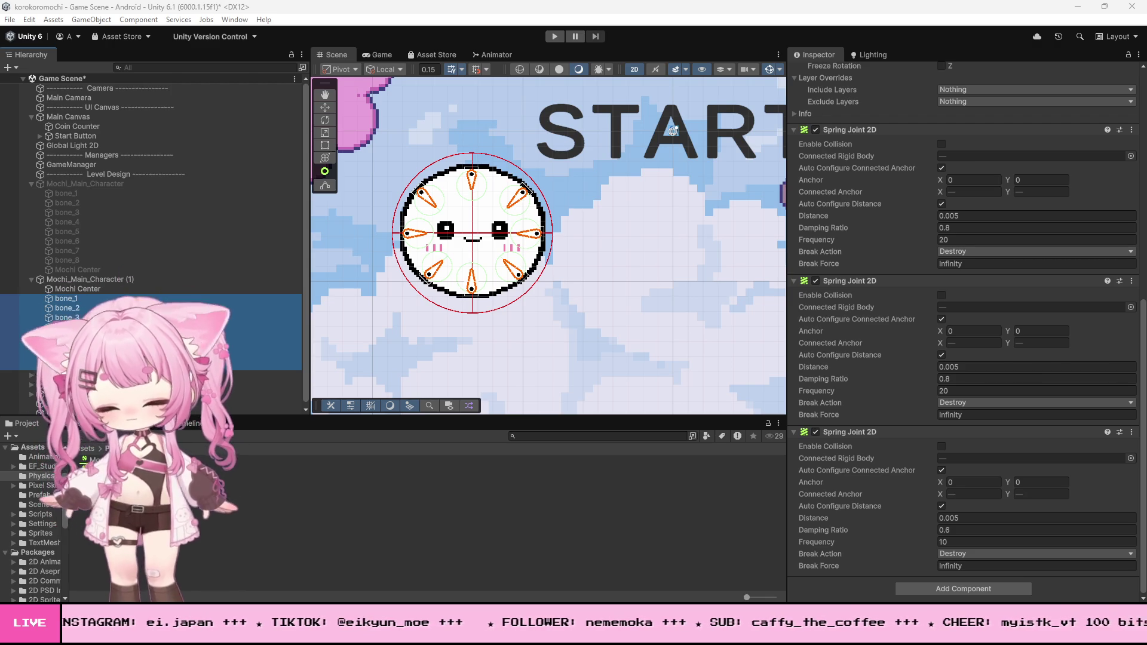
pyautogui.hotkey('alt', 'Tab')
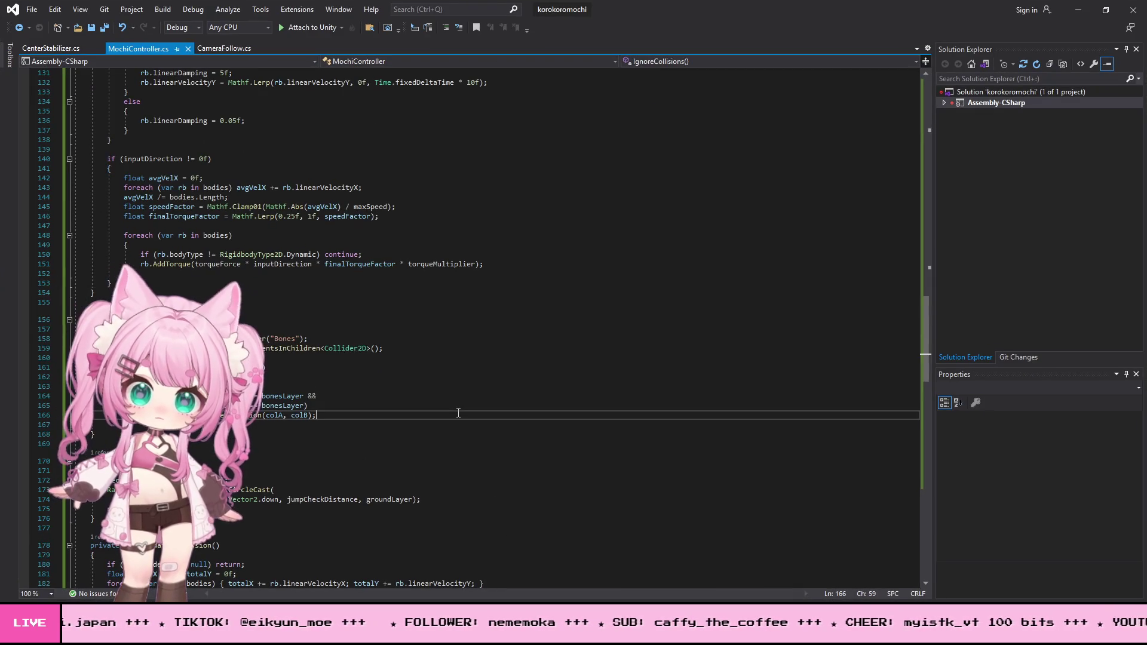
# Select the entire MochiController.cs script, then minimize Visual Studio to bring Unity forward.
pyautogui.hotkey('ctrl', 'a')
pyautogui.hotkey('alt', 'Tab')
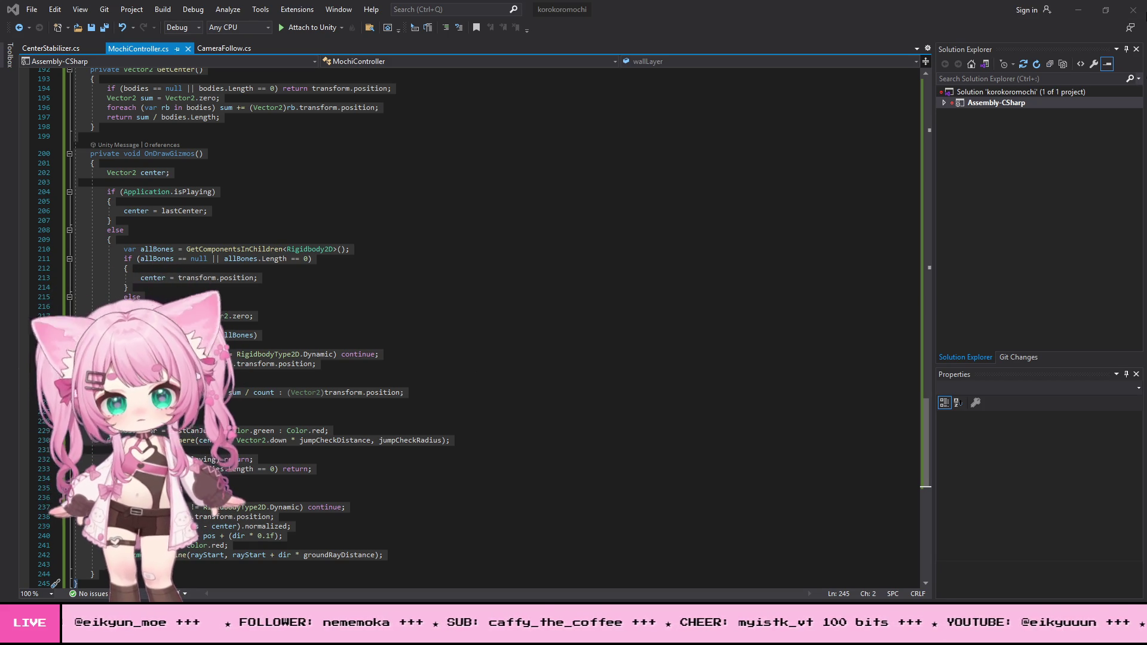
pyautogui.click(1089, 12)
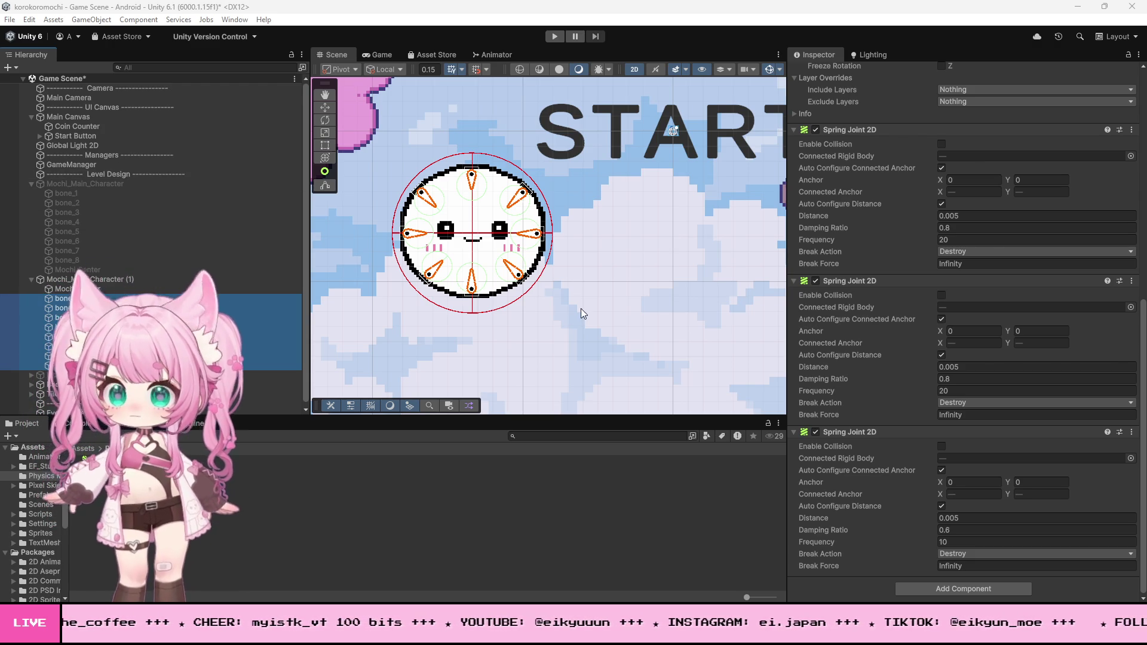
# Set the eight bones' Rigidbody 2D Gravity Scale to 1 and start a play-test.
pyautogui.scroll(10, 885, 251)
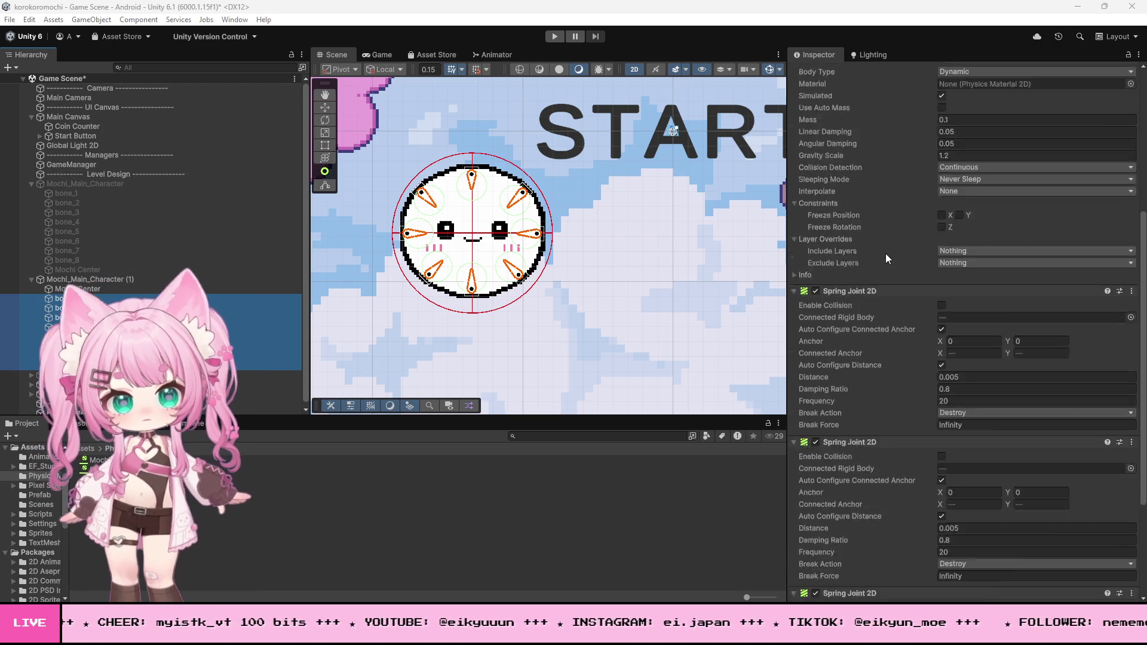
pyautogui.scroll(3, 885, 255)
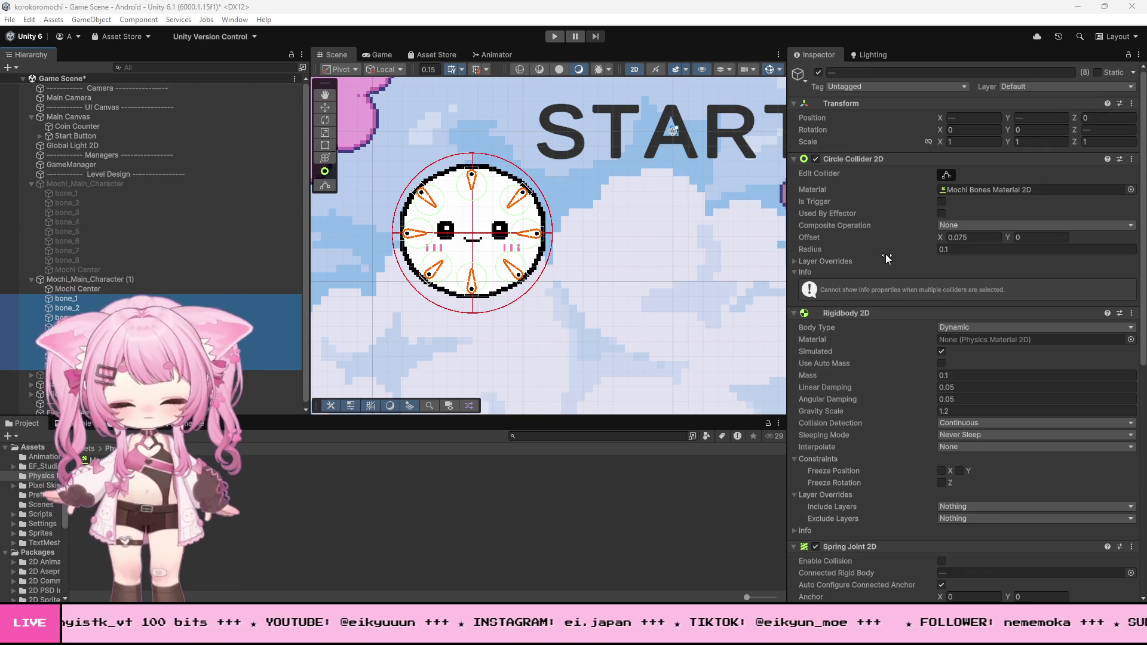
pyautogui.scroll(-2, 885, 253)
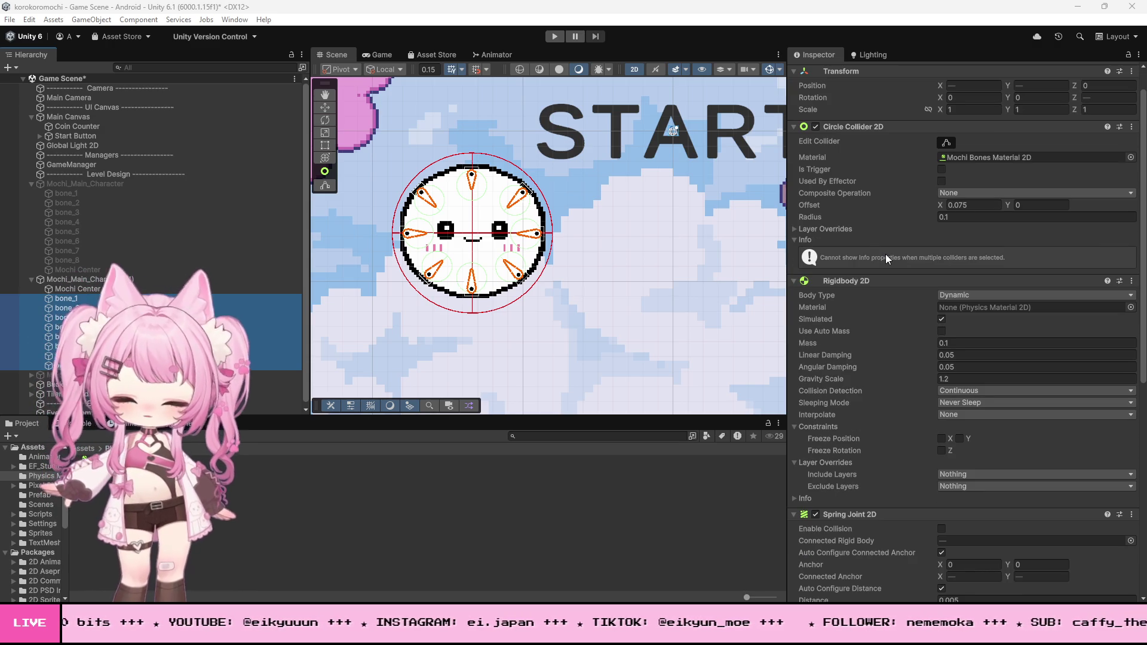
pyautogui.scroll(-2, 875, 321)
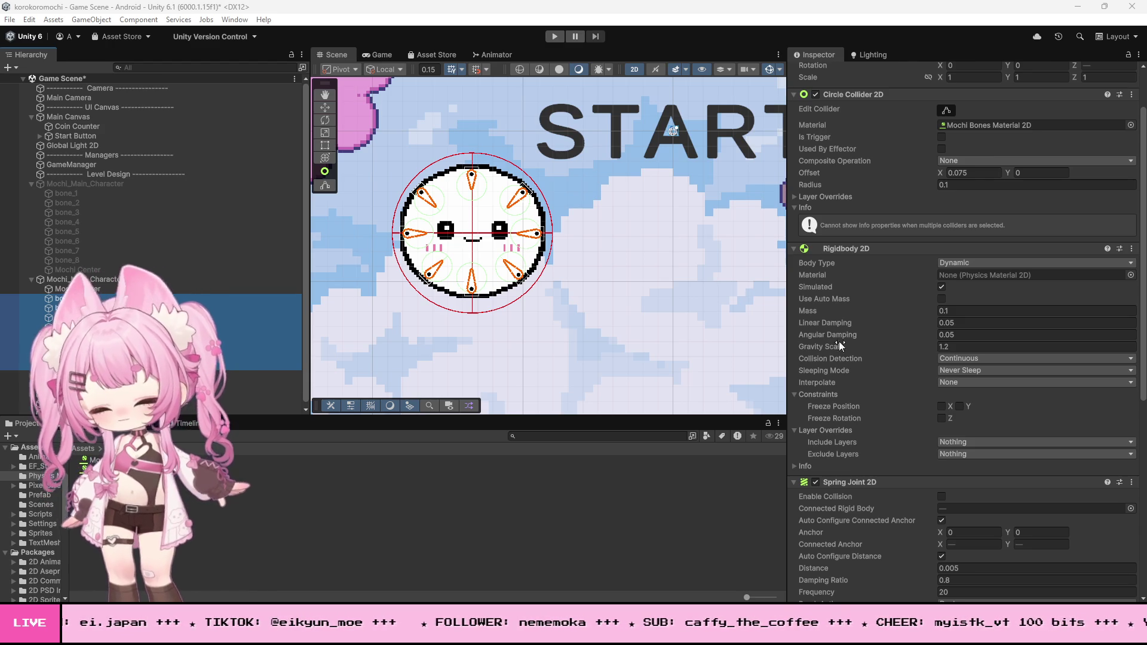
pyautogui.click(970, 347)
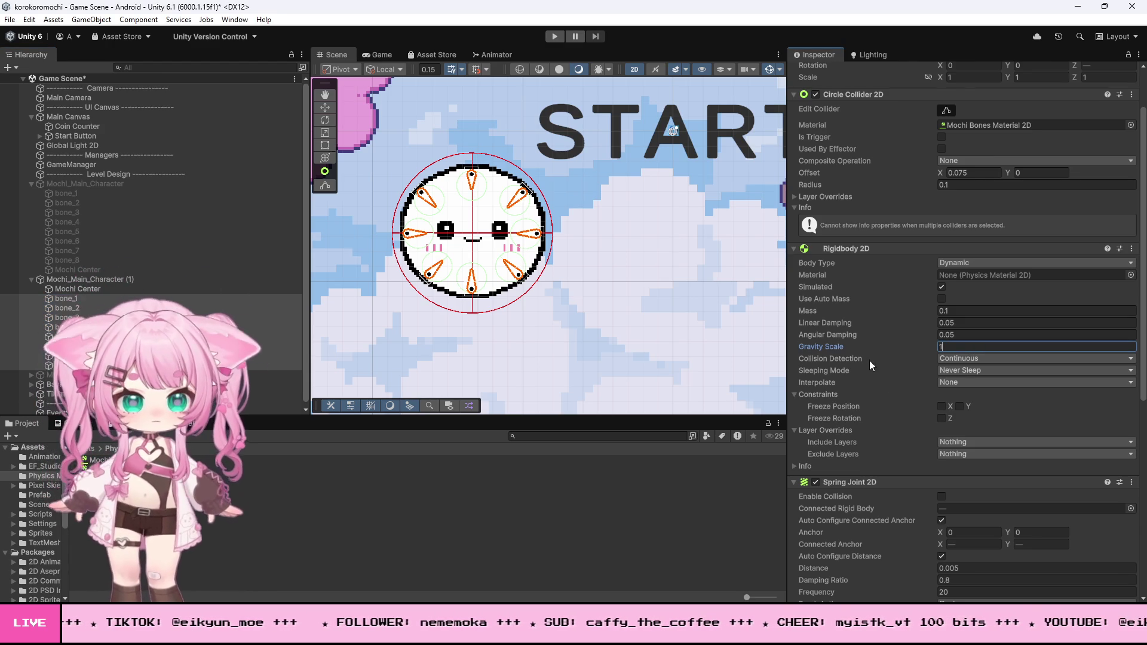
pyautogui.scroll(-10, 867, 357)
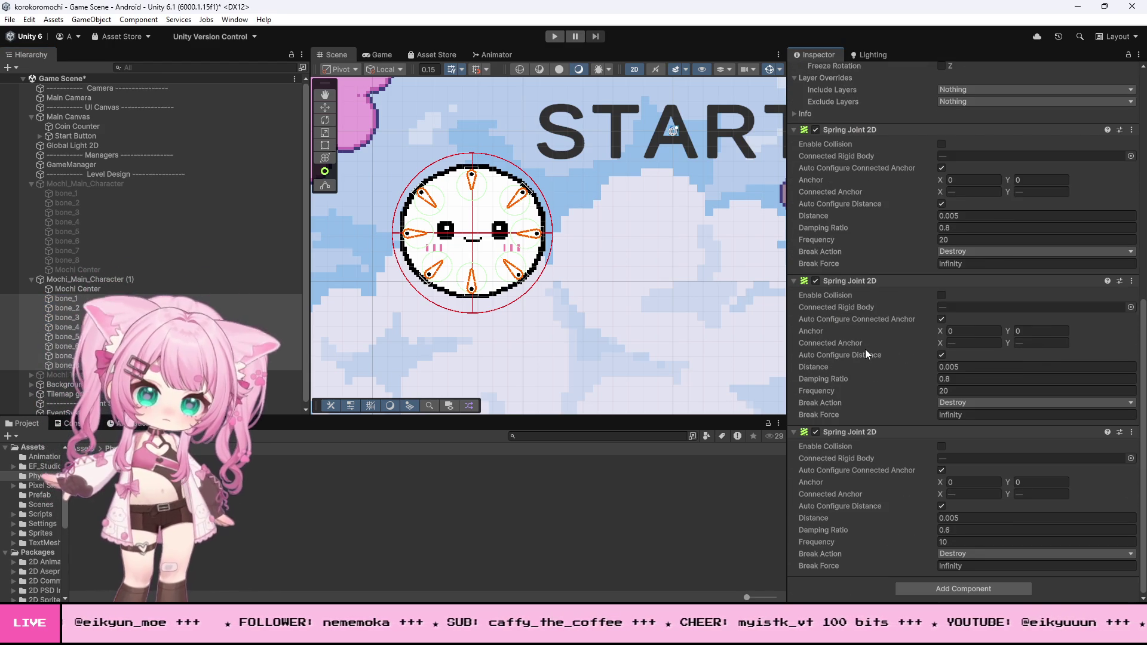
pyautogui.click(554, 36)
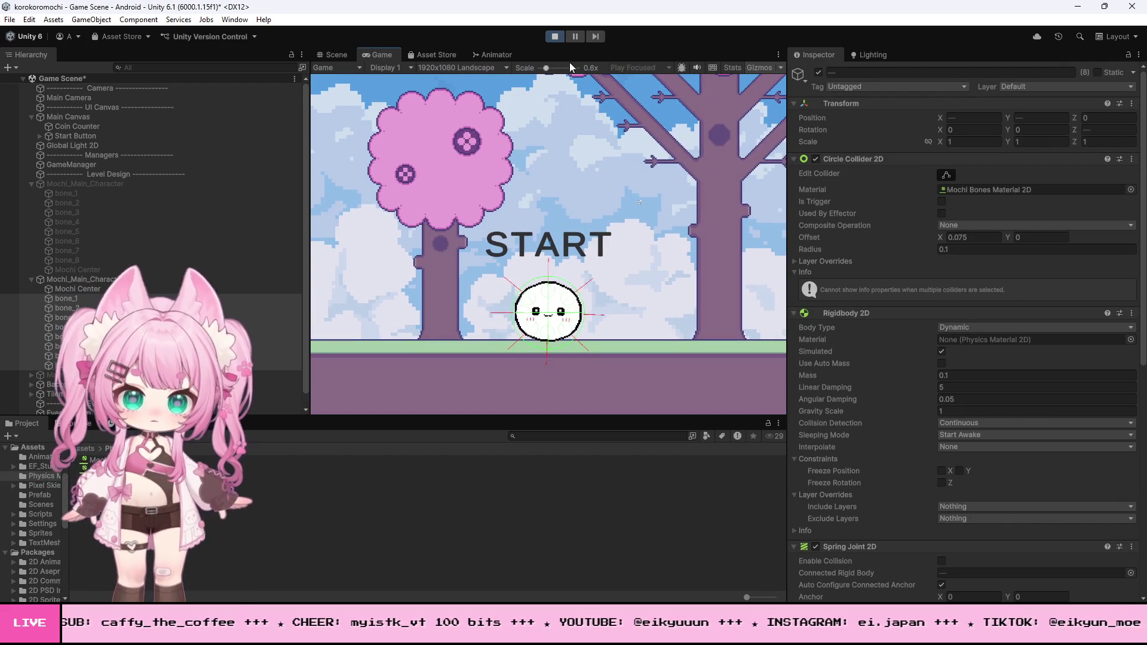
# Stop the game, lift Mochi_Main_Character (1) to Y 1.09, and play again.
pyautogui.click(553, 37)
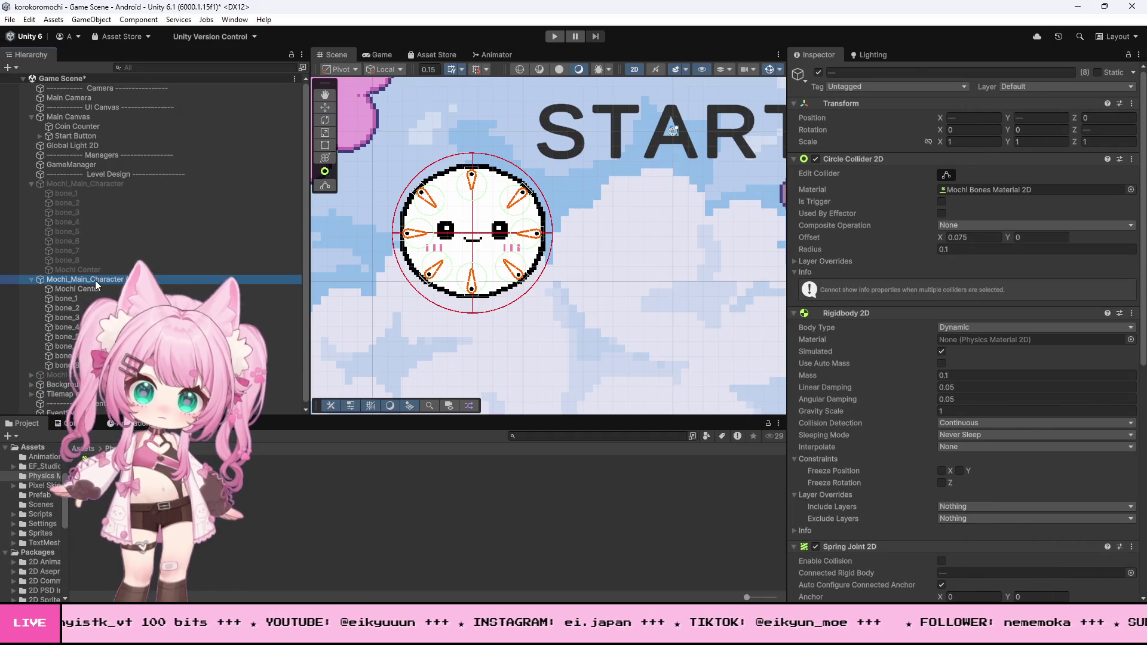
pyautogui.doubleClick(95, 281)
pyautogui.click(325, 107)
pyautogui.moveTo(485, 204); pyautogui.dragTo(485, 146)
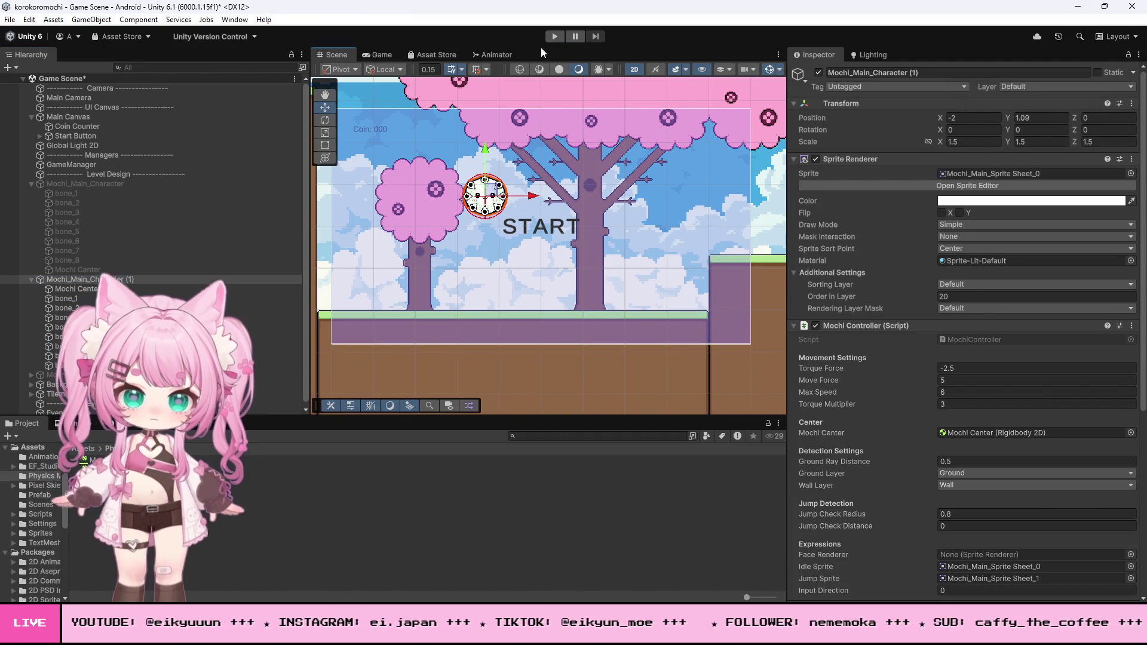
pyautogui.click(554, 36)
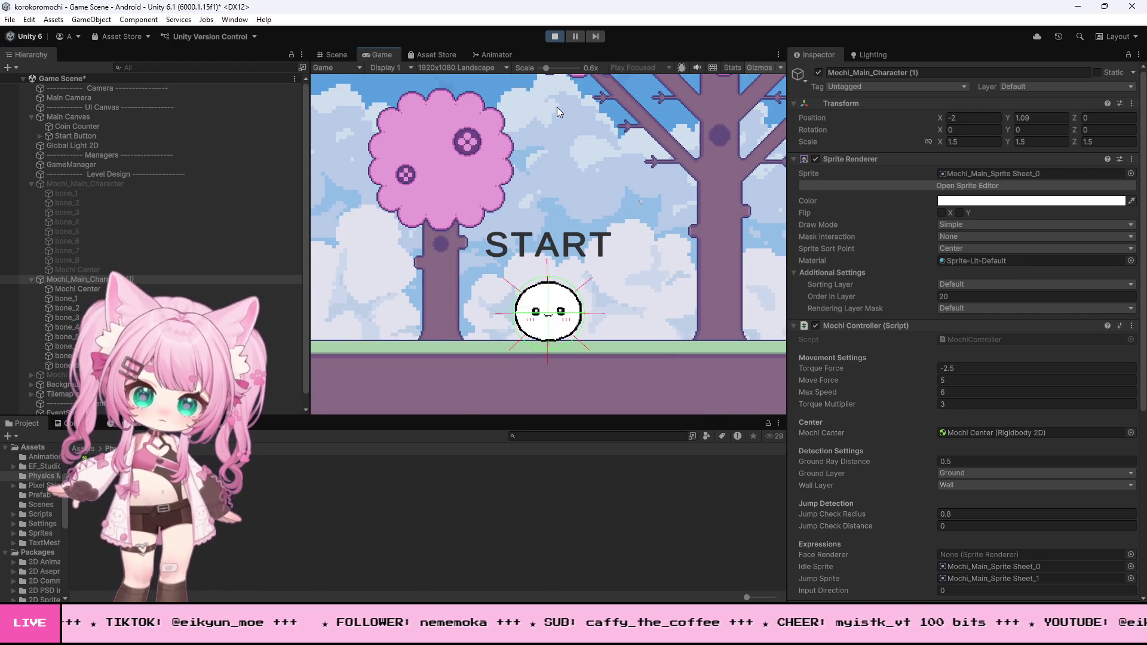
pyautogui.scroll(-10, 847, 342)
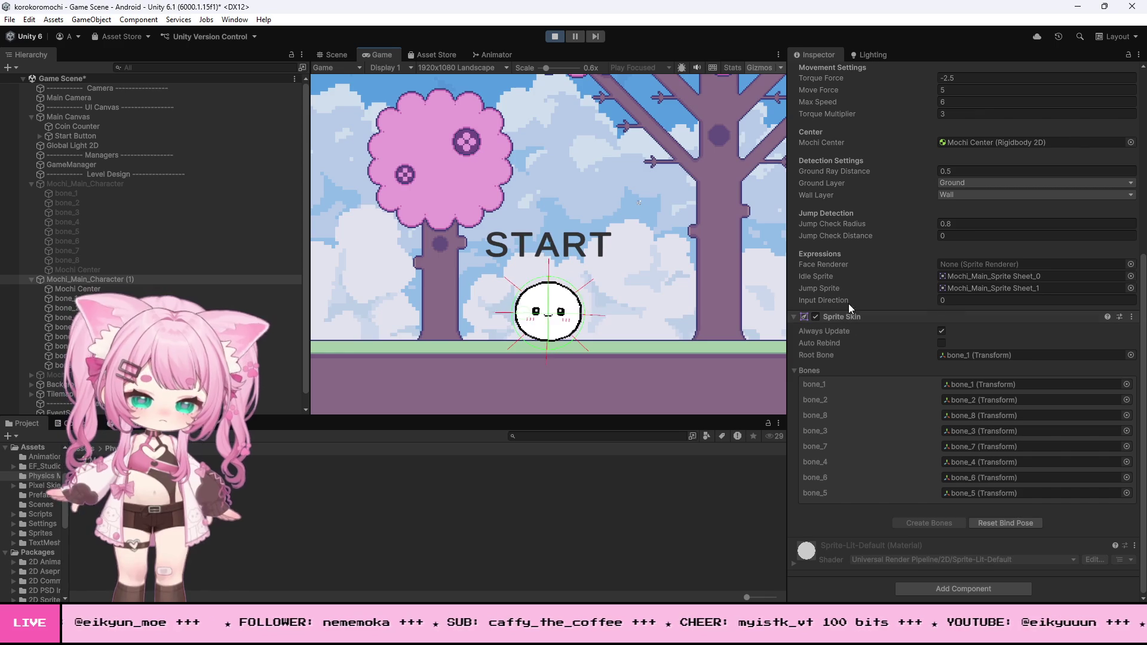
# Stop the game and select all eight mochi bones, bone_1 through bone_8.
pyautogui.click(554, 36)
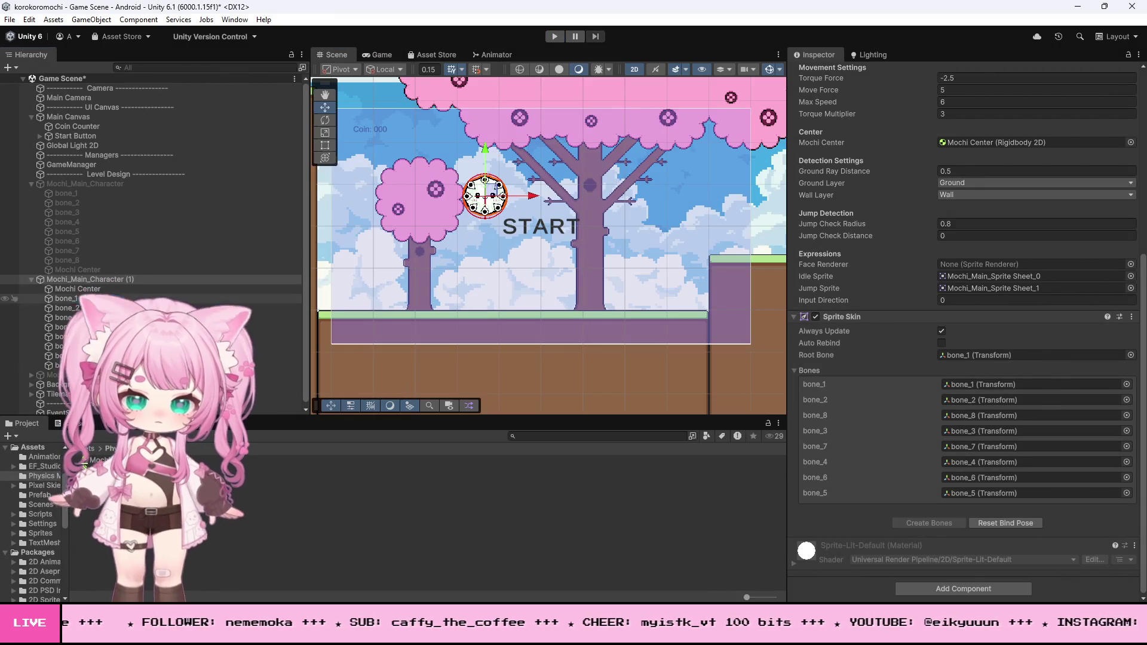
pyautogui.click(66, 298)
pyautogui.keyDown('shift'); pyautogui.click(66, 365); pyautogui.keyUp('shift')
pyautogui.scroll(-5, 855, 353)
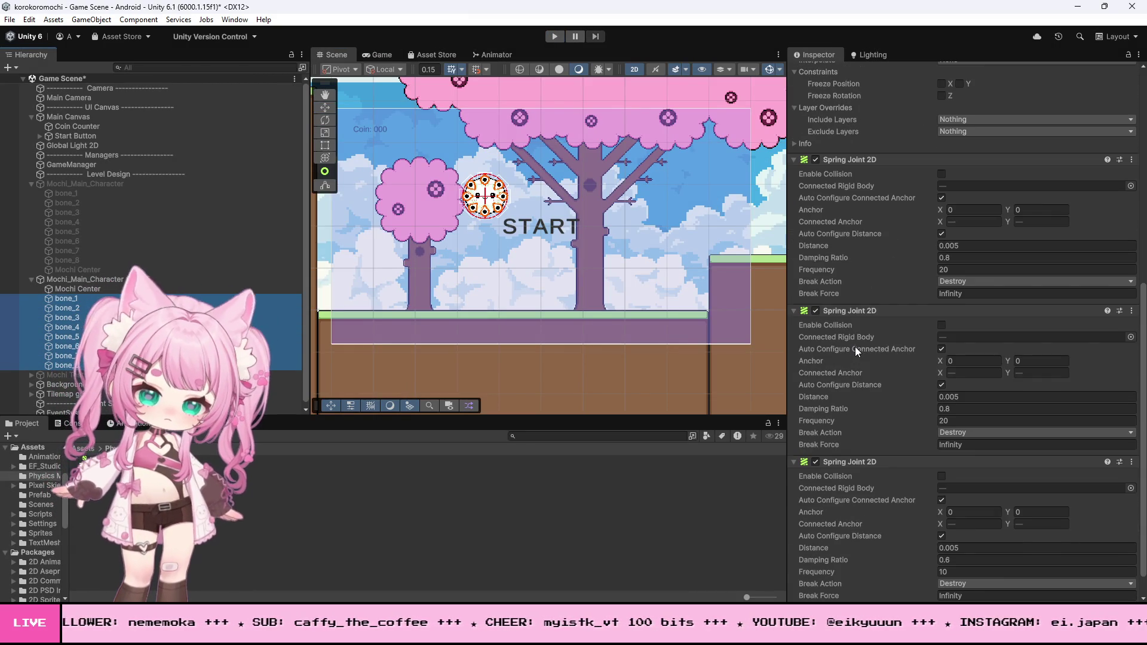
pyautogui.scroll(5, 855, 344)
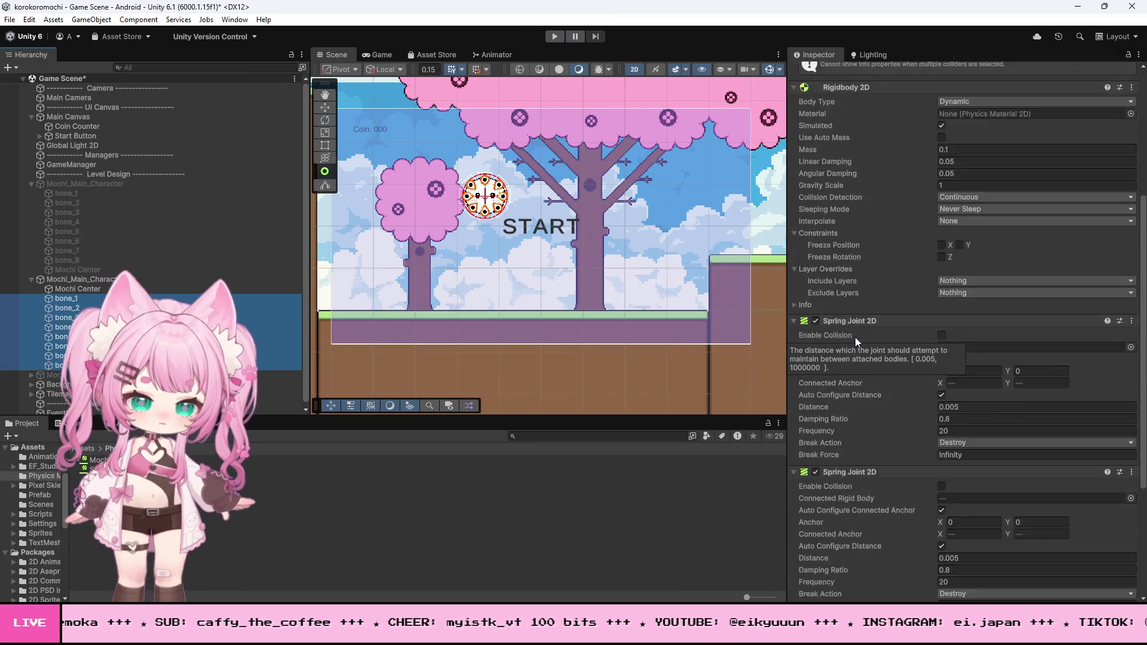
pyautogui.scroll(3, 854, 337)
pyautogui.scroll(3, 855, 337)
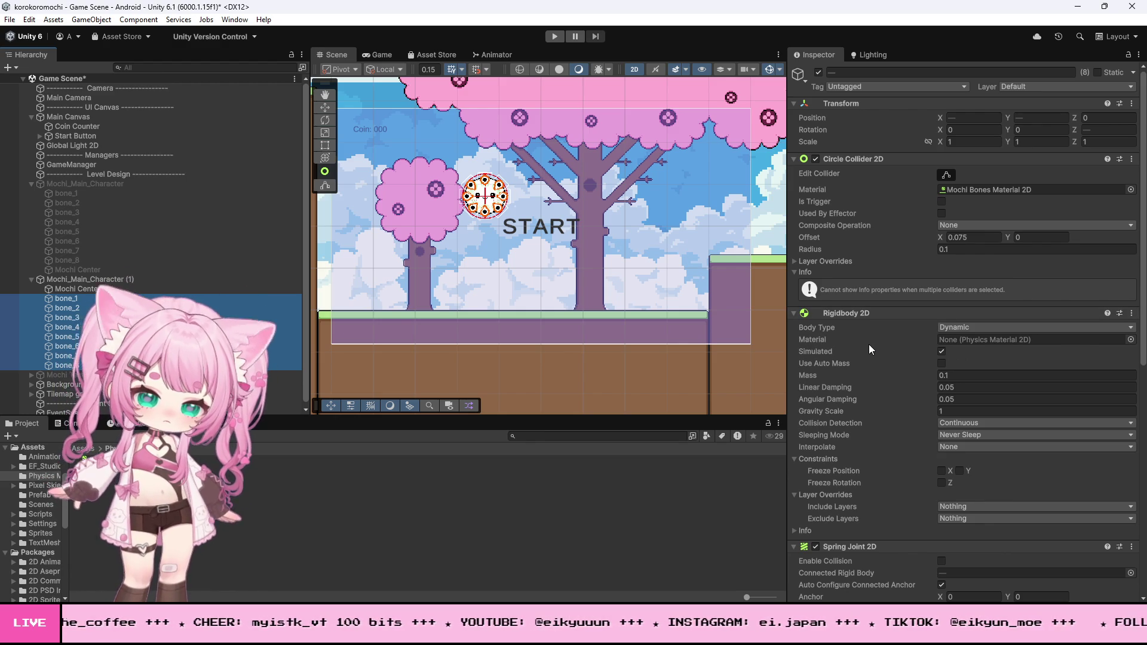
pyautogui.scroll(-4, 872, 346)
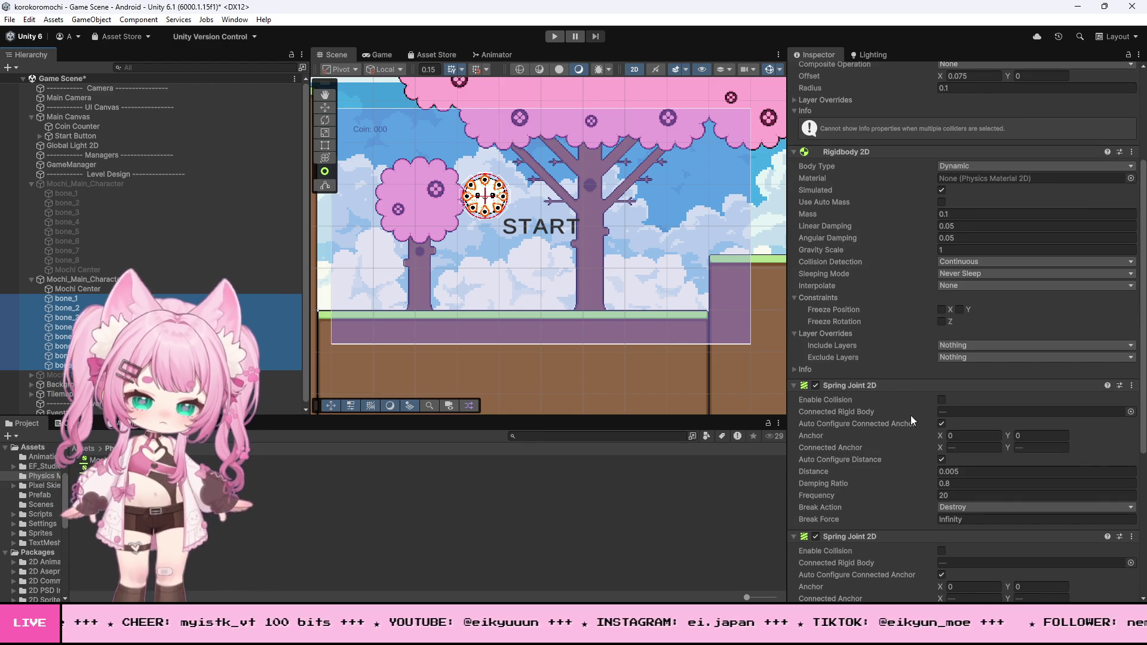
# Set the three Spring Joint 2D frequencies to 10, 10 and 5, then start a play-test.
pyautogui.click(965, 495)
pyautogui.write('10')
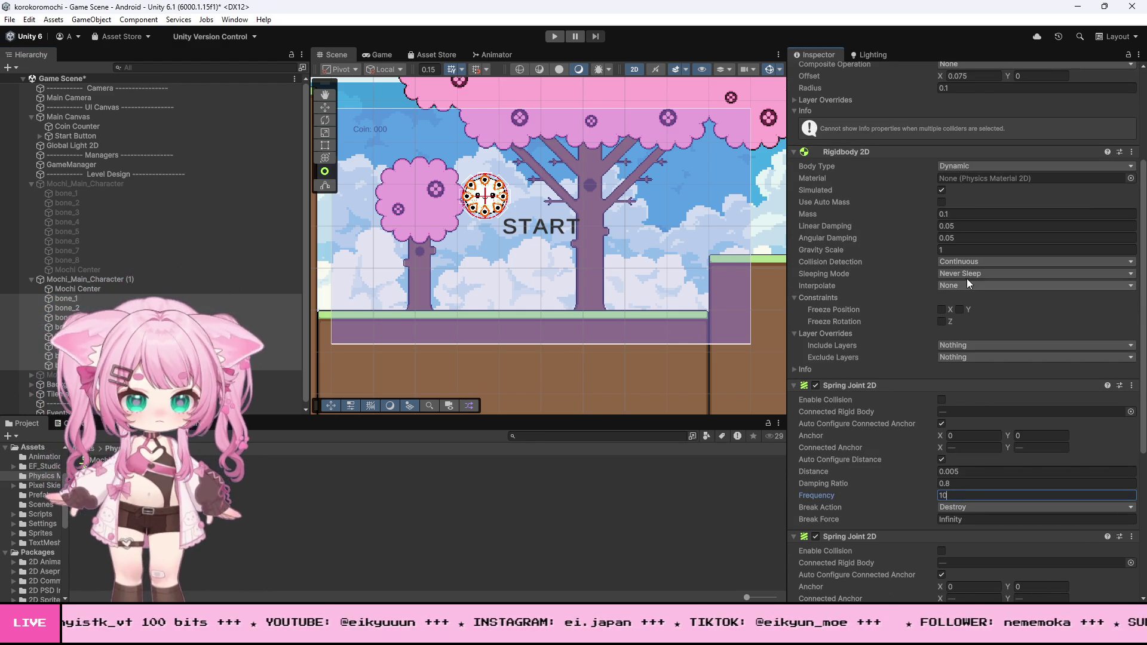
pyautogui.scroll(-2, 980, 406)
pyautogui.click(969, 580)
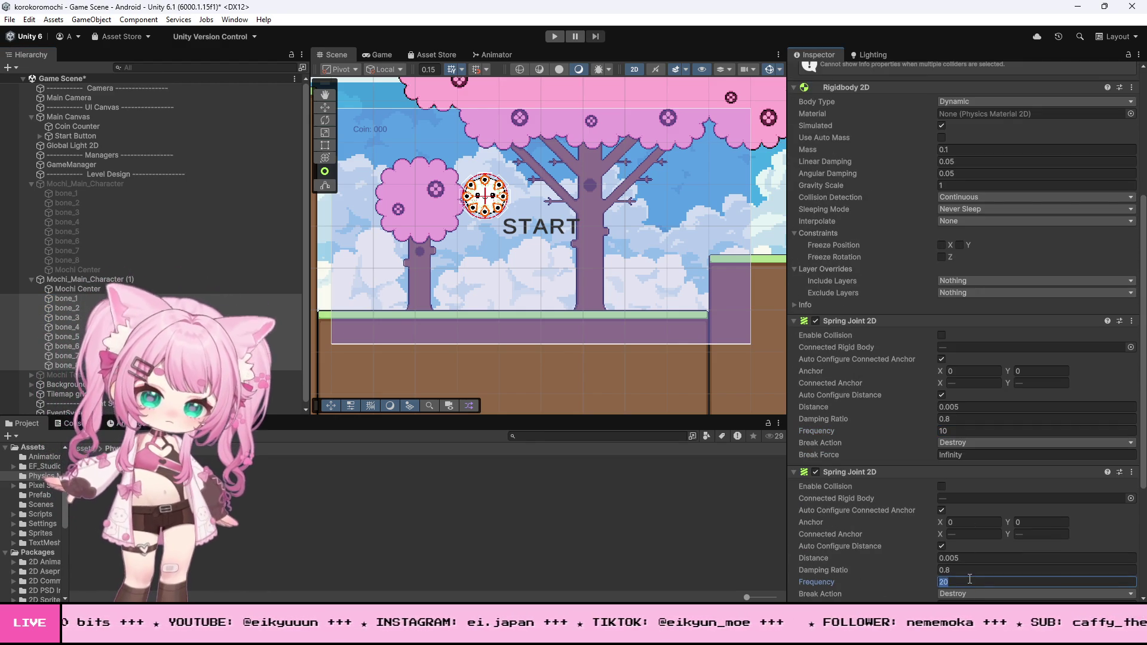
pyautogui.write('0')
pyautogui.scroll(-5, 969, 582)
pyautogui.click(975, 570)
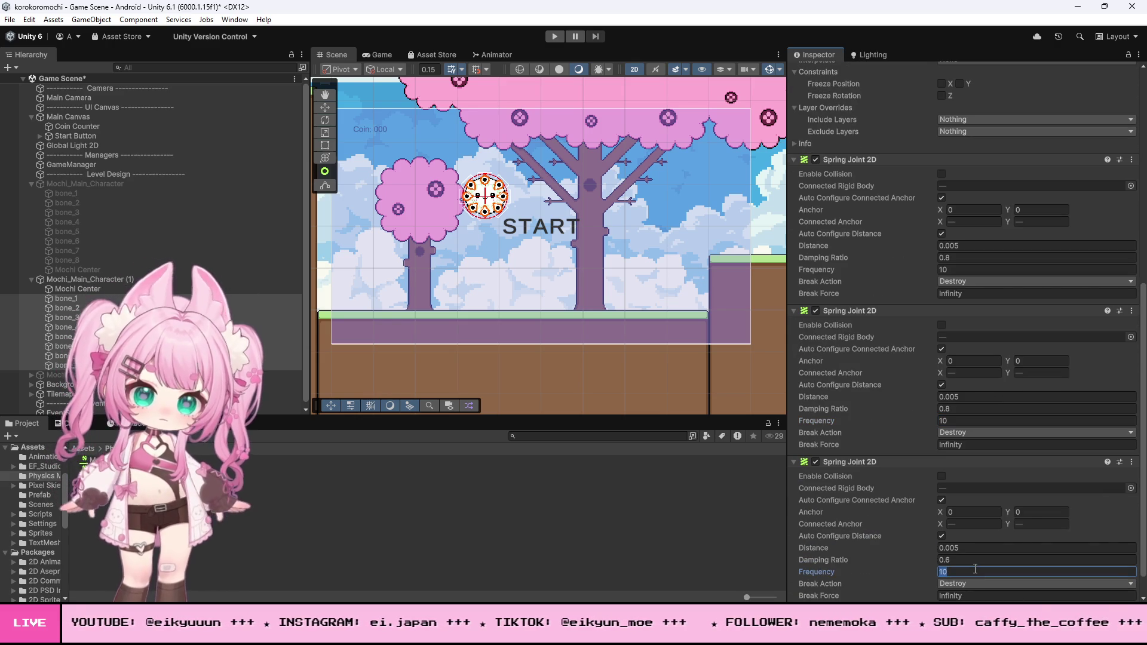
pyautogui.write('5')
pyautogui.click(975, 560)
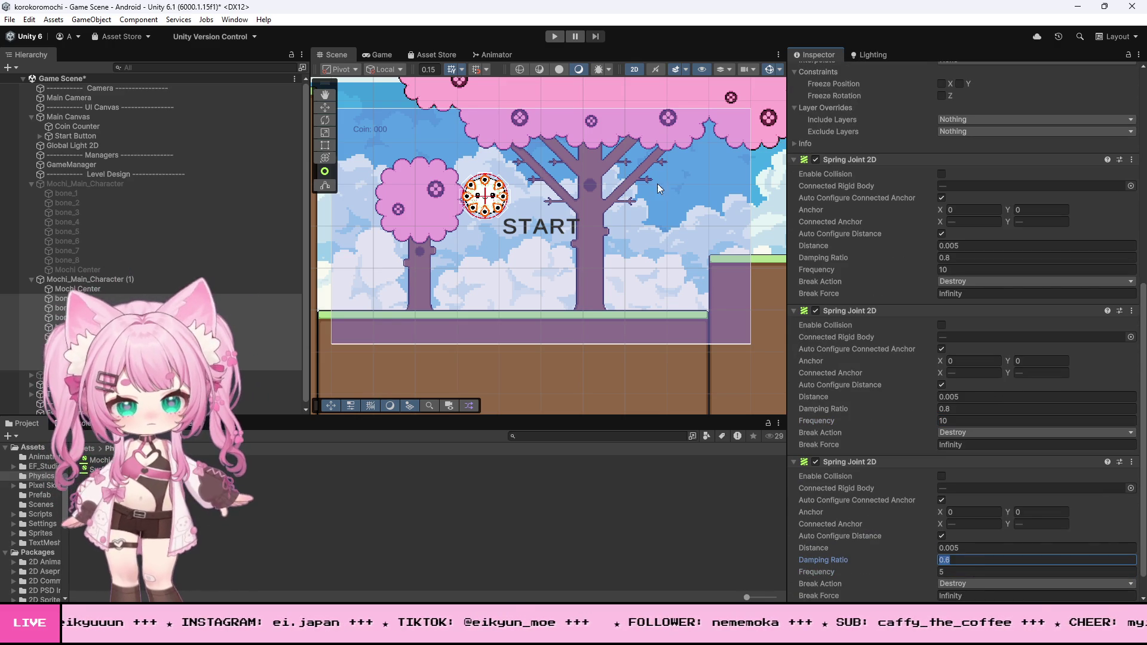
pyautogui.click(556, 39)
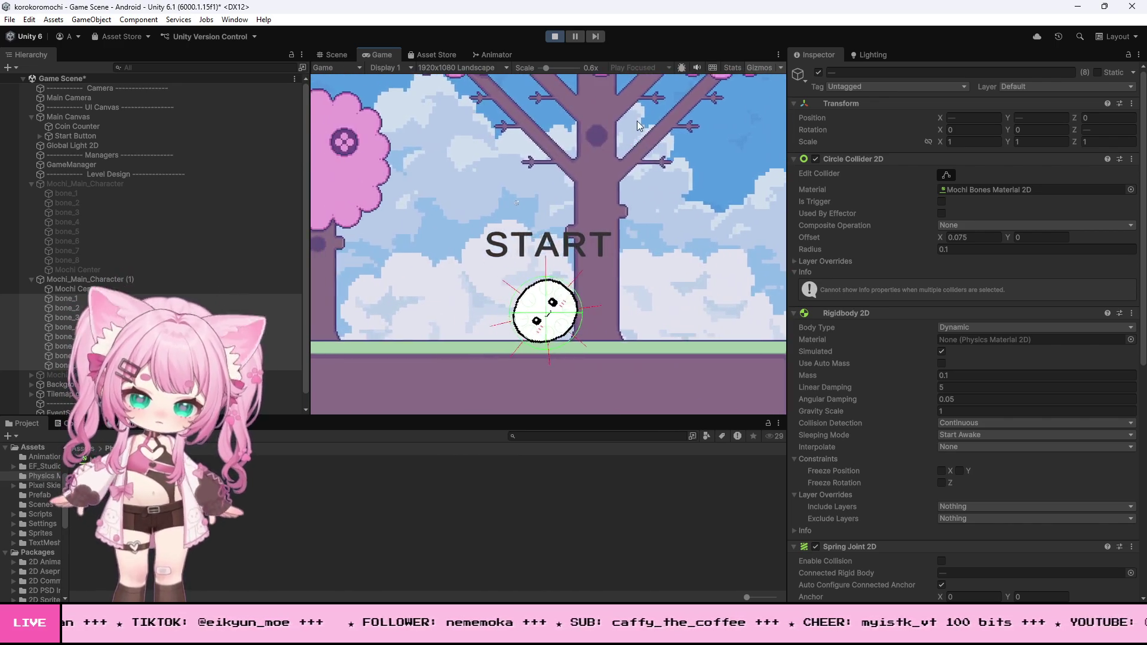
pyautogui.hotkey('ctrl', 'p')
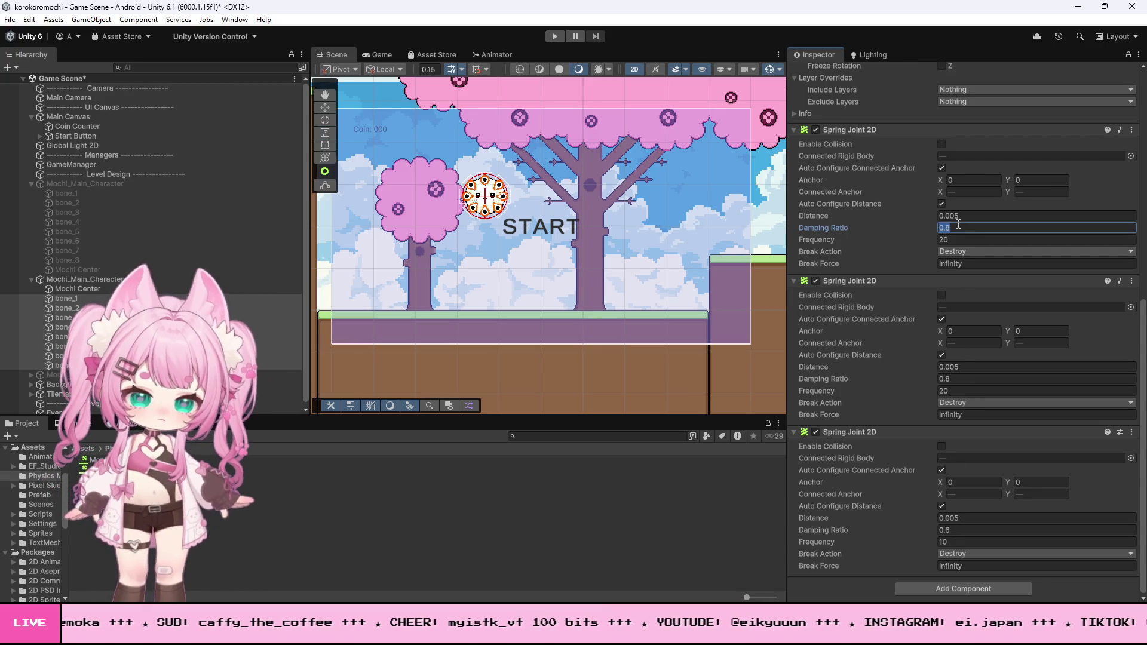
# Set the bones' Spring Joint 2D Damping Ratio to 0 and enter Play mode.
pyautogui.click(961, 529)
pyautogui.write('0')
pyautogui.hotkey('ctrl', 'p')
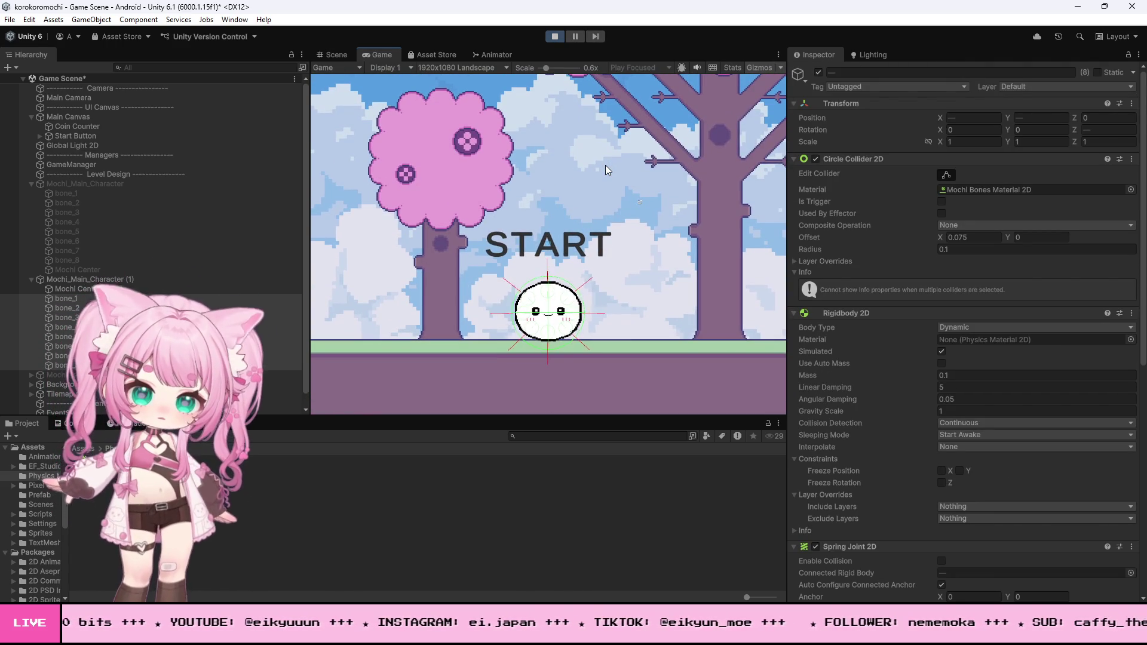
# Roll the mochi left to the level's edge and back right, then stop Play.
pyautogui.press('Left')
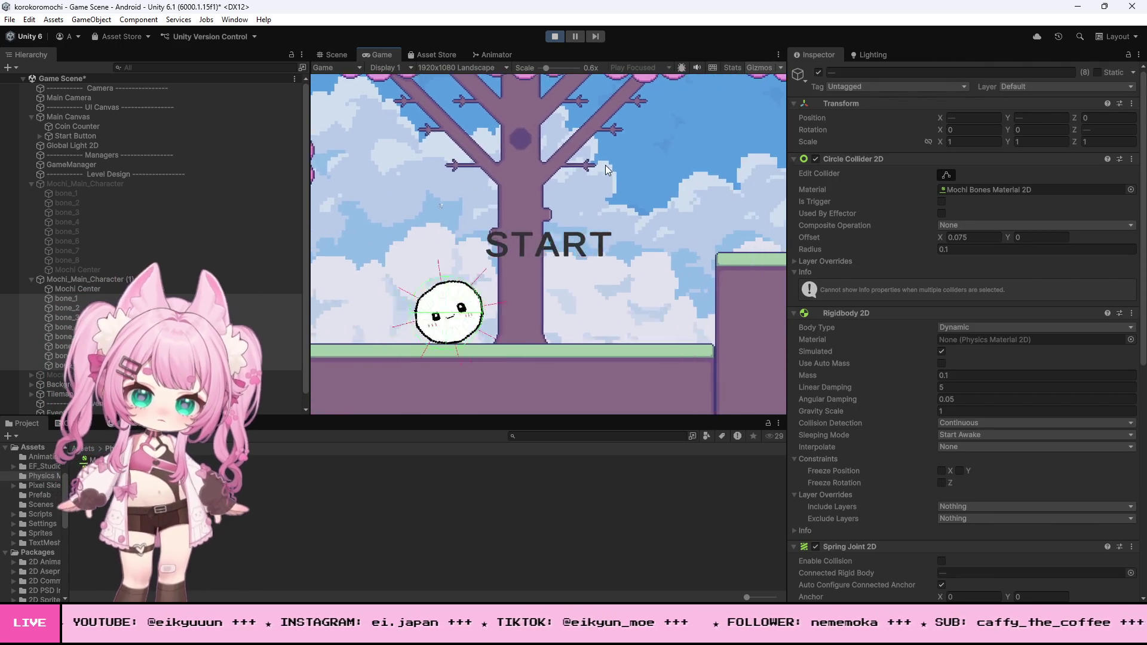
pyautogui.press('Left')
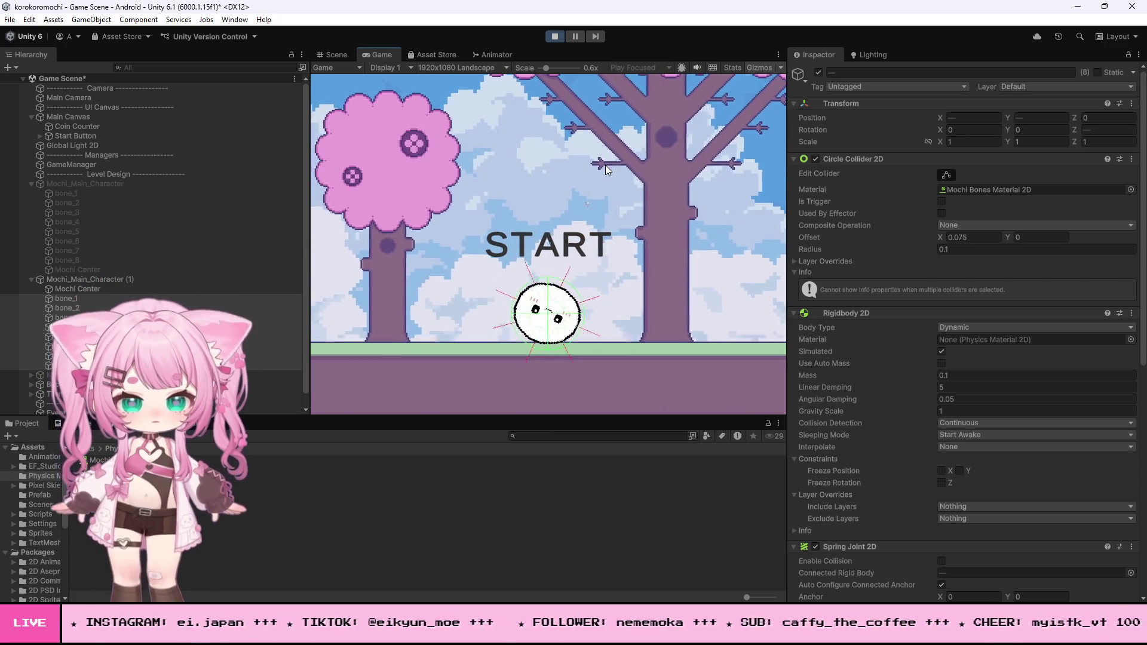
pyautogui.press('Left')
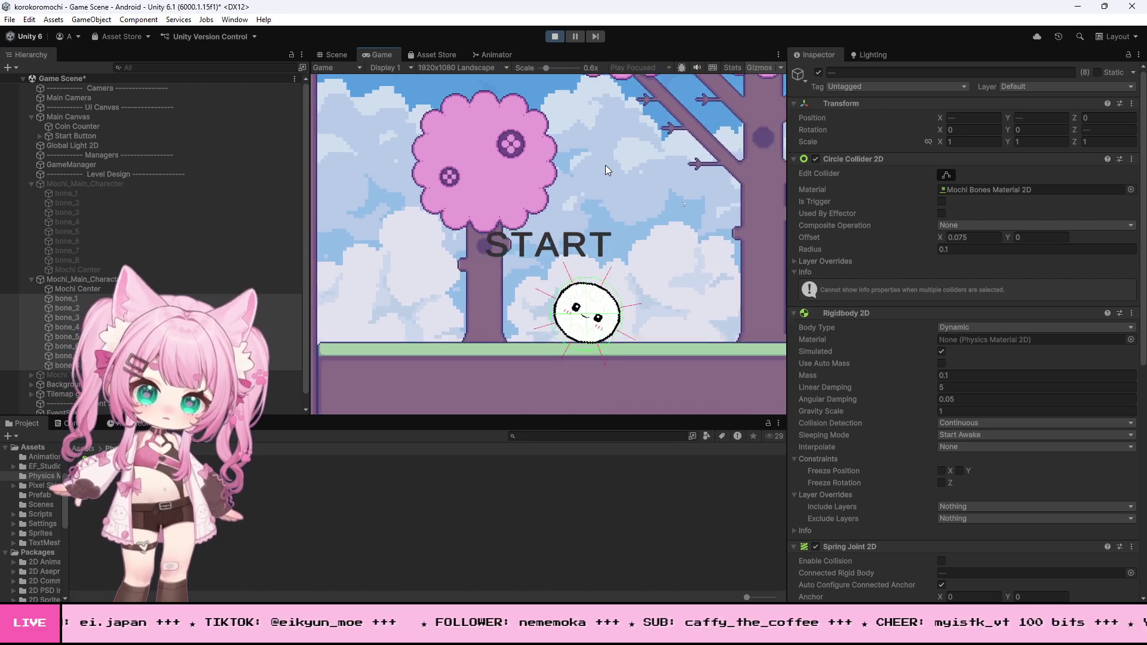
pyautogui.press('Left')
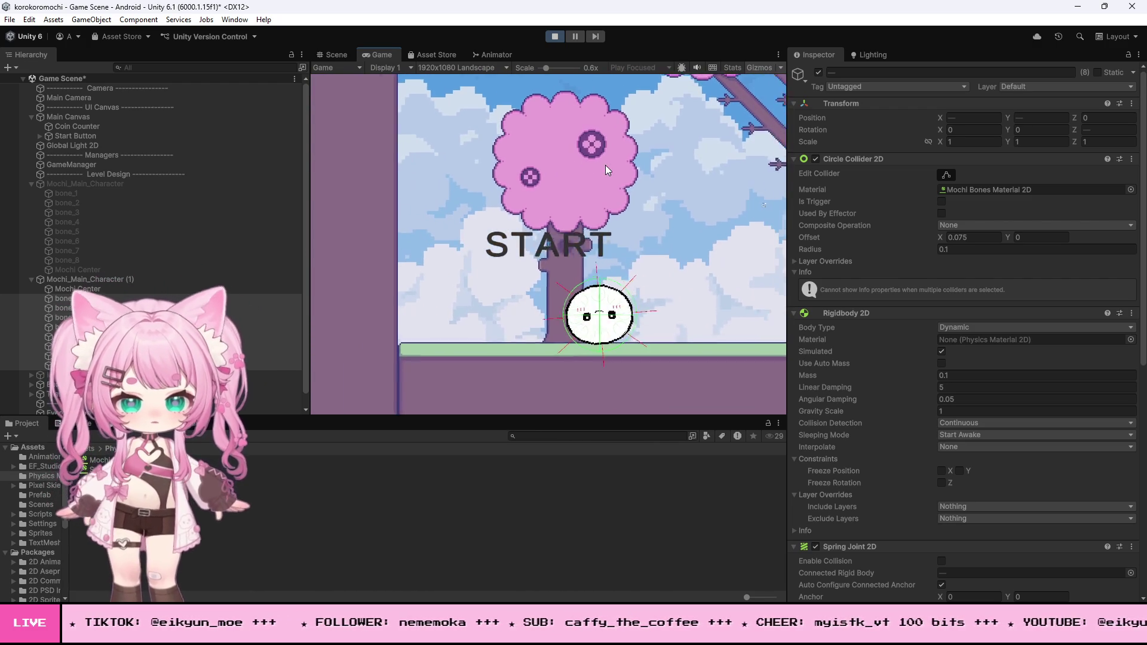
pyautogui.press('Right')
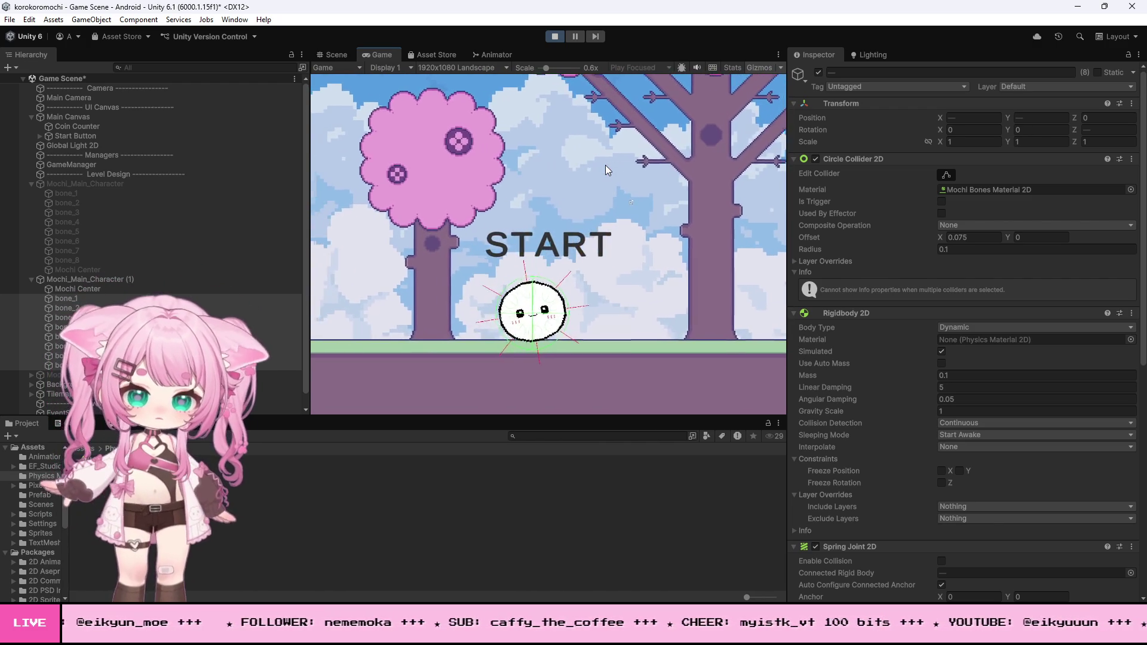
pyautogui.press('Left')
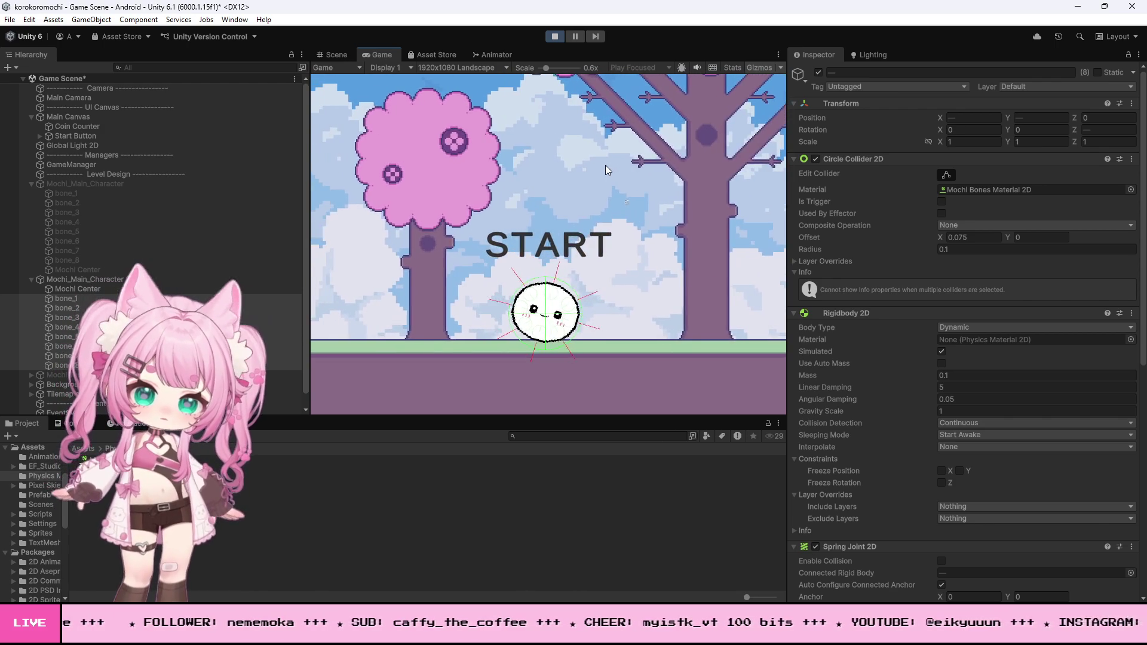
pyautogui.click(555, 37)
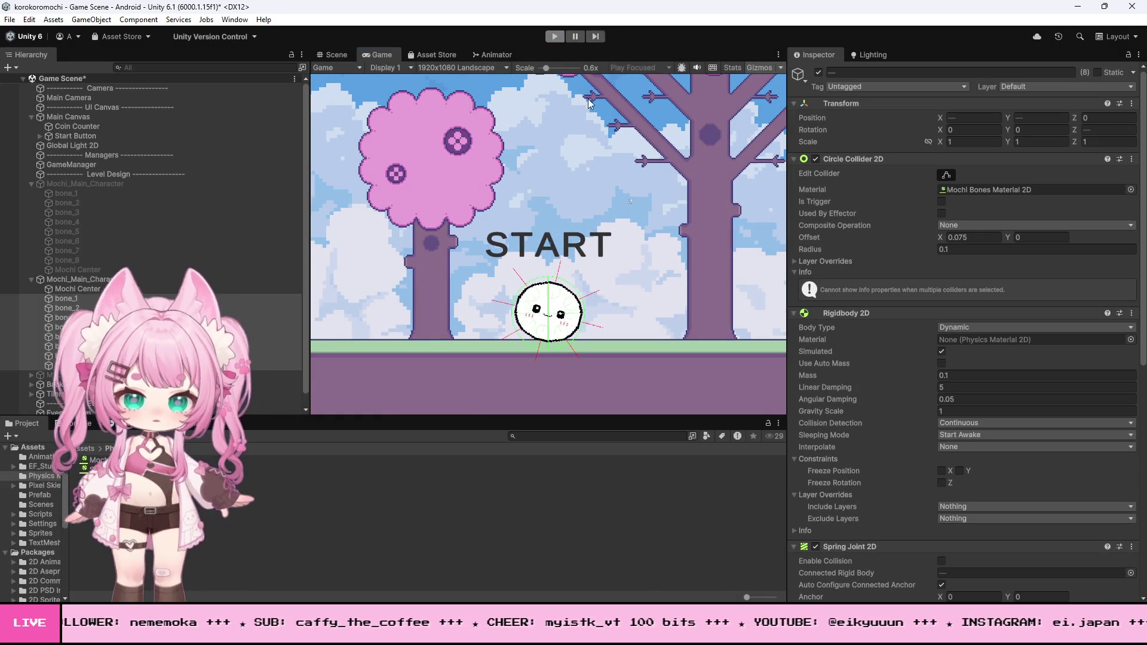
# Set the third Spring Joint 2D's Frequency to 10 and start a play-test.
pyautogui.scroll(-5, 855, 304)
pyautogui.scroll(-5, 855, 303)
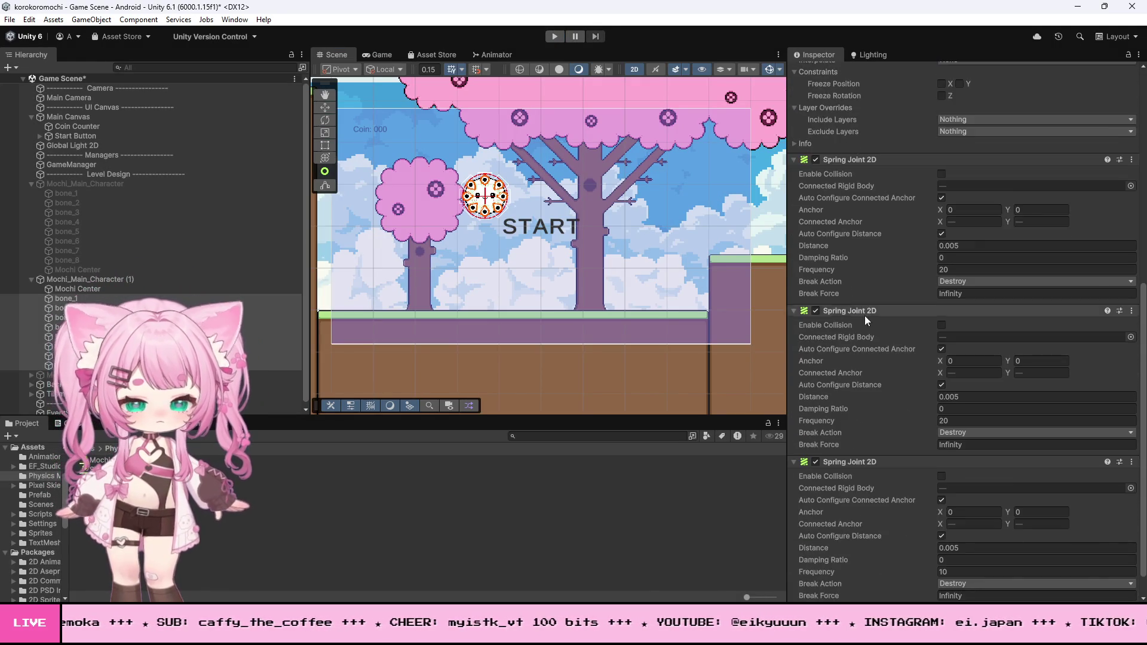
pyautogui.click(959, 541)
pyautogui.write('10')
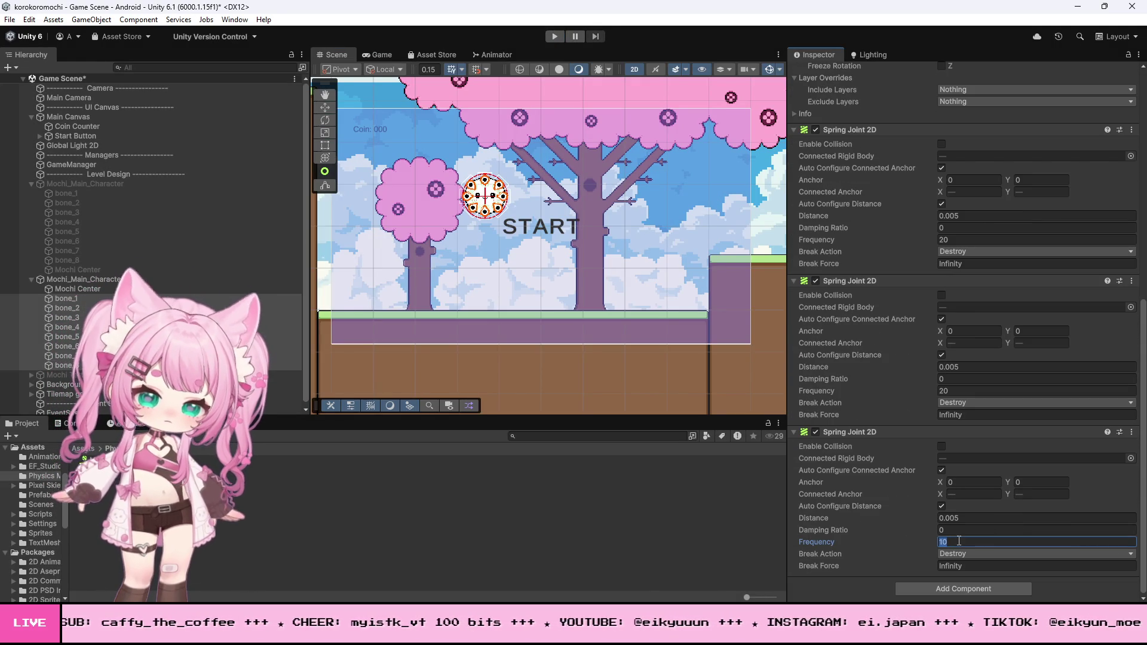
pyautogui.click(562, 38)
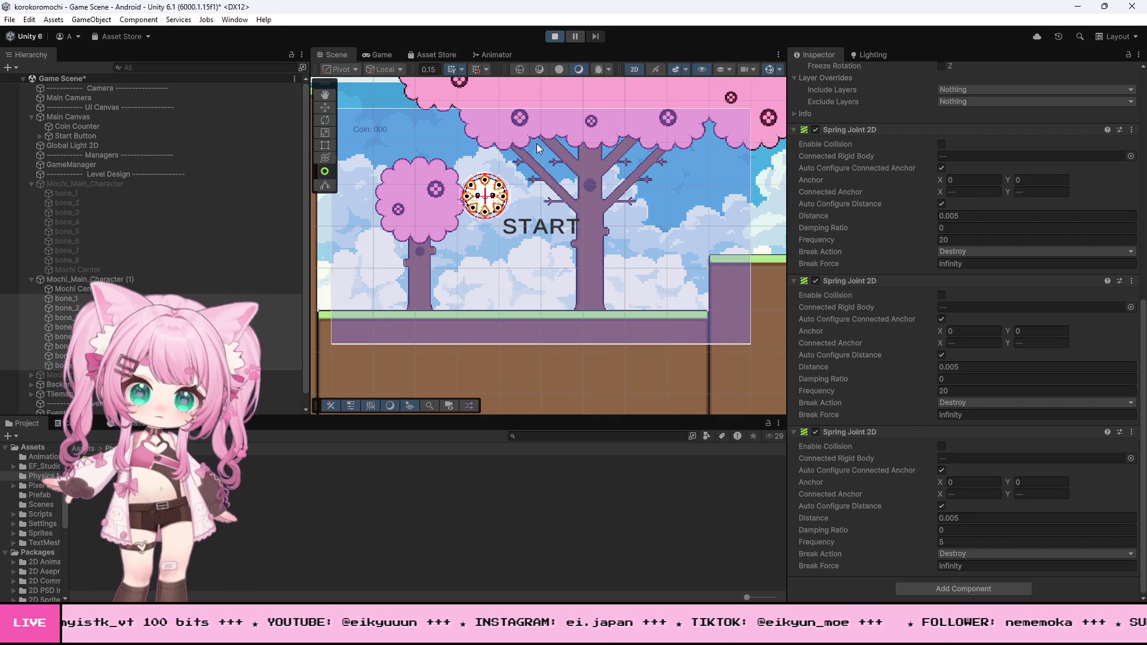
# Roll the mochi onto the raised platform and back and forth, then stop Play.
pyautogui.press('Right')
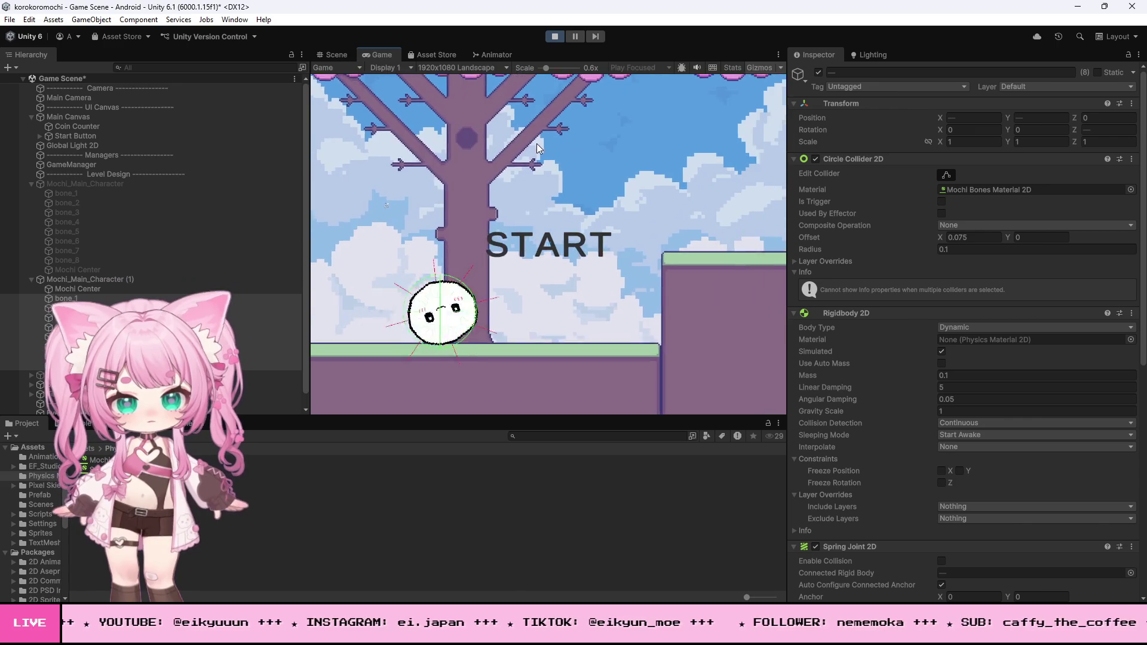
pyautogui.press('Right')
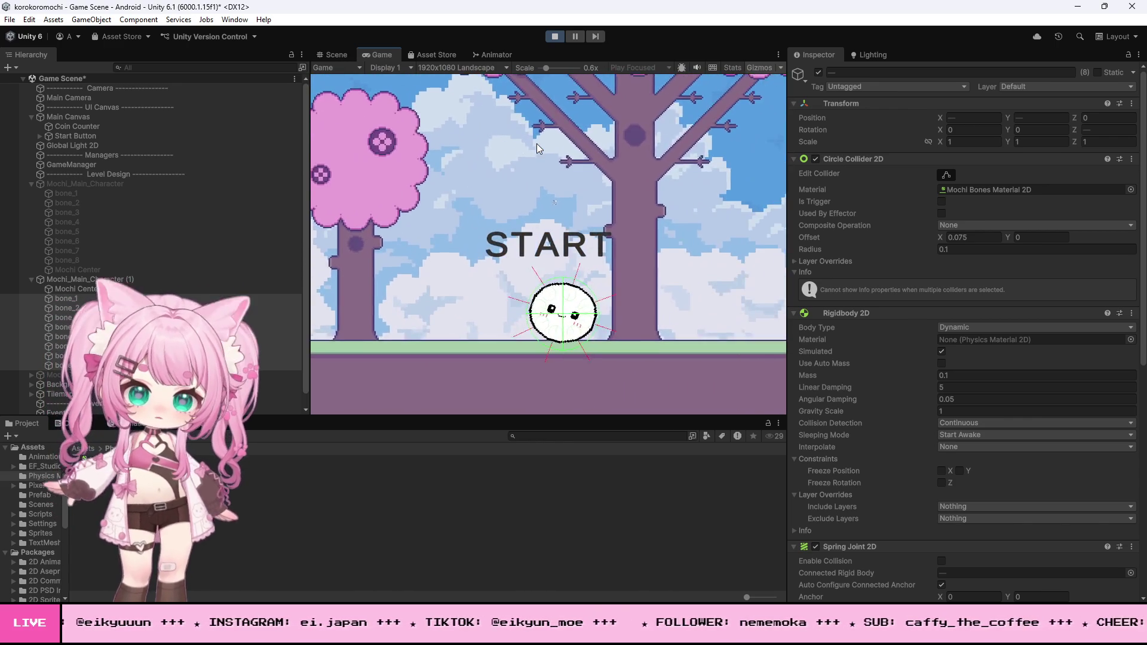
pyautogui.press('Left')
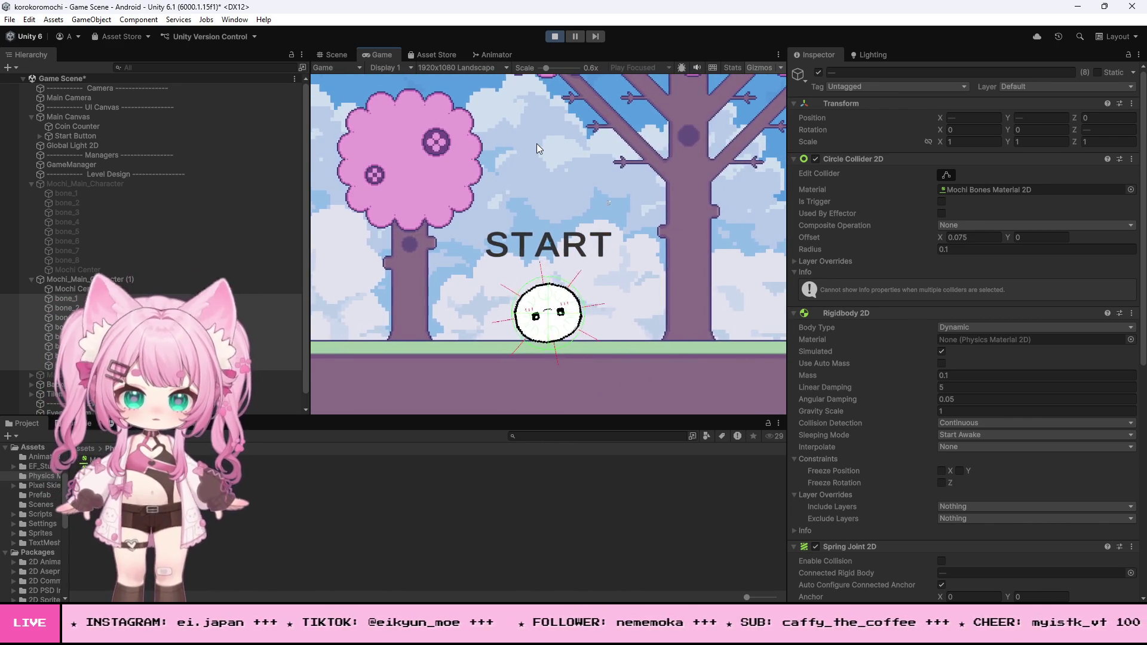
pyautogui.press('Right')
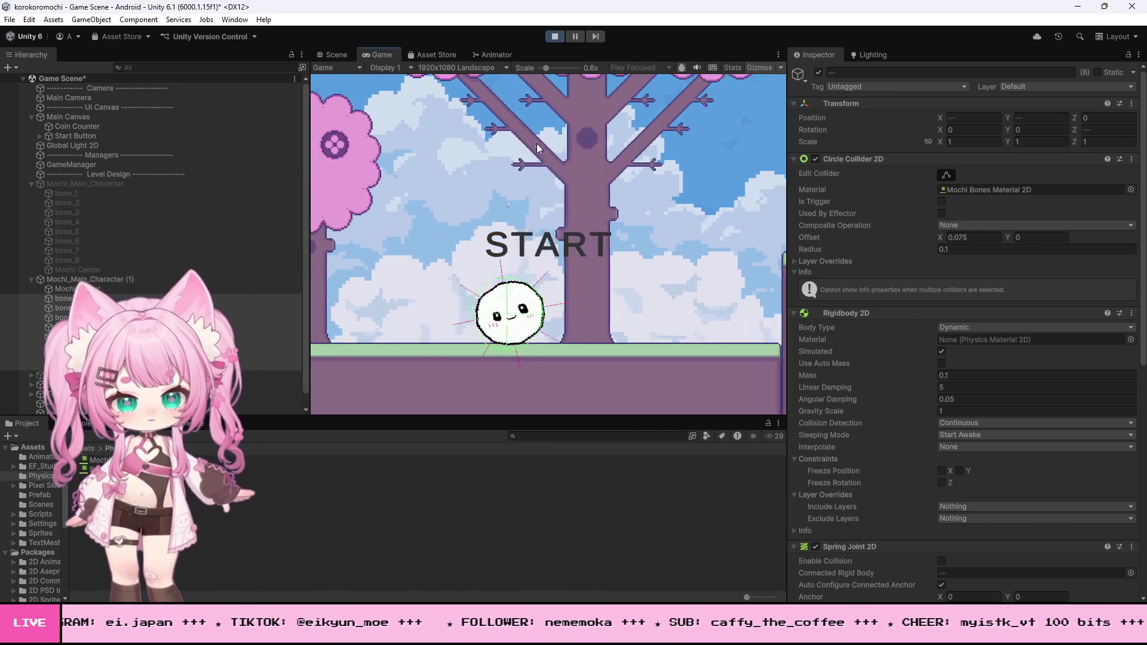
pyautogui.press('Right')
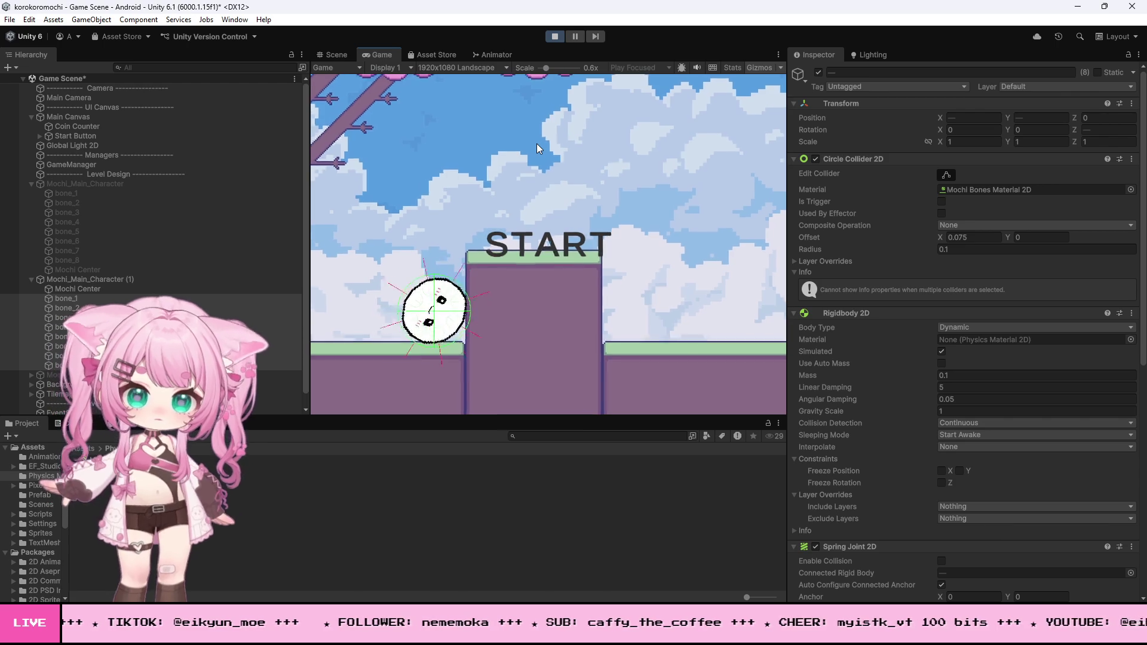
pyautogui.press('Left')
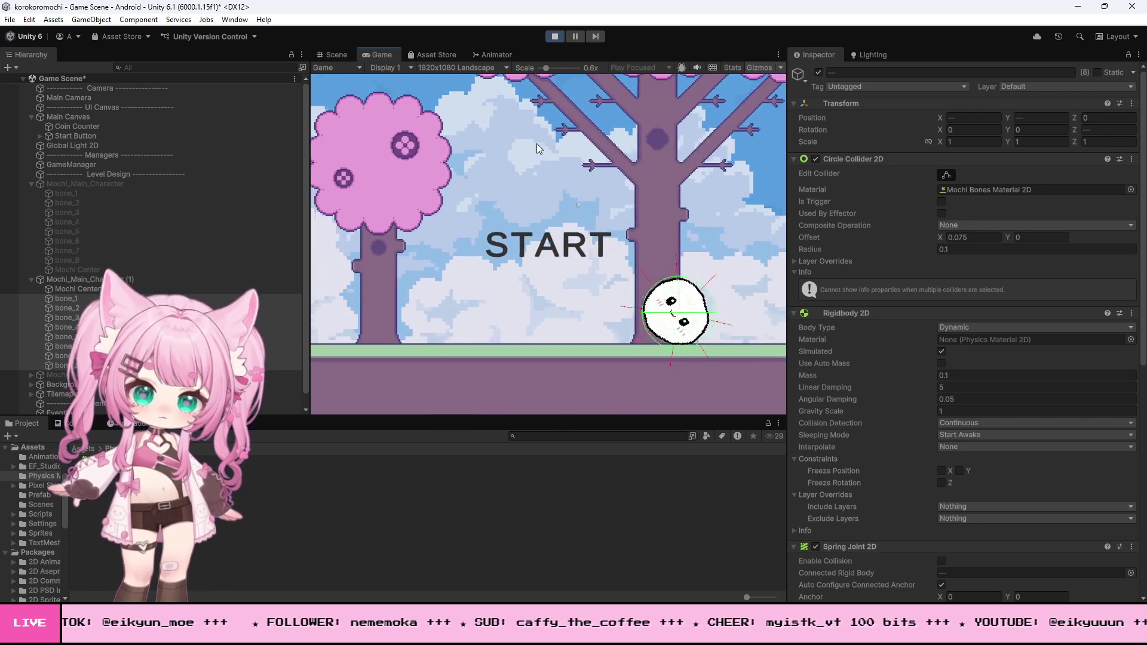
pyautogui.press('Left')
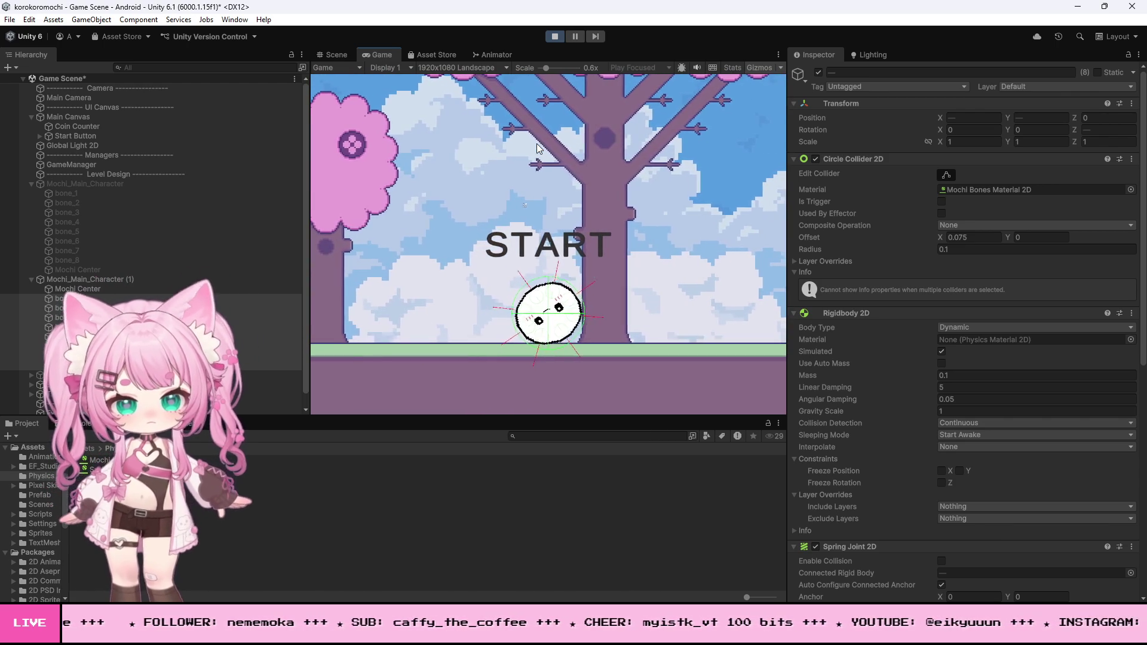
pyautogui.press('Right')
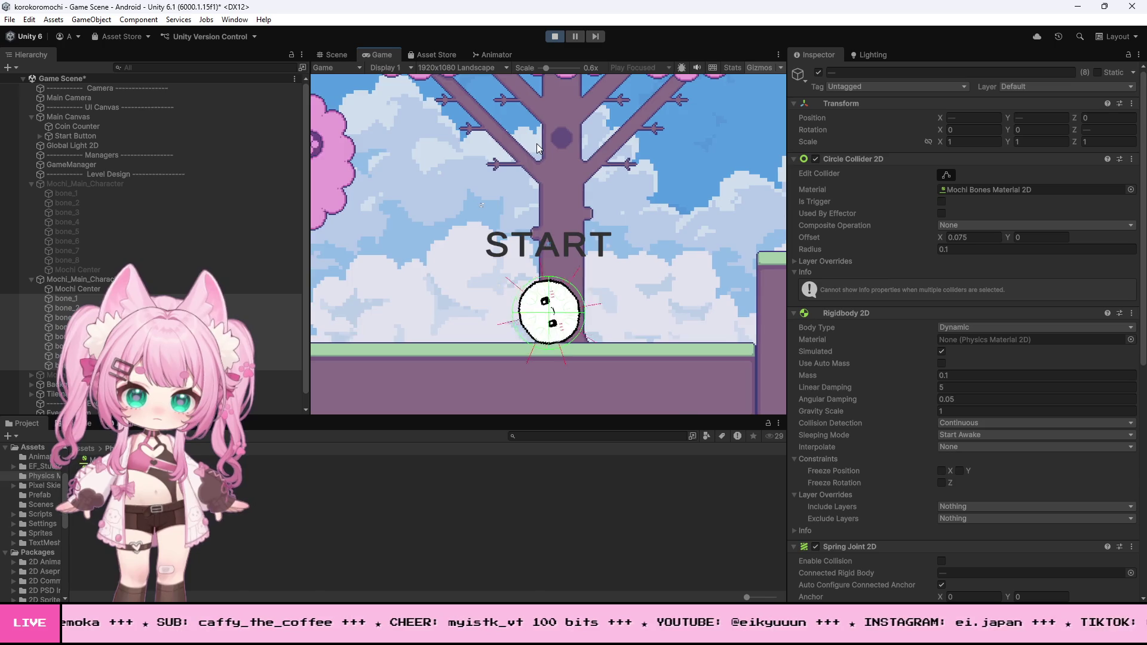
pyautogui.press('Left')
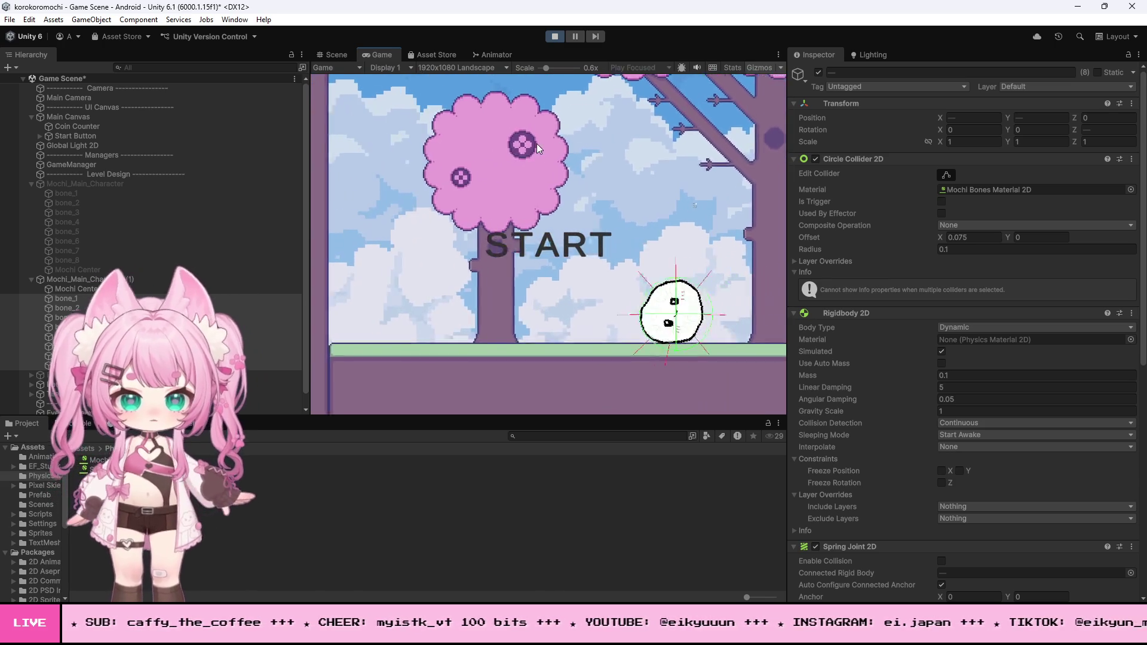
pyautogui.press('Left')
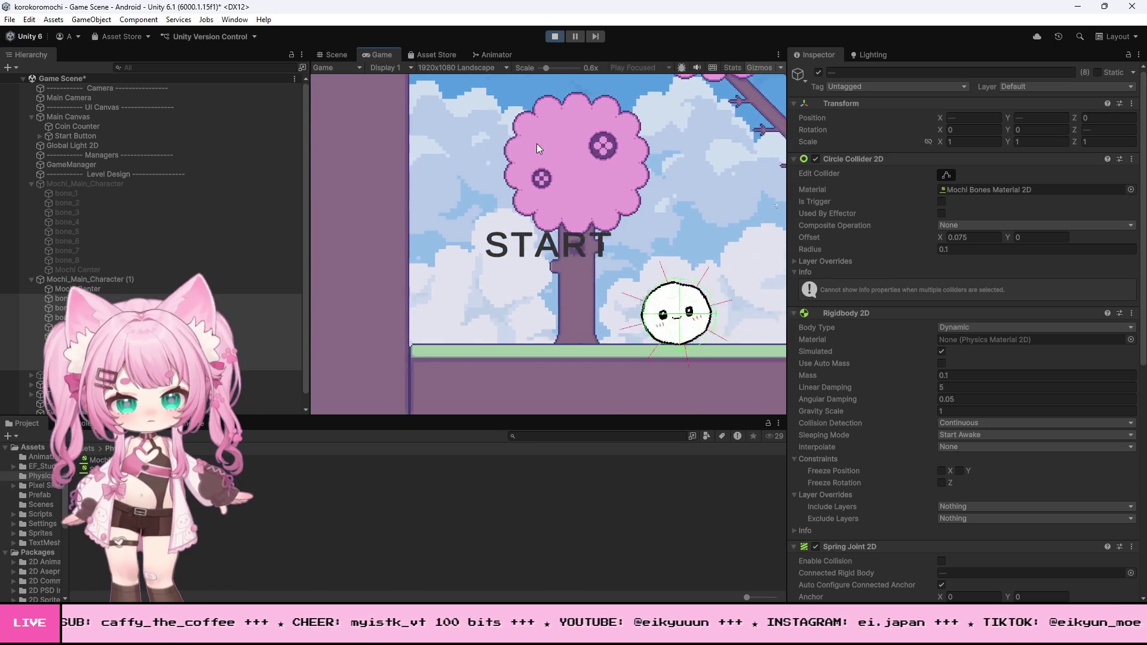
pyautogui.press('Right')
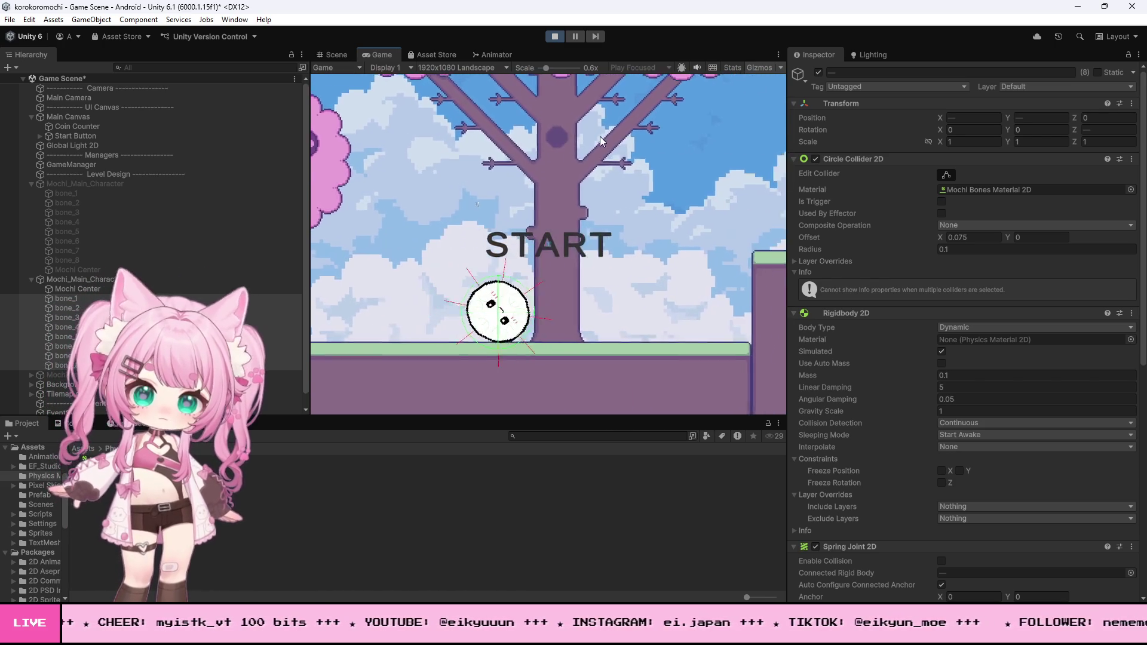
pyautogui.click(555, 36)
# Lower the last spring joint's Frequency to 5 and start Play again.
pyautogui.scroll(-10, 852, 397)
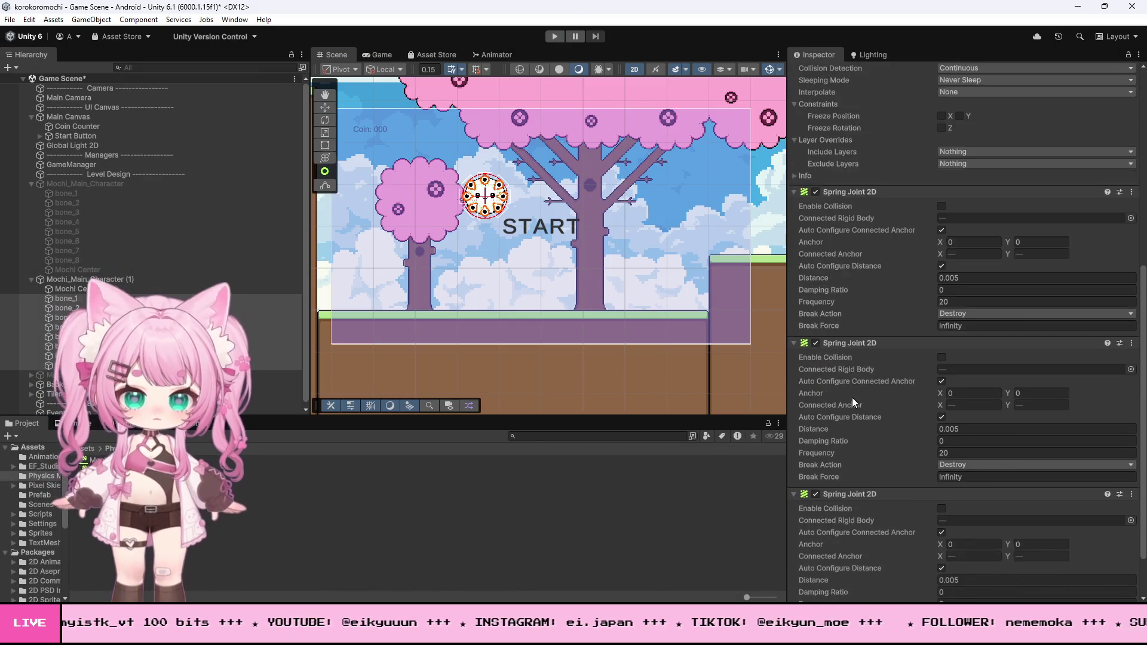
pyautogui.click(962, 542)
pyautogui.write('5')
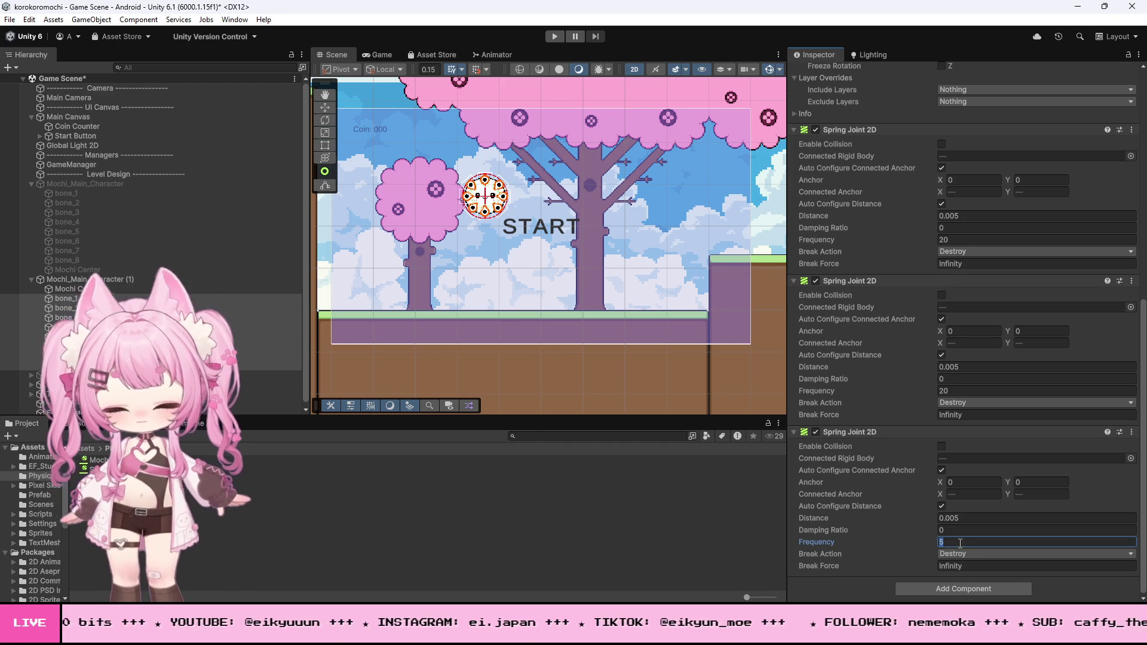
pyautogui.click(561, 37)
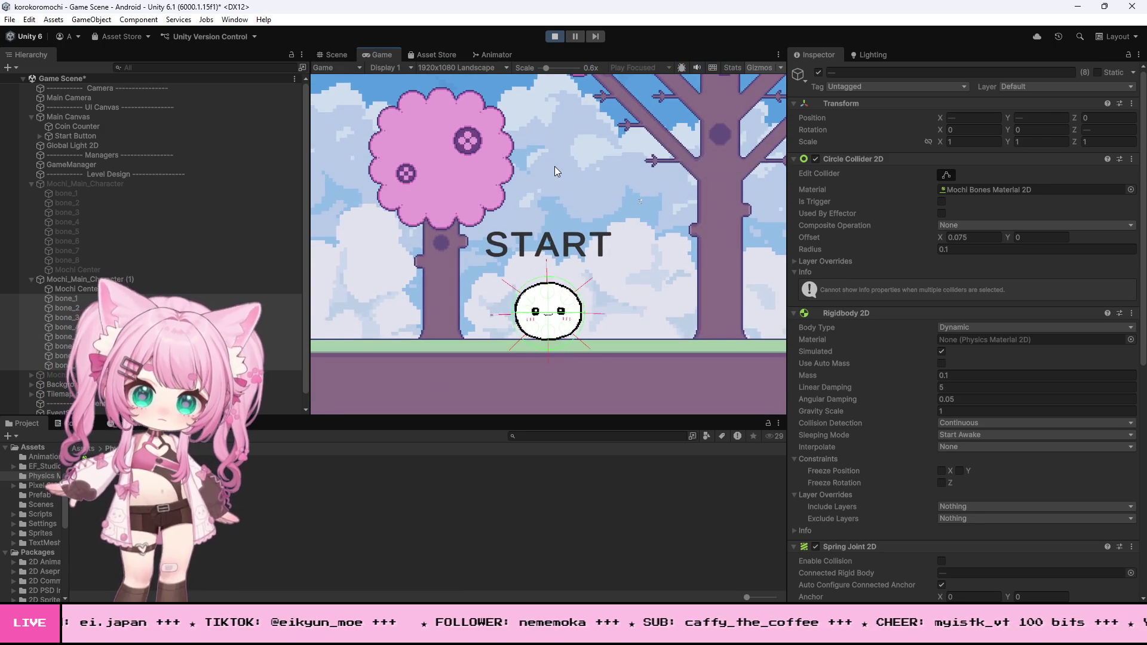
# Roll the mochi right, then left to the level's edge, and stop Play.
pyautogui.press('Right')
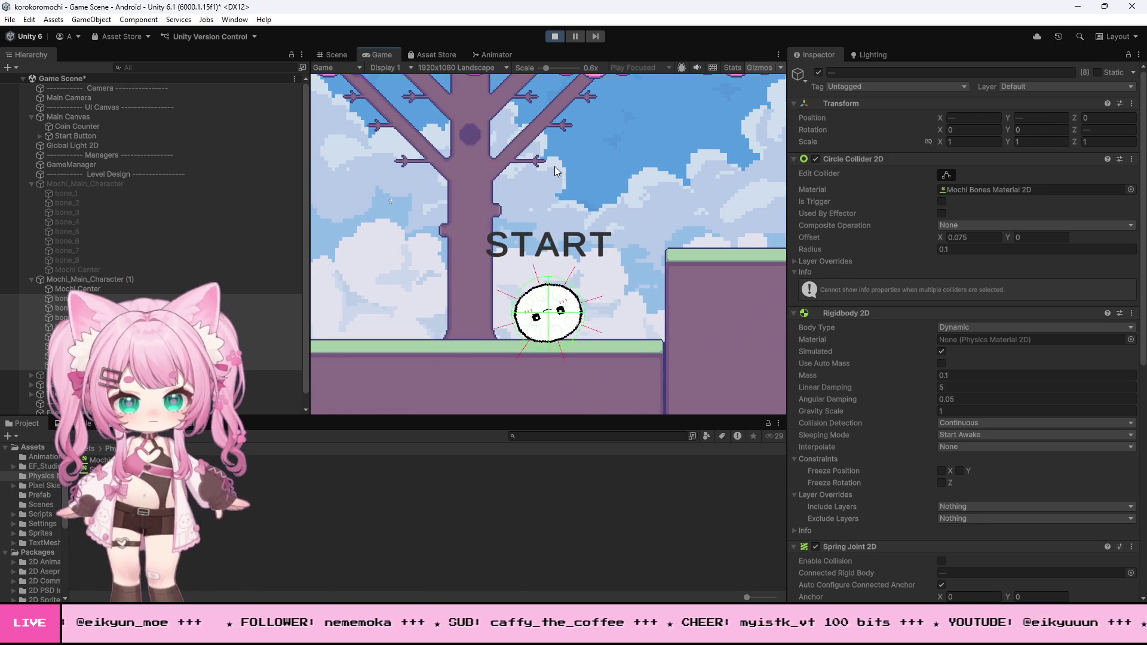
pyautogui.press('Left')
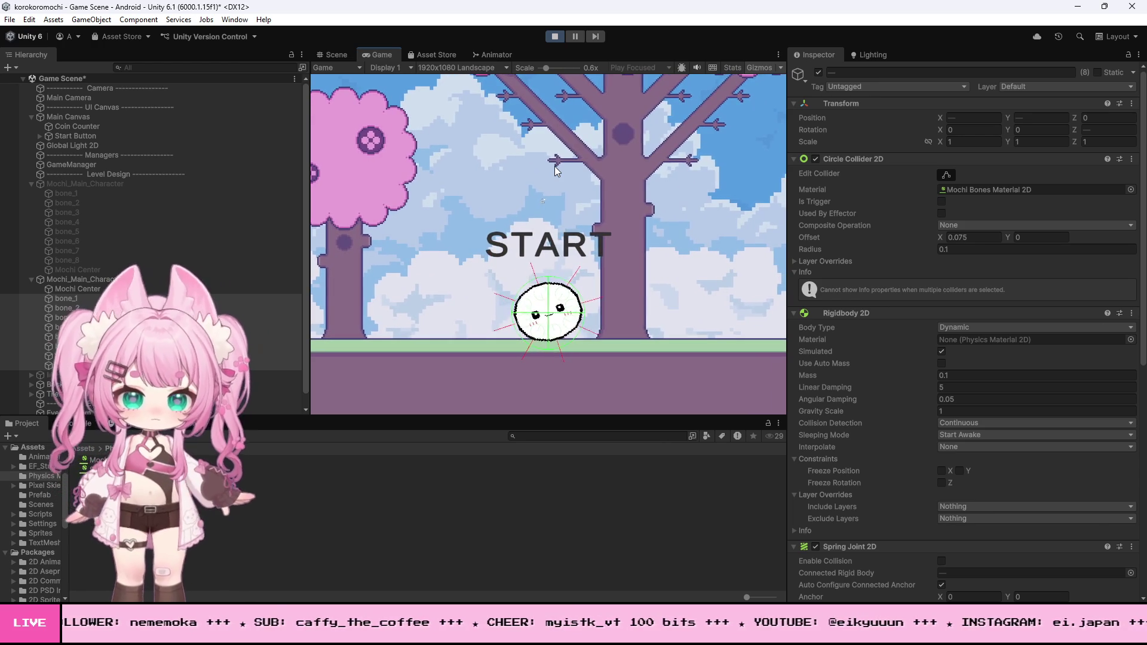
pyautogui.press('Left')
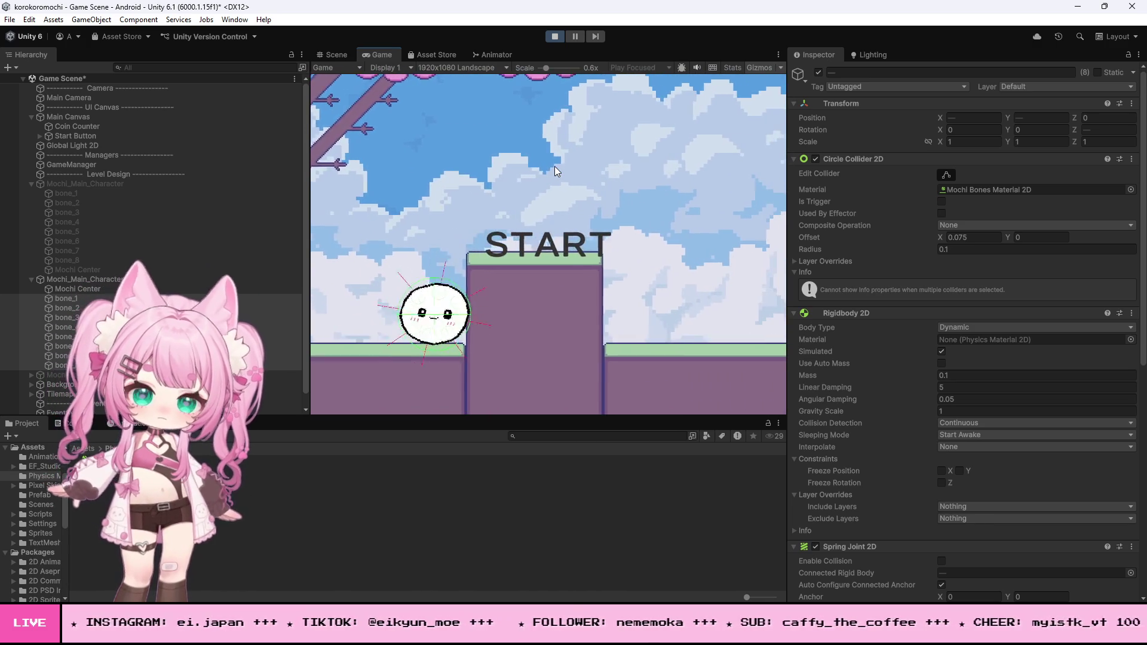
pyautogui.click(554, 36)
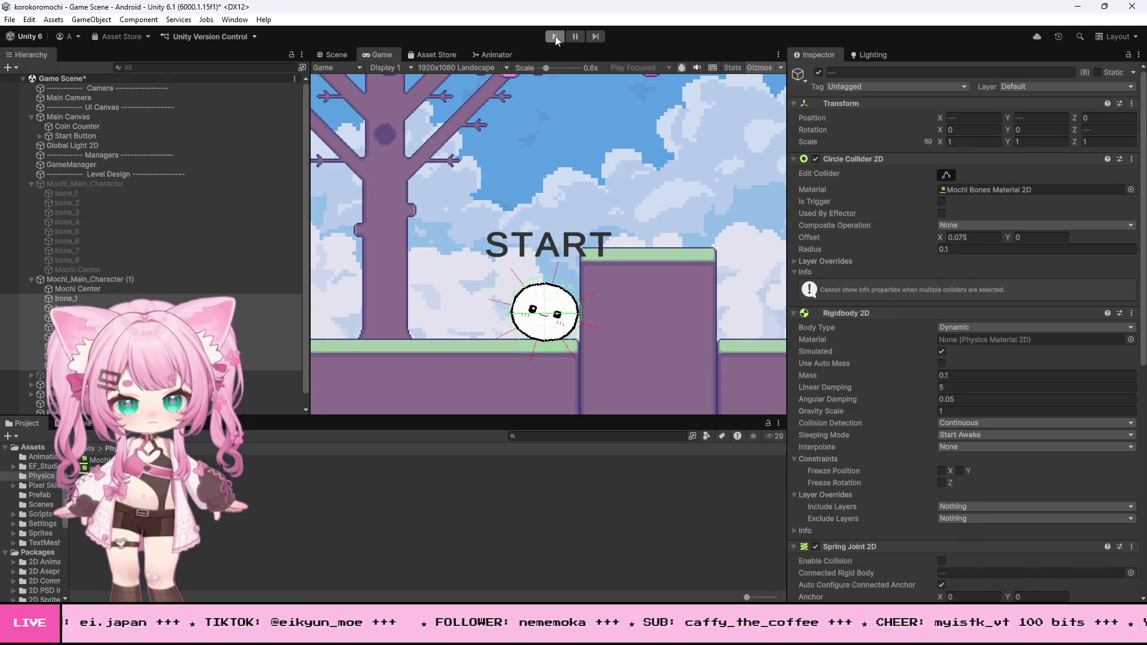
# Deactivate the Start Button and Coin Counter objects so they are hidden.
pyautogui.click(98, 135)
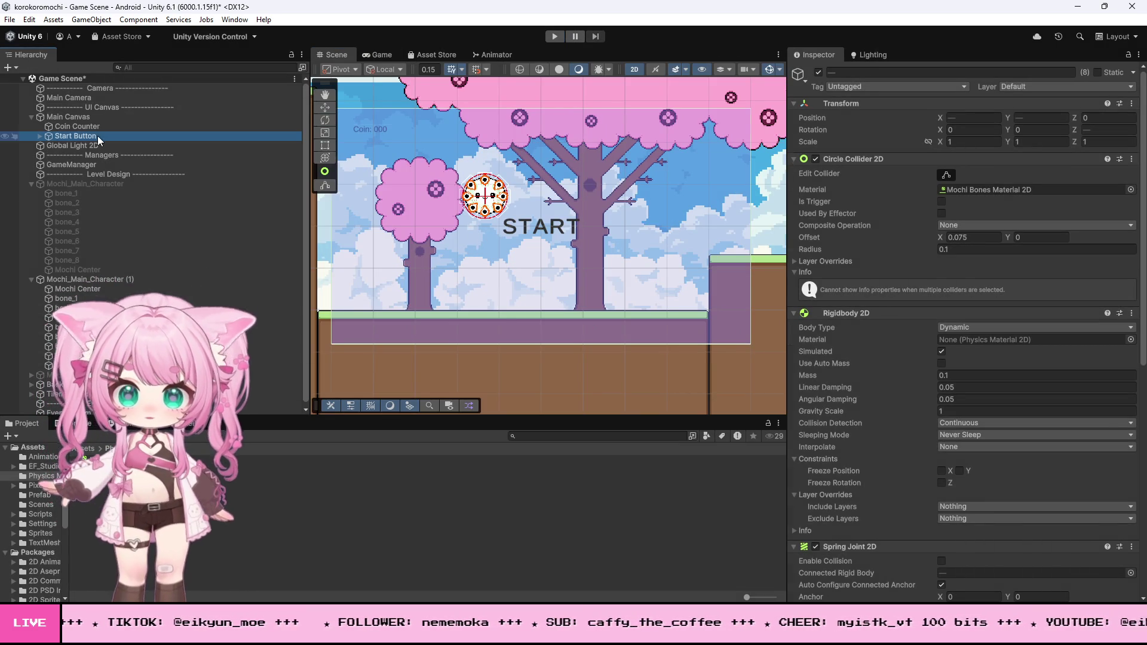
pyautogui.click(818, 72)
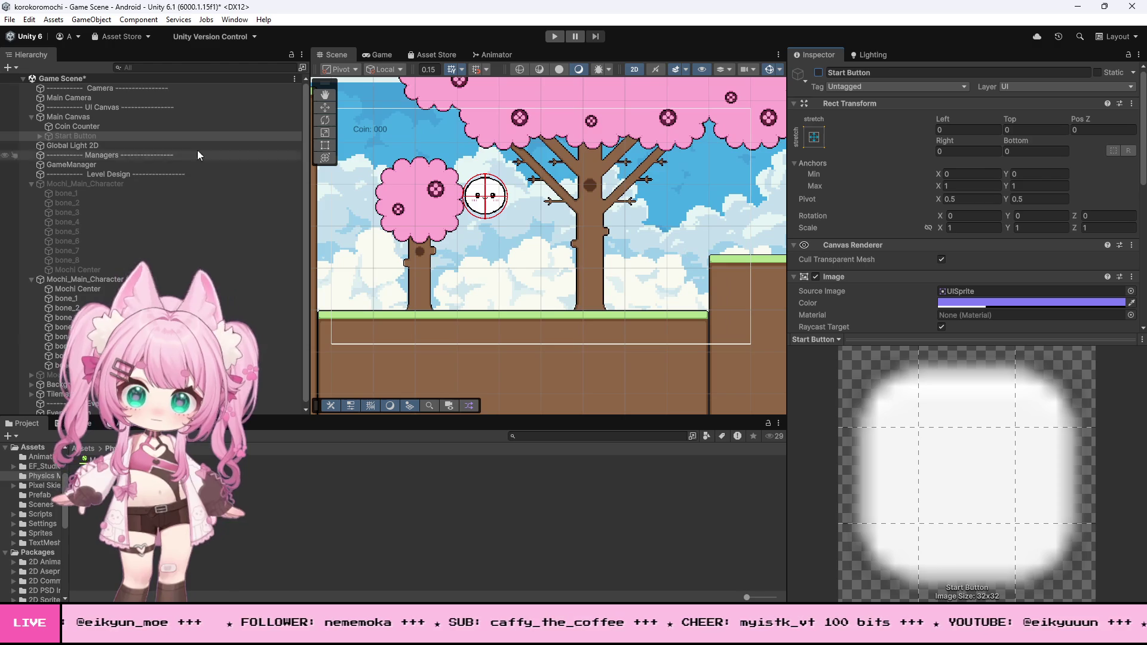
pyautogui.click(818, 72)
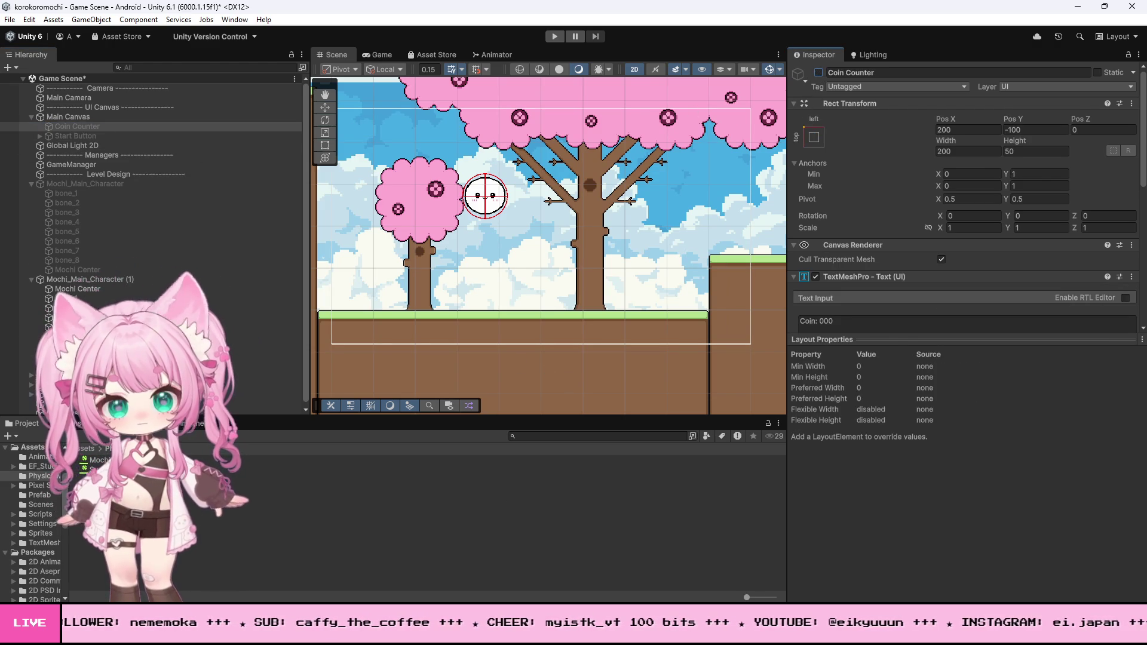
# Switch to Visual Studio and scroll up through MochiController.cs.
pyautogui.hotkey('alt', 'Tab')
pyautogui.scroll(10, 276, 339)
pyautogui.scroll(20, 276, 339)
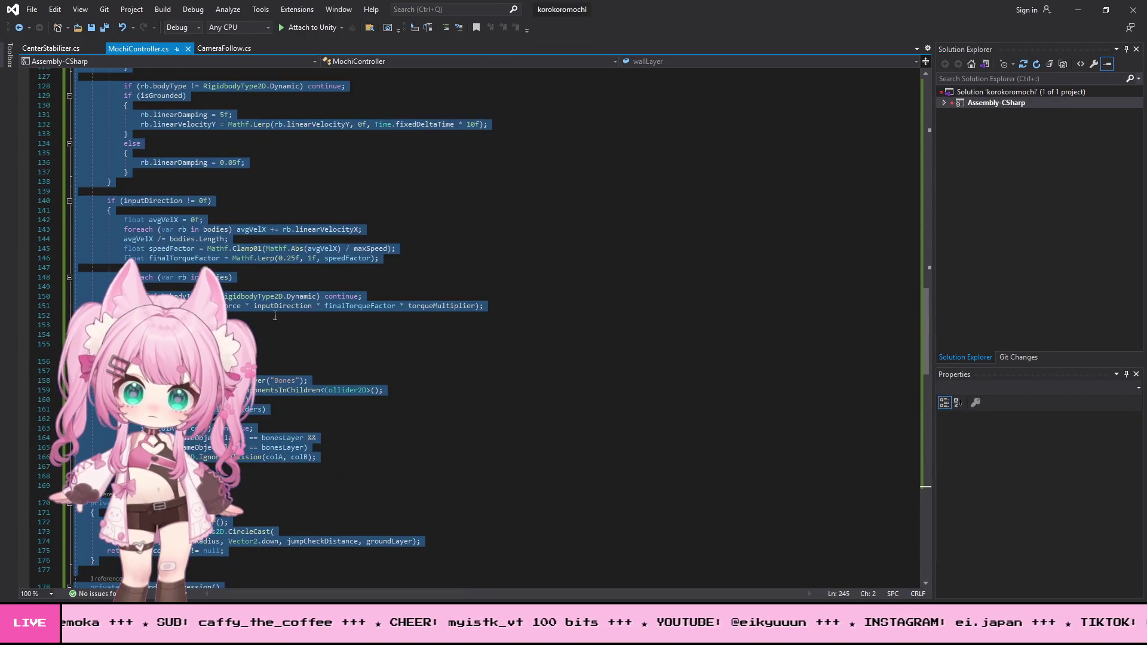
# Review the Start() and Update code in MochiController.cs.
pyautogui.scroll(19, 342, 313)
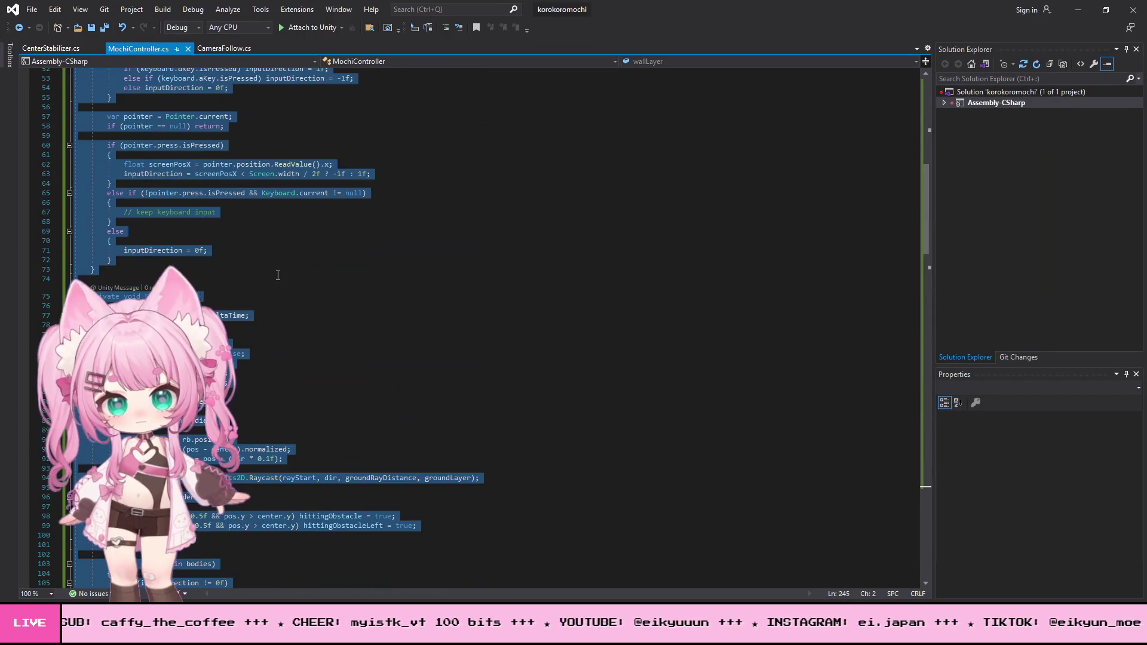
pyautogui.click(253, 264)
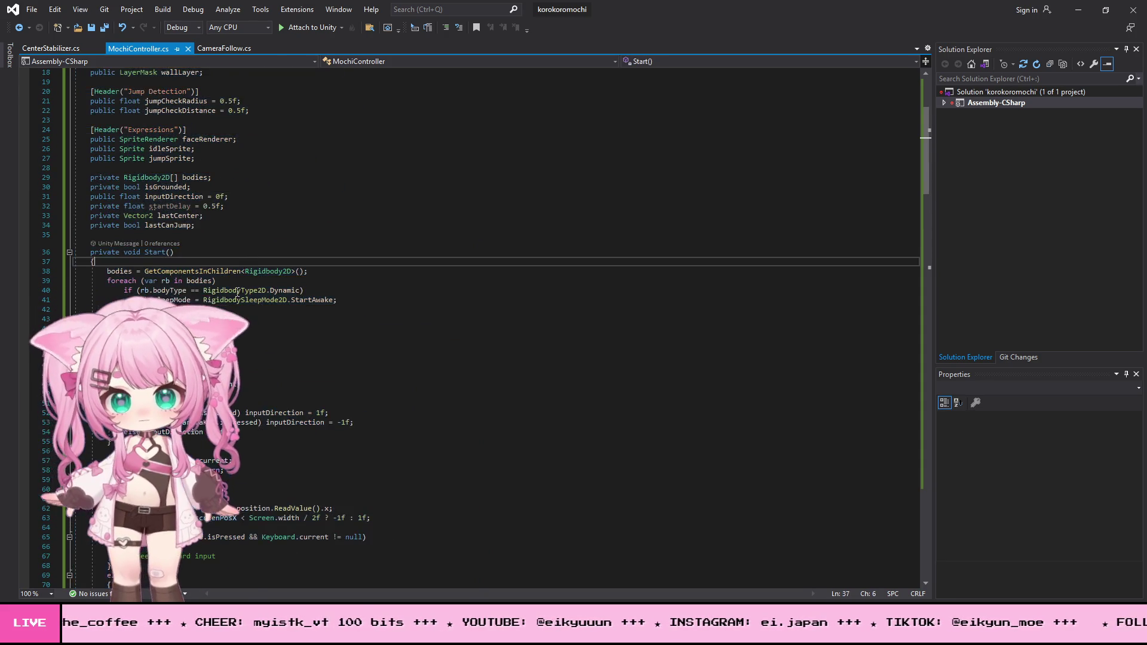
pyautogui.scroll(-2, 254, 264)
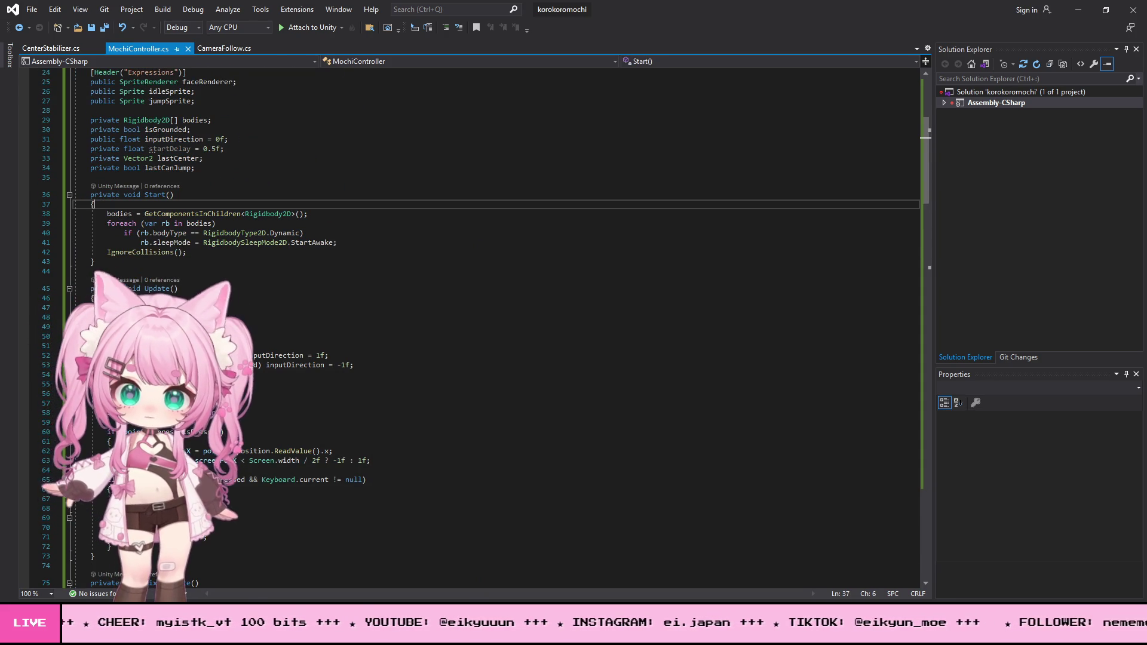
pyautogui.scroll(-6, 231, 283)
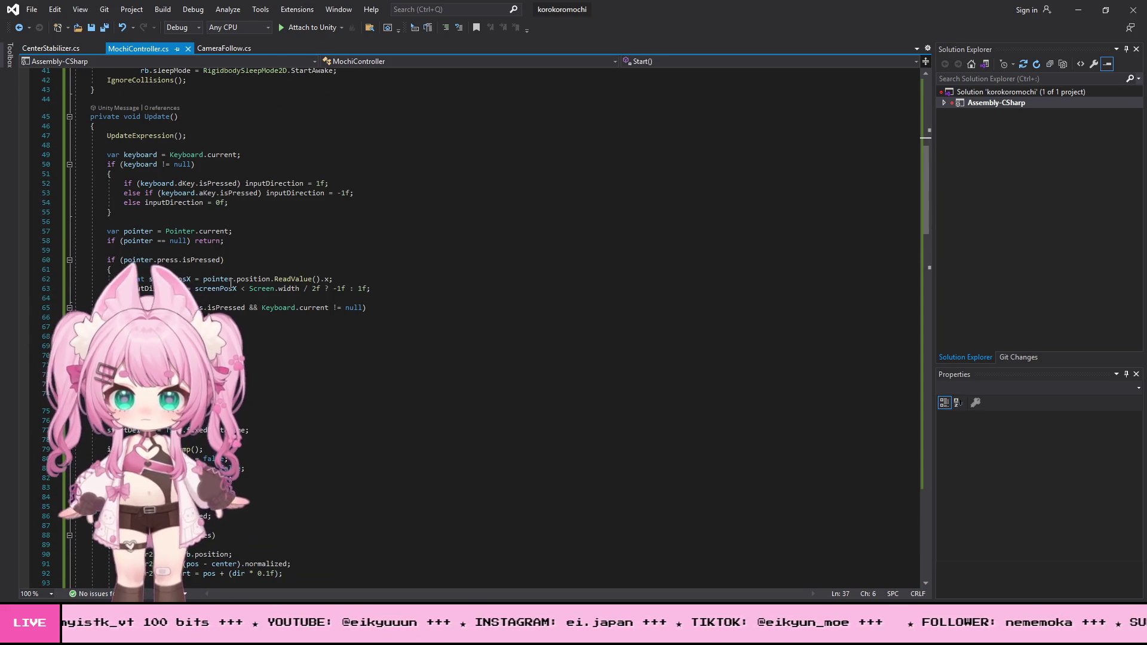
pyautogui.scroll(5, 231, 283)
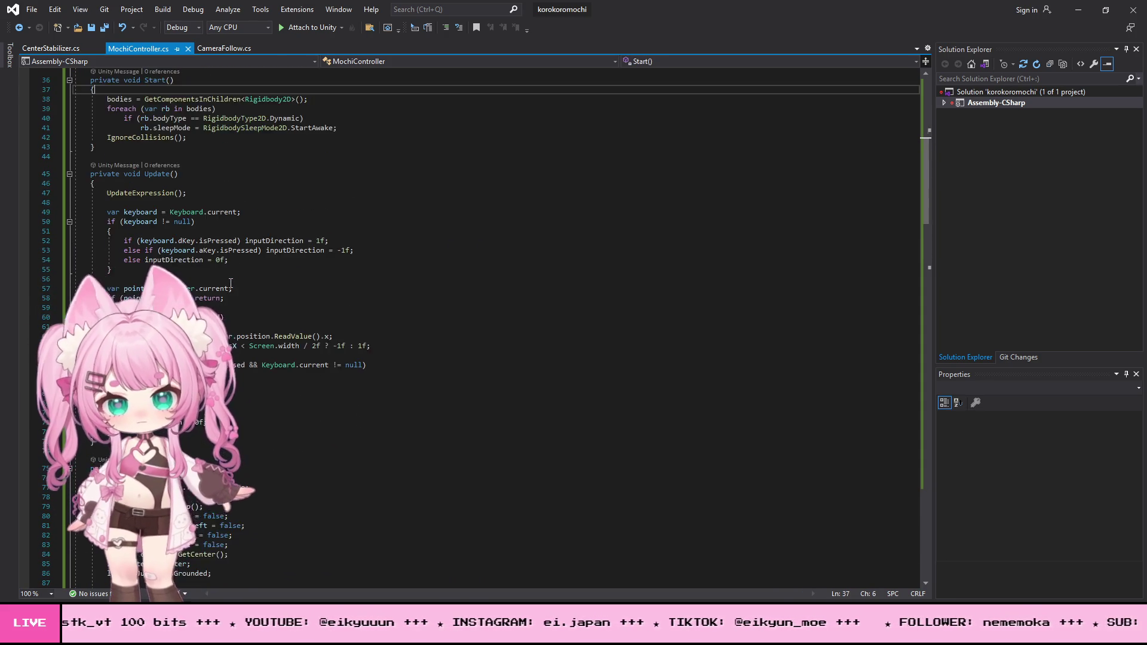
# Save all script files with File > Save All and return to Unity.
pyautogui.click(32, 9)
pyautogui.click(74, 148)
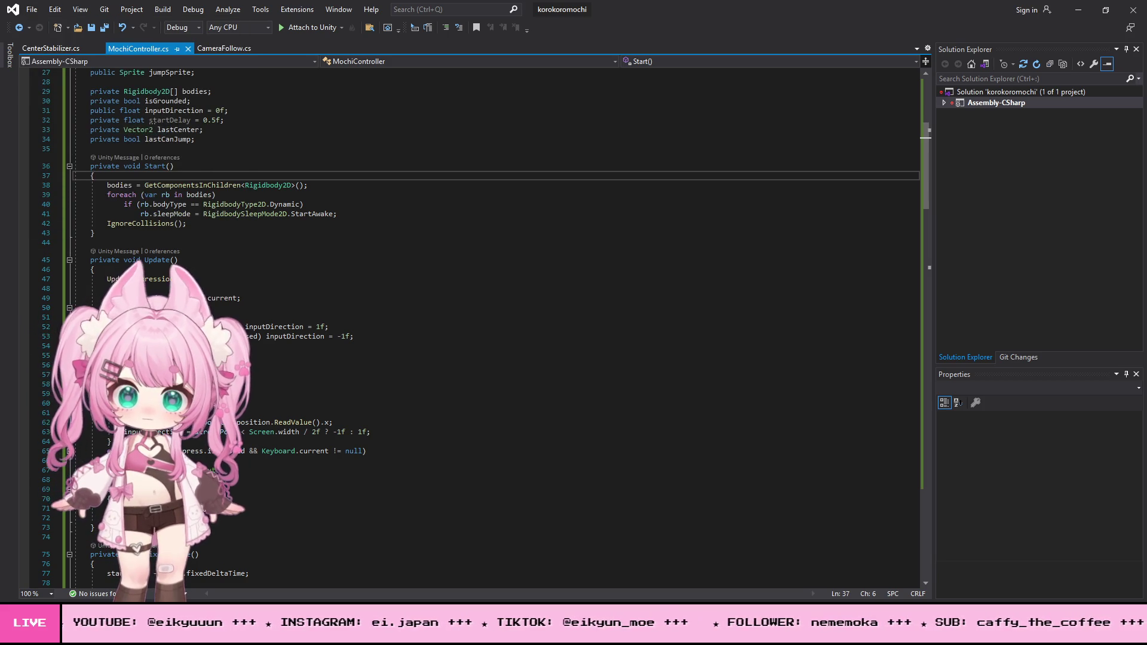
pyautogui.hotkey('alt', 'Tab')
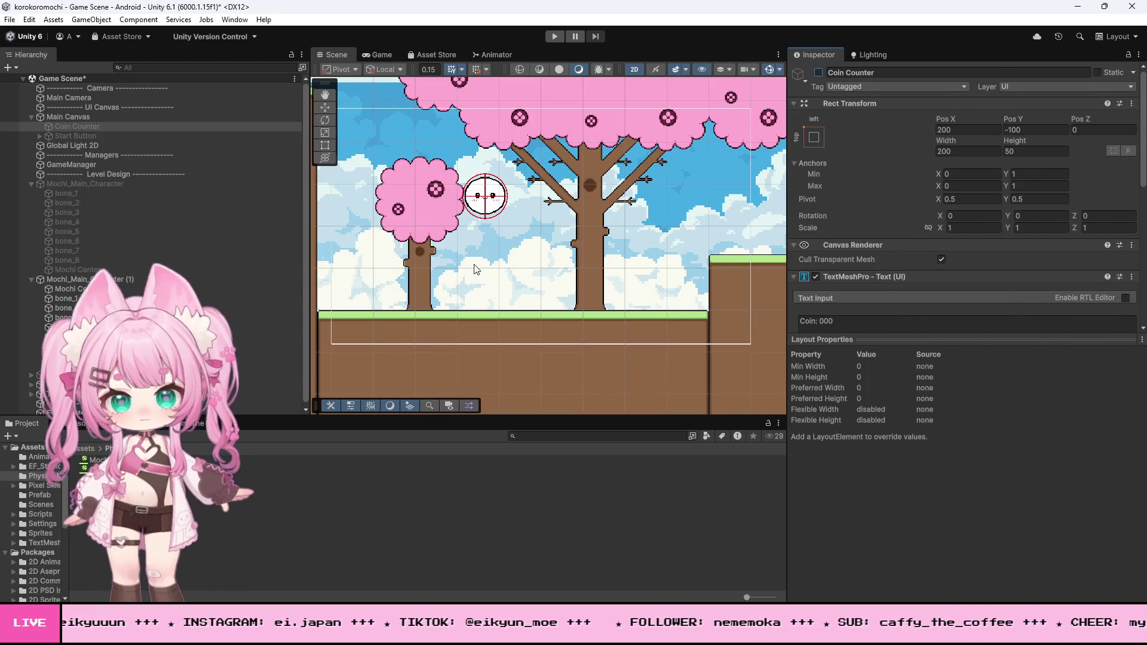
# Open the GameManager object's Game Manager script for editing.
pyautogui.click(66, 136)
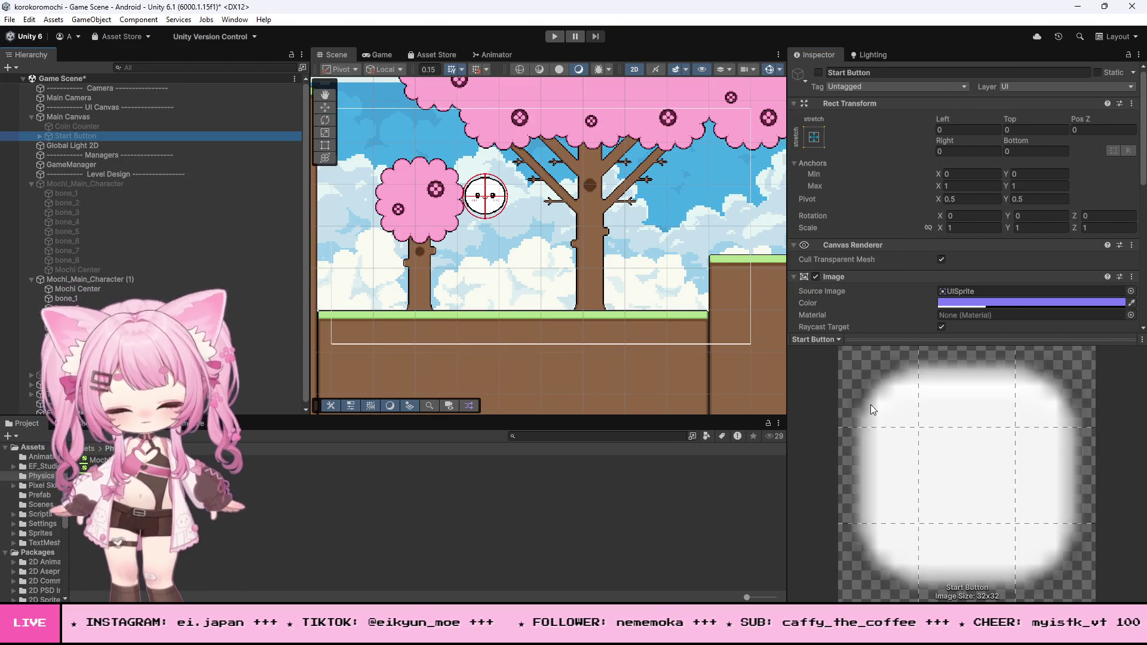
pyautogui.scroll(-6, 920, 203)
pyautogui.scroll(-1, 920, 215)
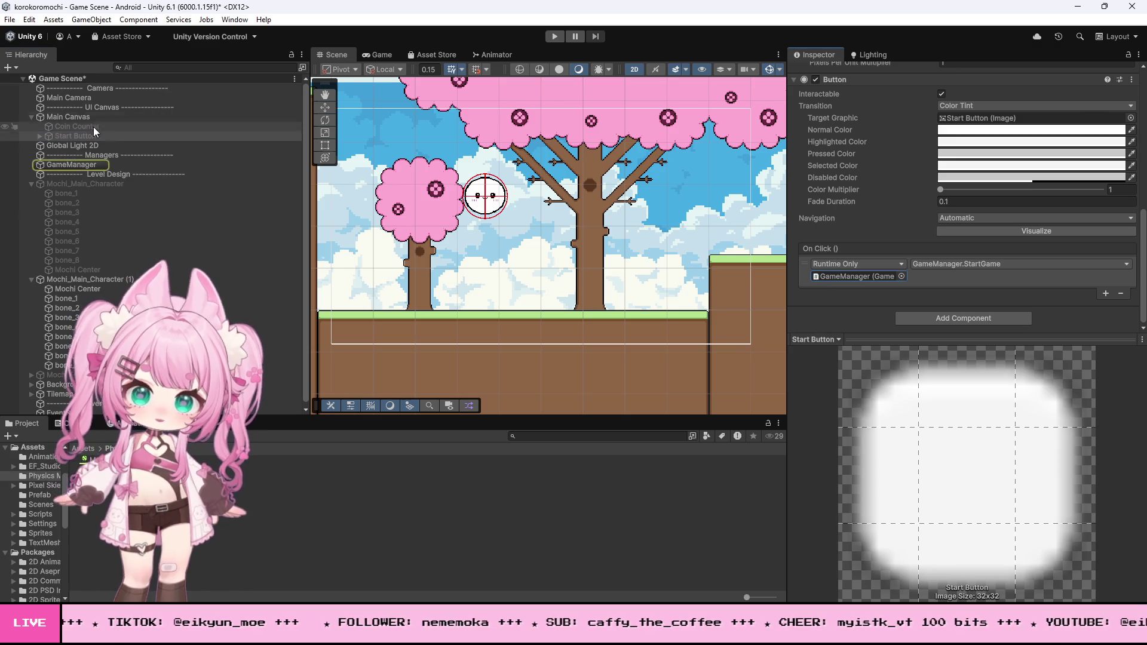
pyautogui.doubleClick(851, 276)
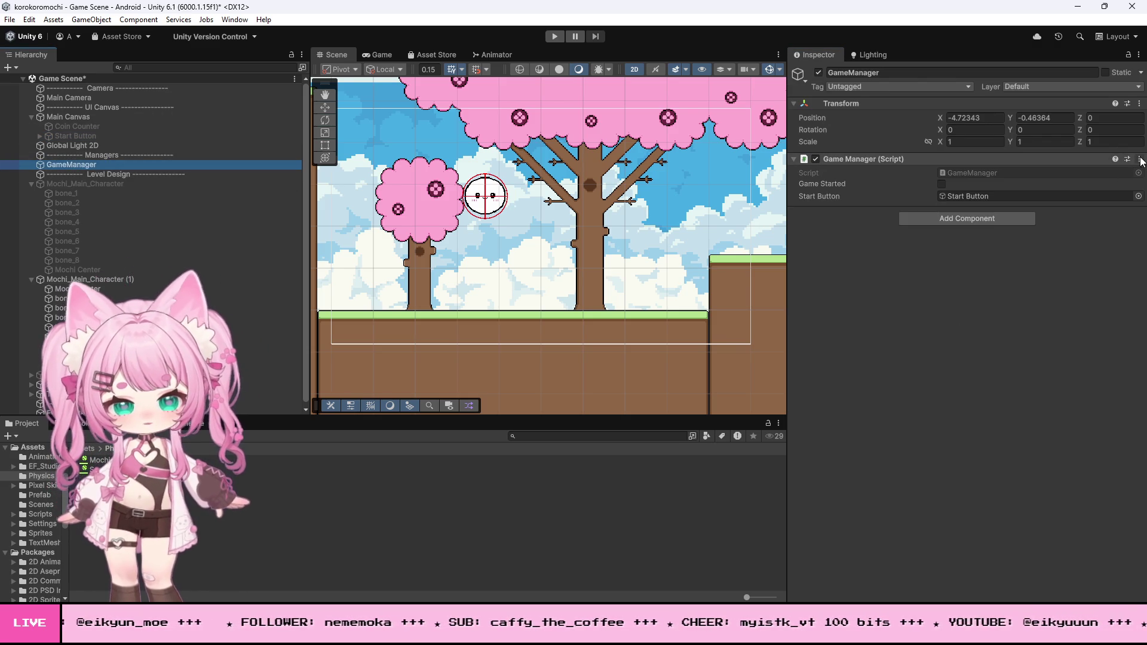
pyautogui.click(1138, 159)
pyautogui.click(1028, 304)
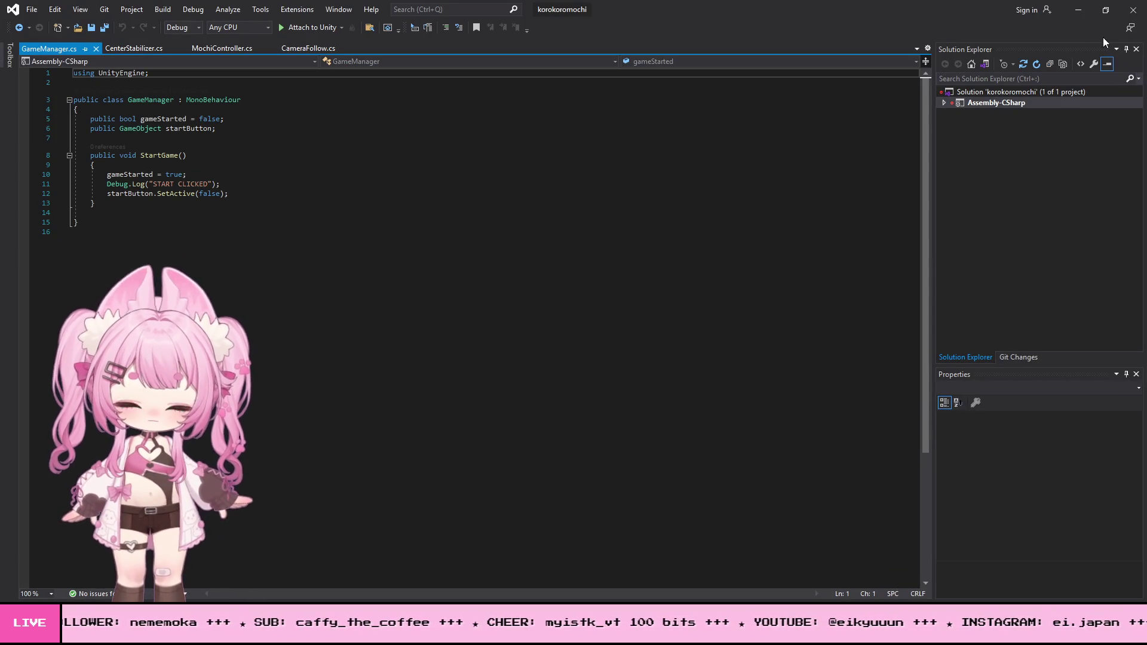
# Return to Unity and run a brief play-test of the start flow.
pyautogui.click(1078, 11)
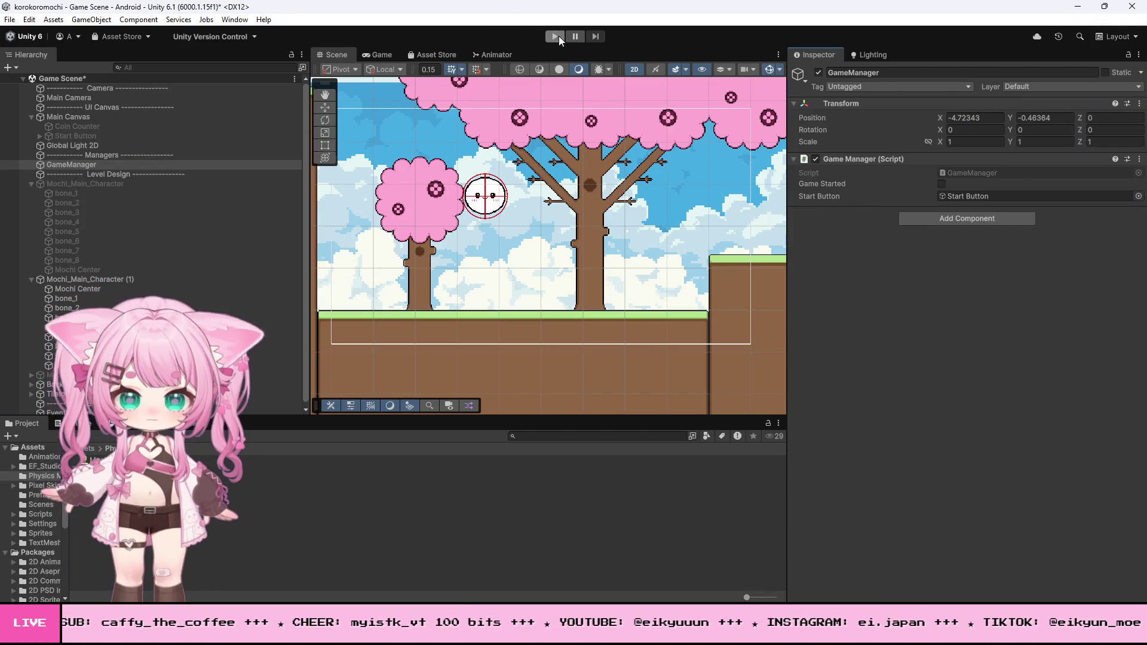
pyautogui.click(555, 36)
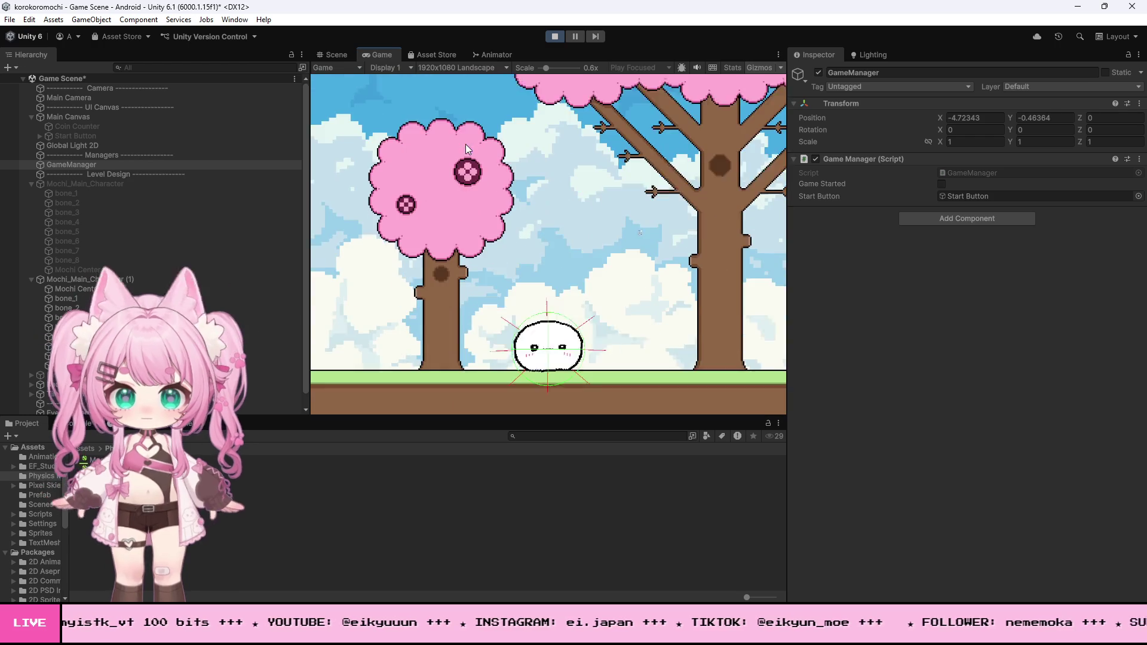
pyautogui.click(550, 40)
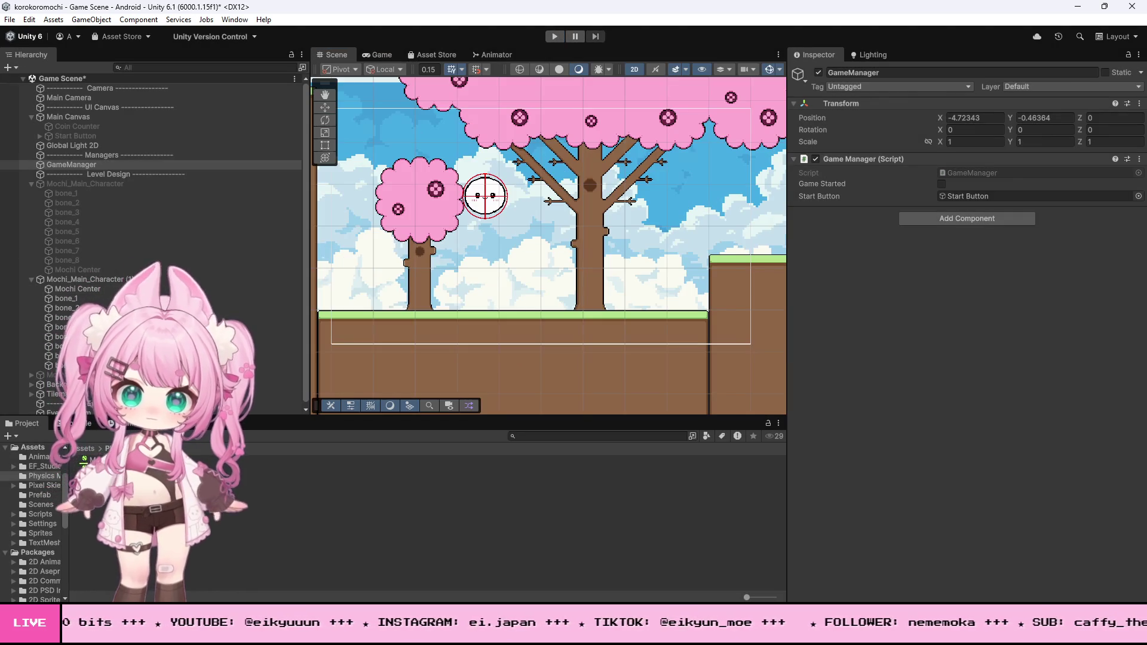
# Play-test the Mochi Bones Material 2D with Bounciness 2, then 5.
pyautogui.click(954, 114)
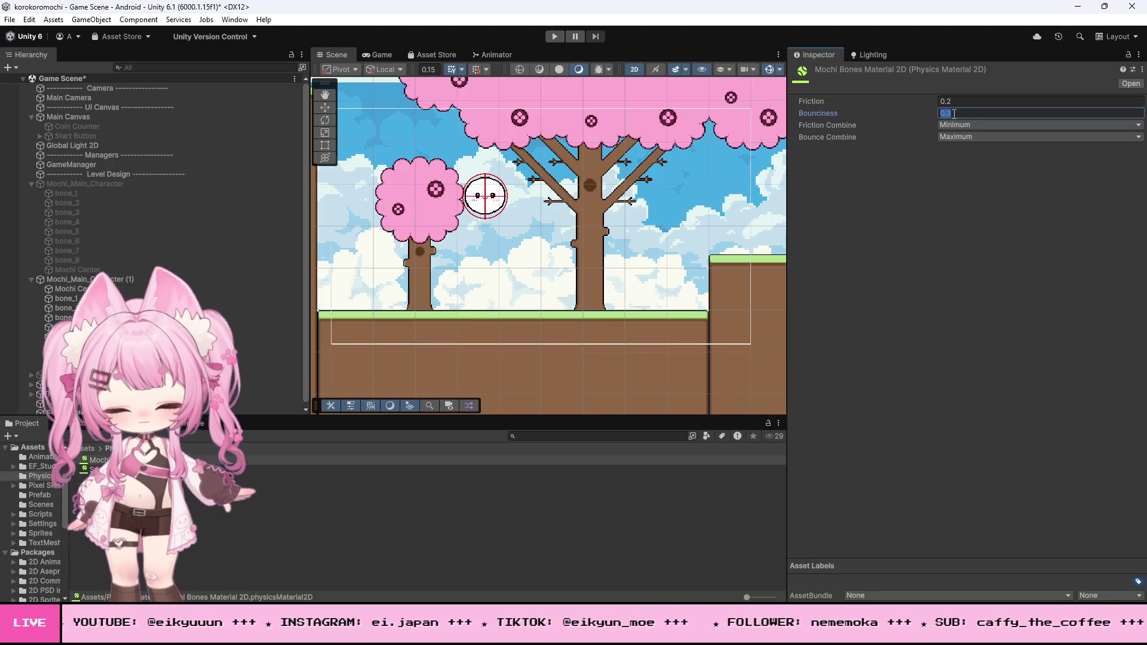
pyautogui.write('2')
pyautogui.click(561, 37)
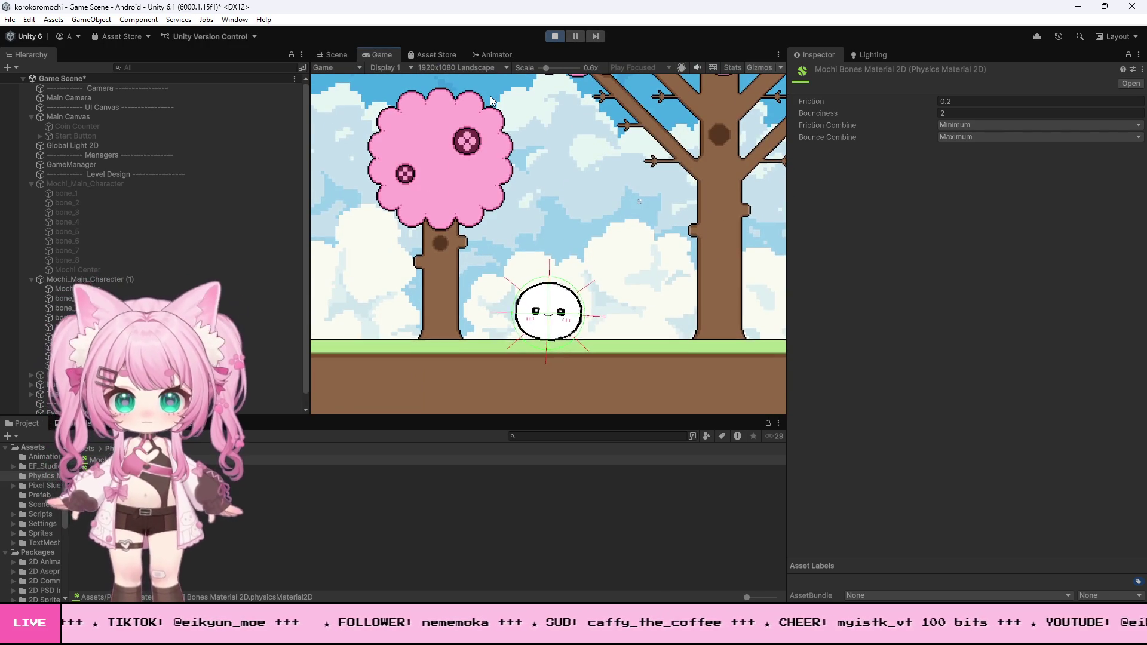
pyautogui.click(554, 36)
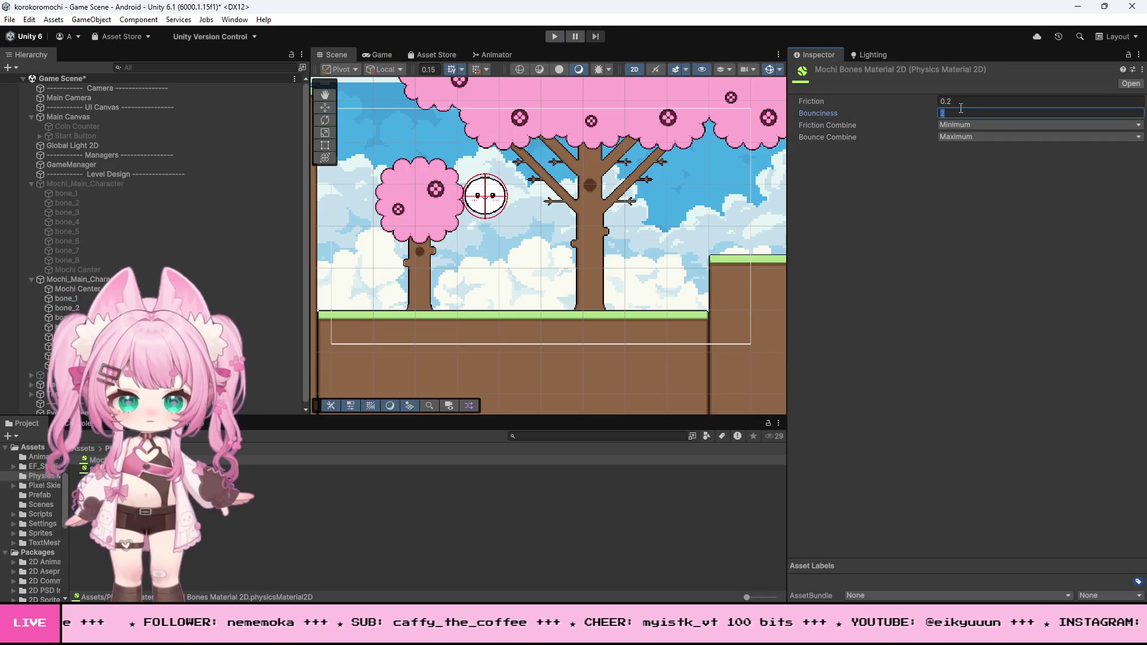
pyautogui.write('5')
pyautogui.click(555, 37)
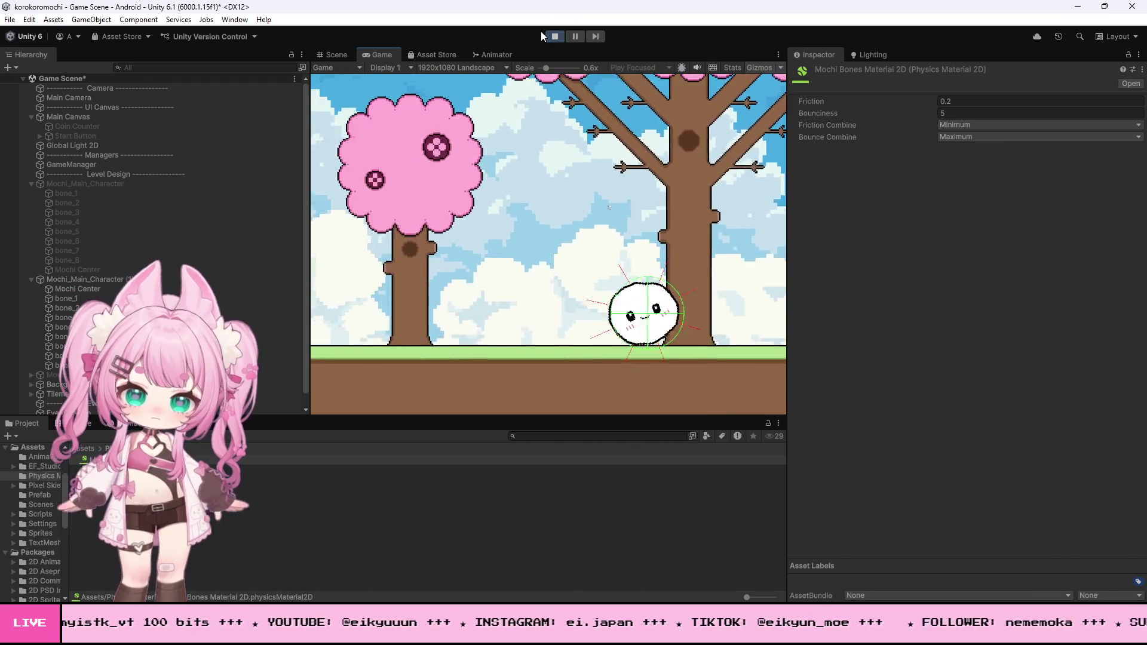
pyautogui.click(555, 36)
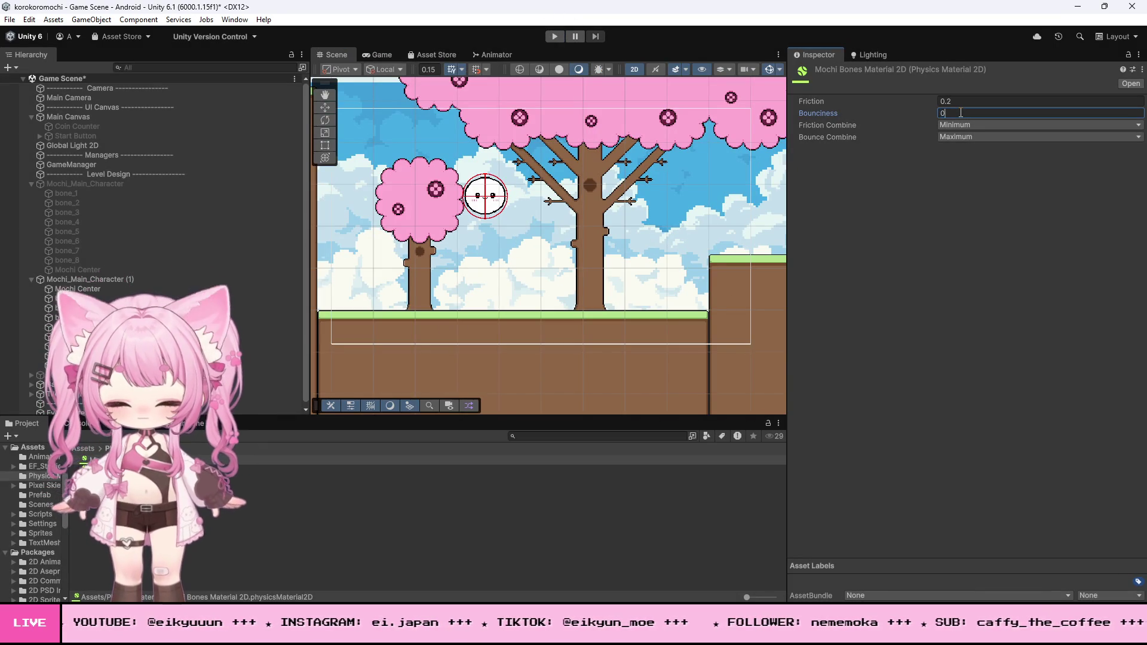
pyautogui.write('.3')
# Try Bounciness 0.3, settle on 0 with a rolling test, then select bone_1 through bone_8.
pyautogui.click(555, 36)
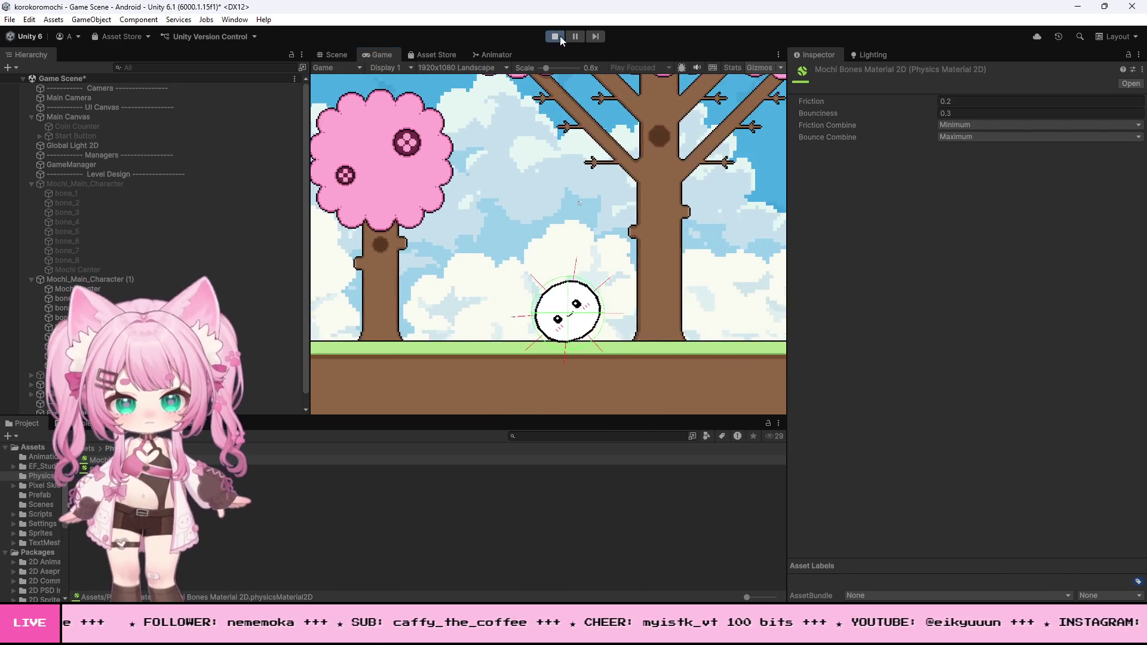
pyautogui.click(556, 36)
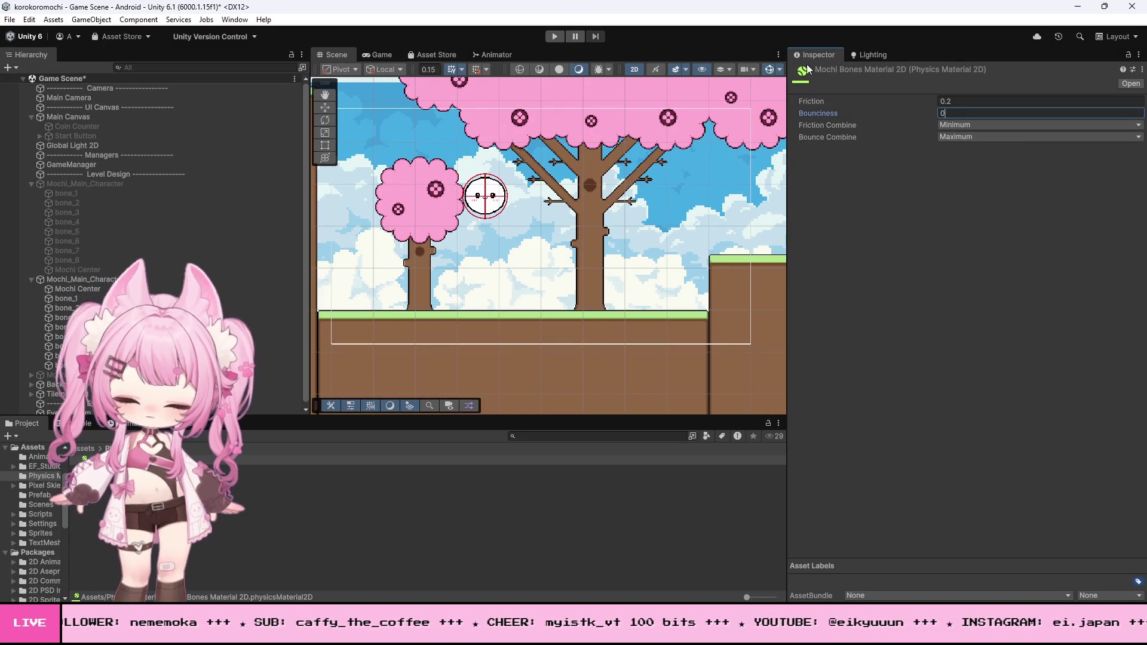
pyautogui.click(553, 36)
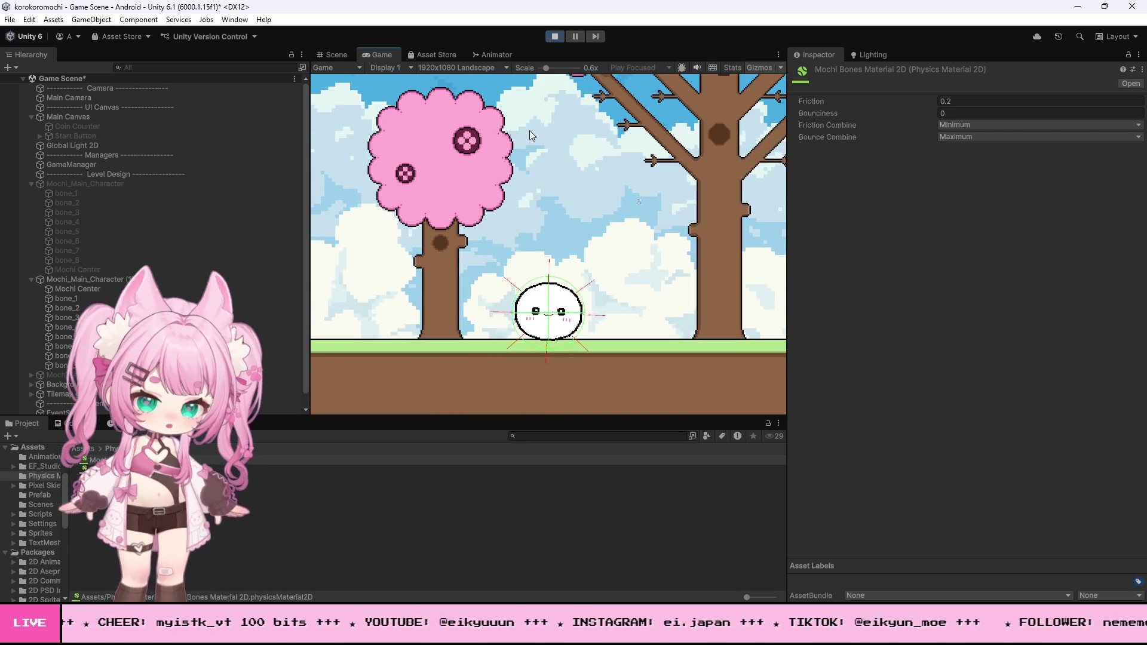
pyautogui.press('d')
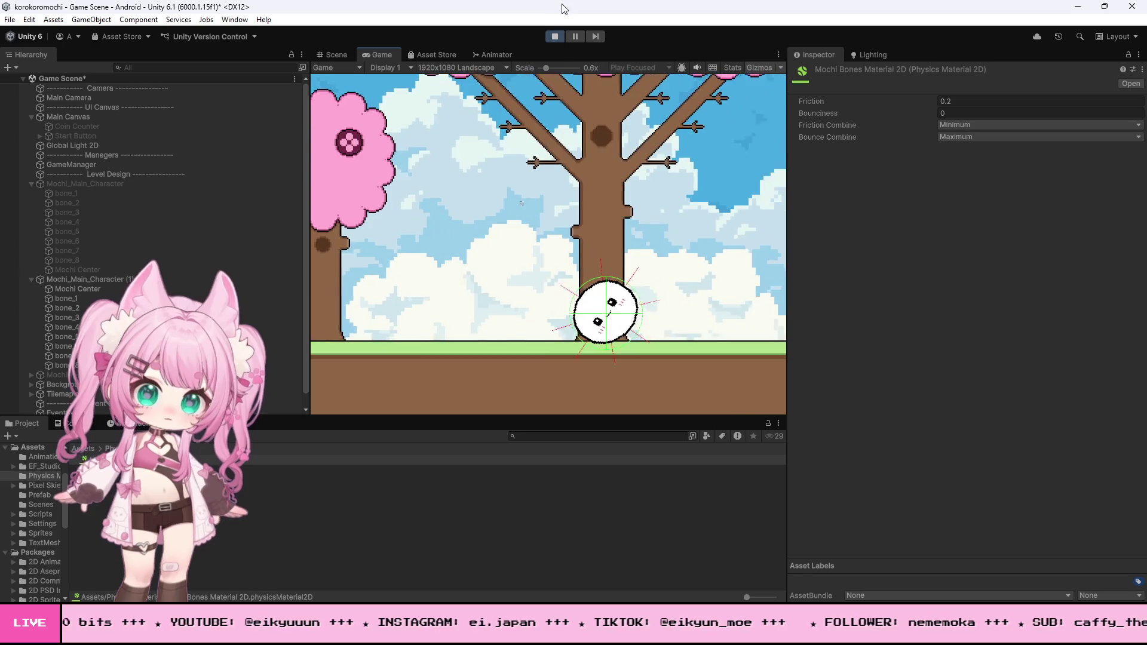
pyautogui.click(554, 37)
pyautogui.click(65, 298)
pyautogui.keyDown('shift'); pyautogui.click(63, 365); pyautogui.keyUp('shift')
# Set the first spring joint's Damping Ratio to 0.5, edit the second joint's Frequency, and start Play.
pyautogui.scroll(-10, 966, 449)
pyautogui.click(958, 419)
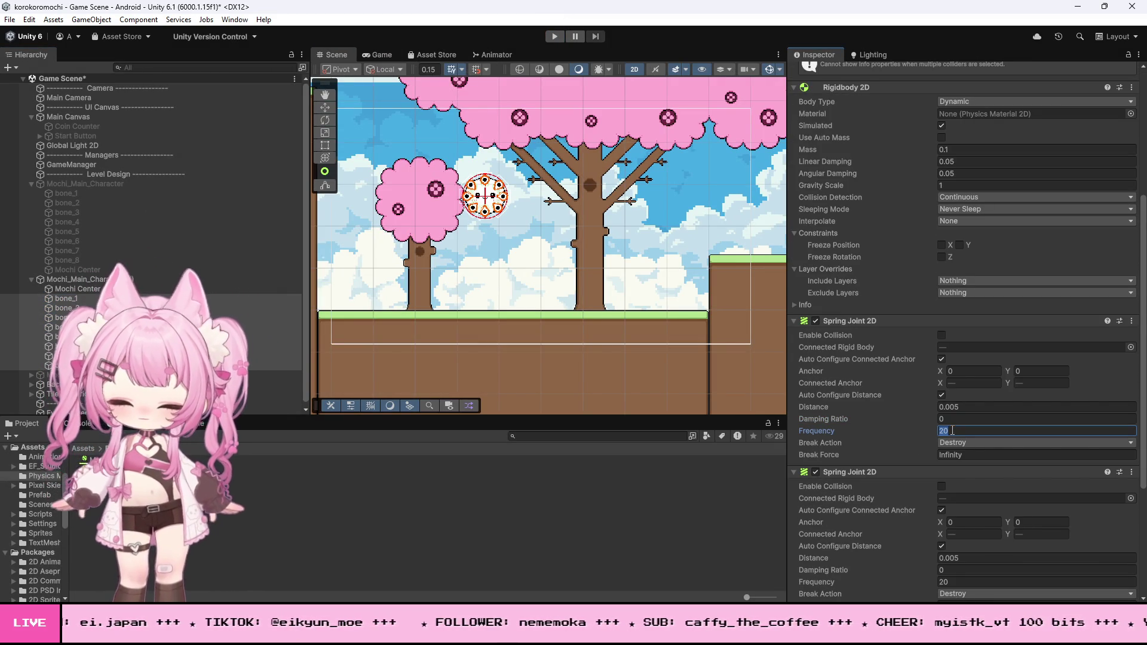
pyautogui.write('5')
pyautogui.scroll(-1, 966, 486)
pyautogui.click(960, 550)
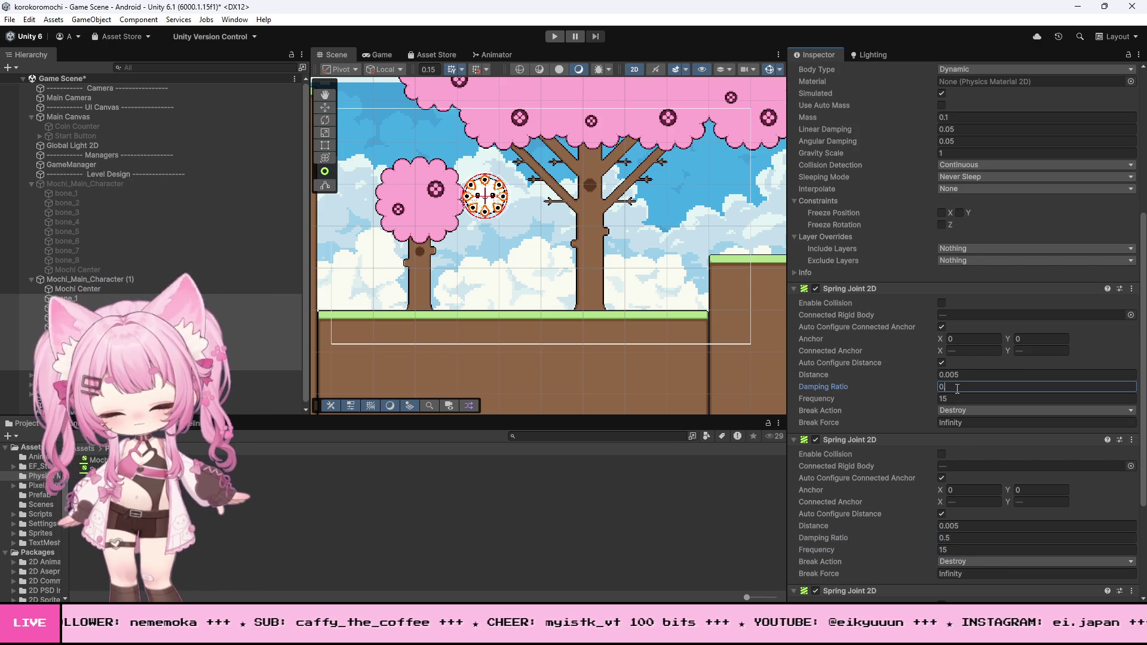
pyautogui.scroll(-5, 976, 421)
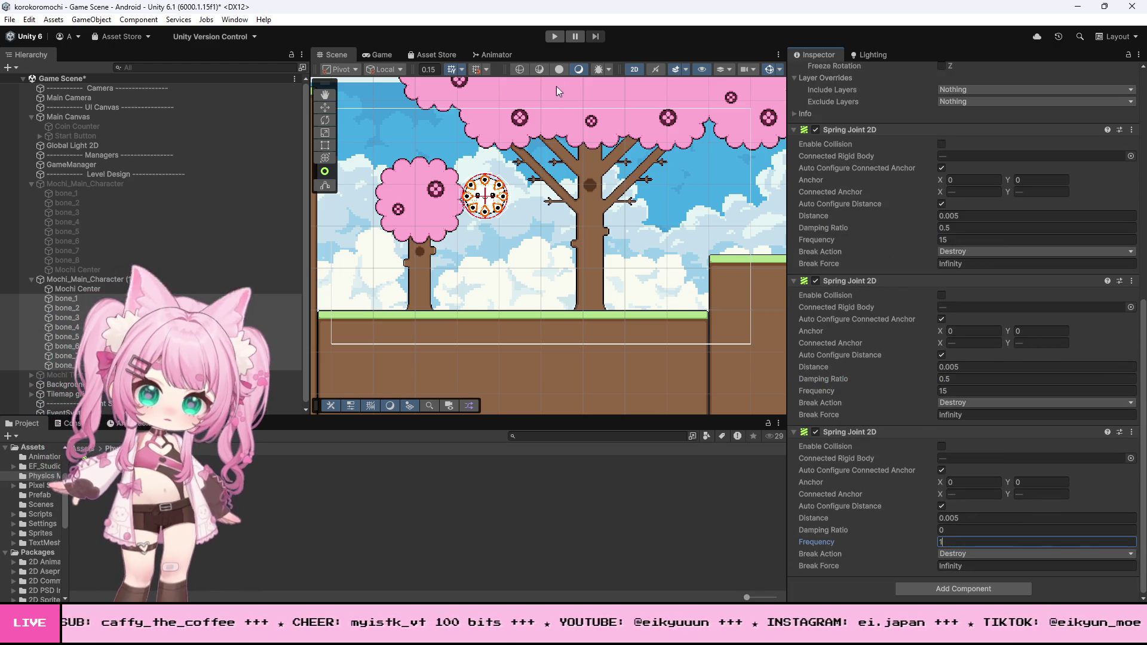
pyautogui.click(555, 37)
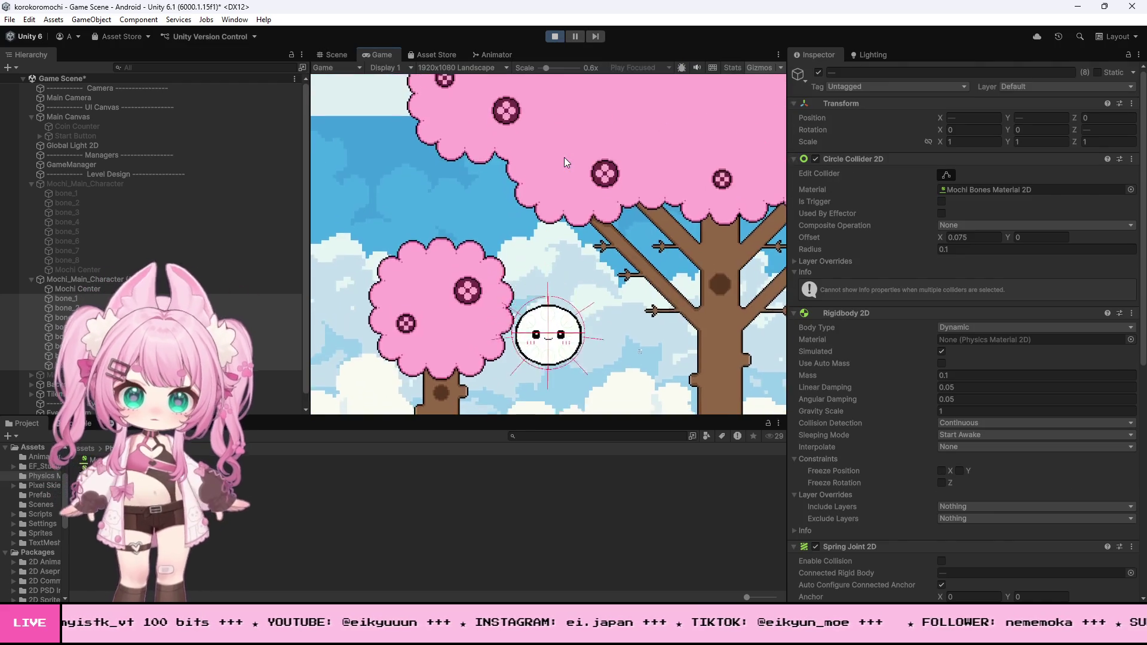
# Roll the mochi right toward the raised platform and back, then stop Play.
pyautogui.press('d')
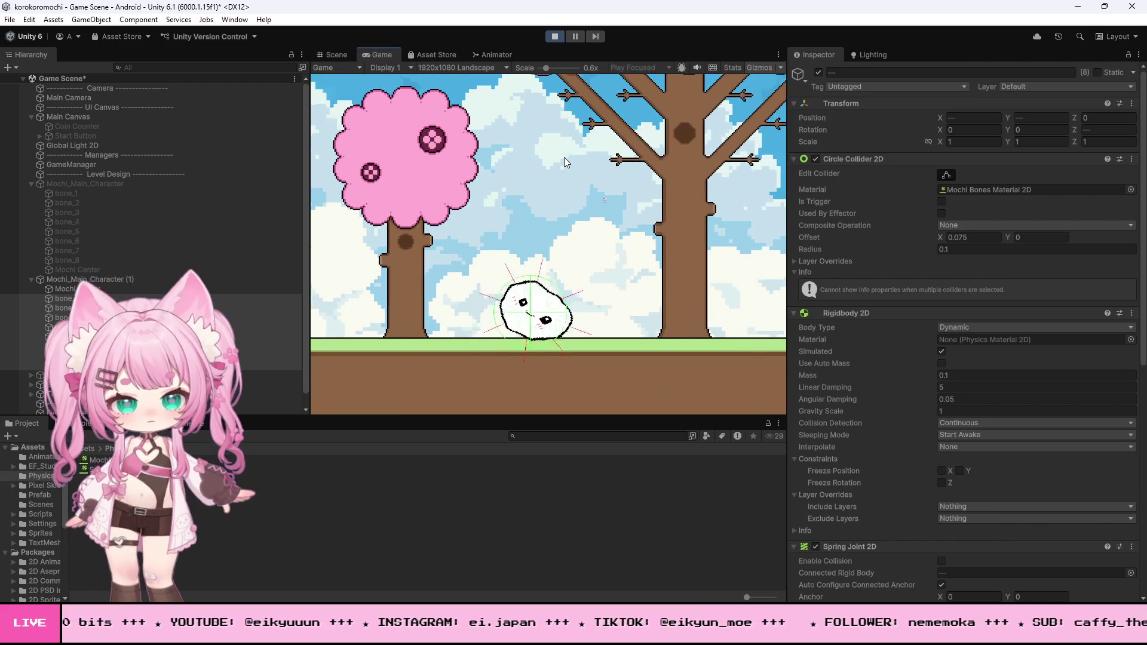
pyautogui.press('d')
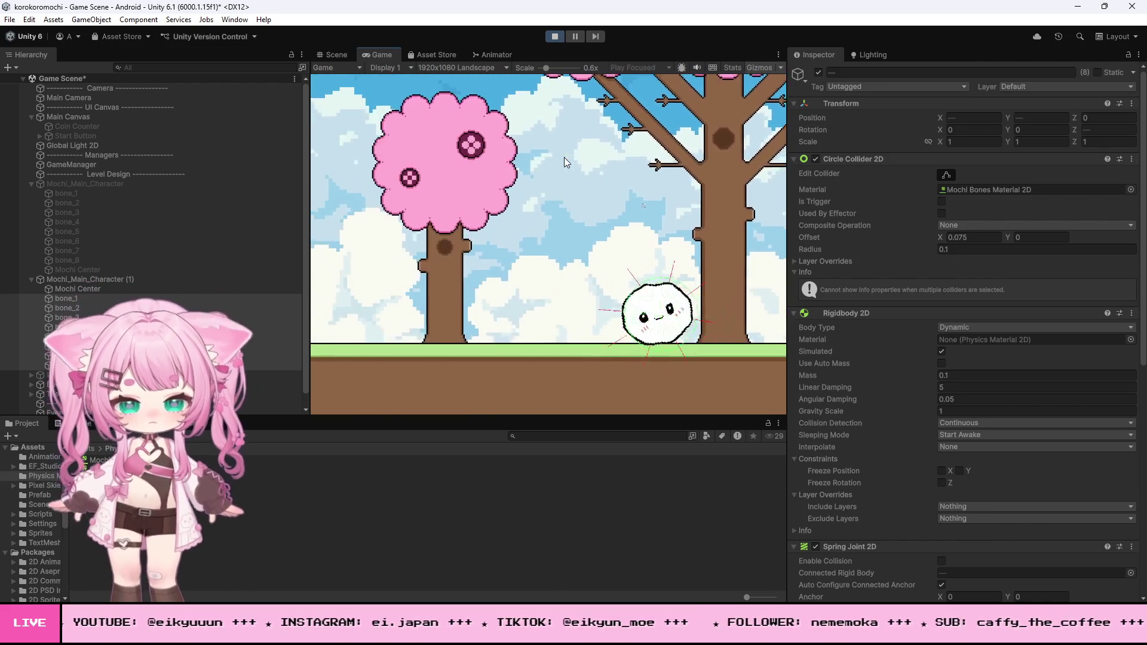
pyautogui.press('a')
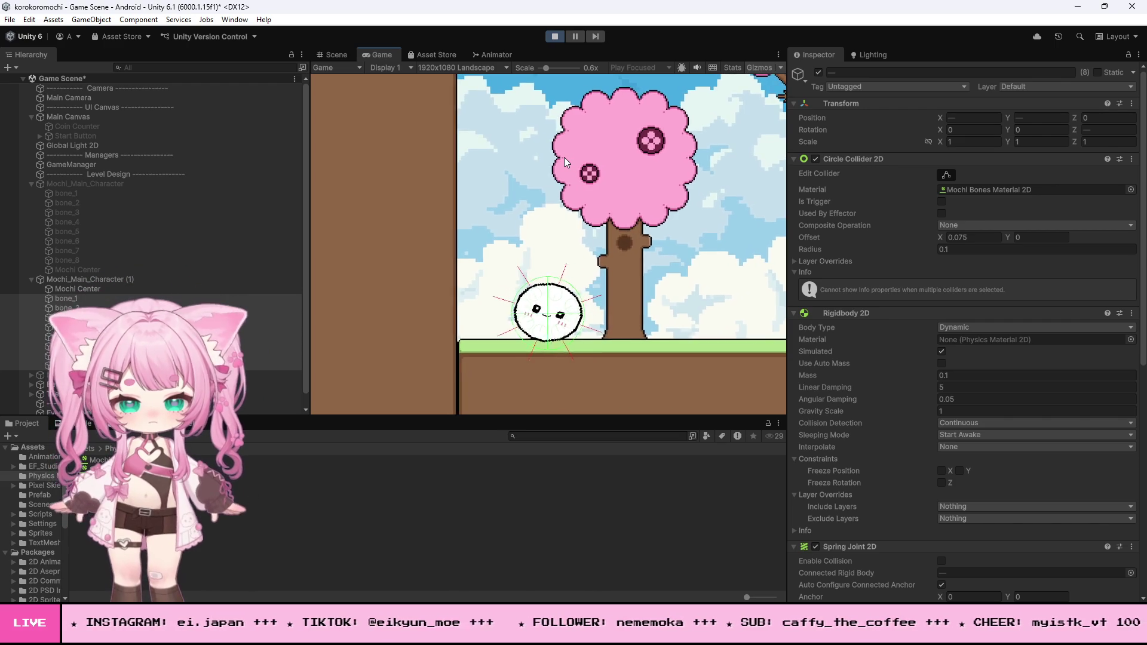
pyautogui.press('d')
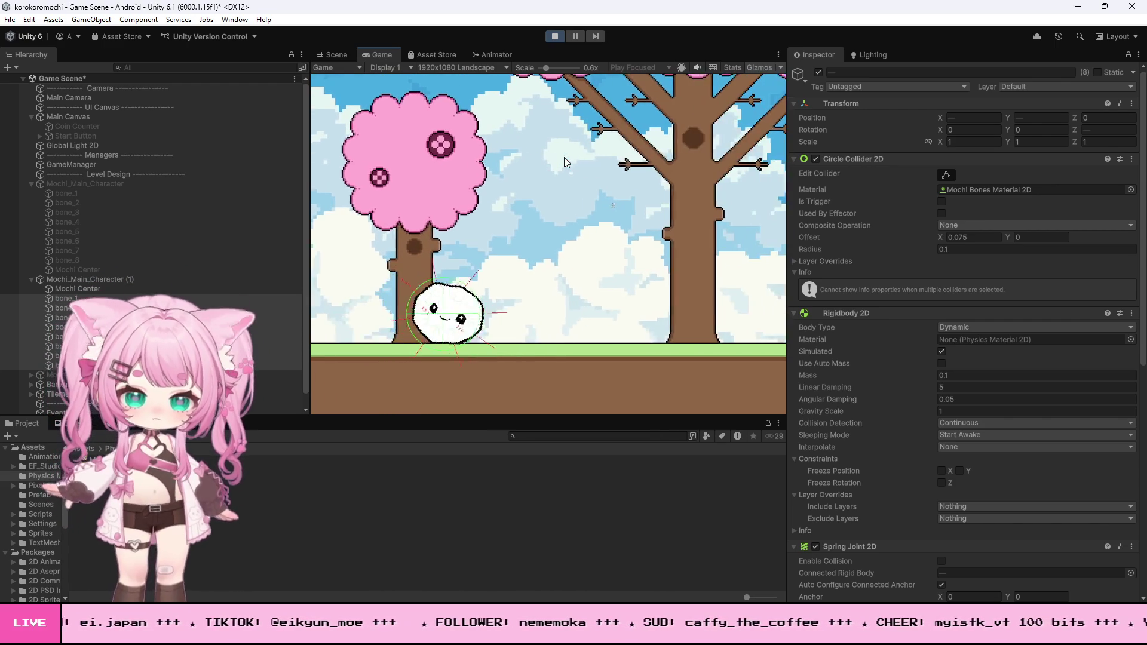
pyautogui.press('d')
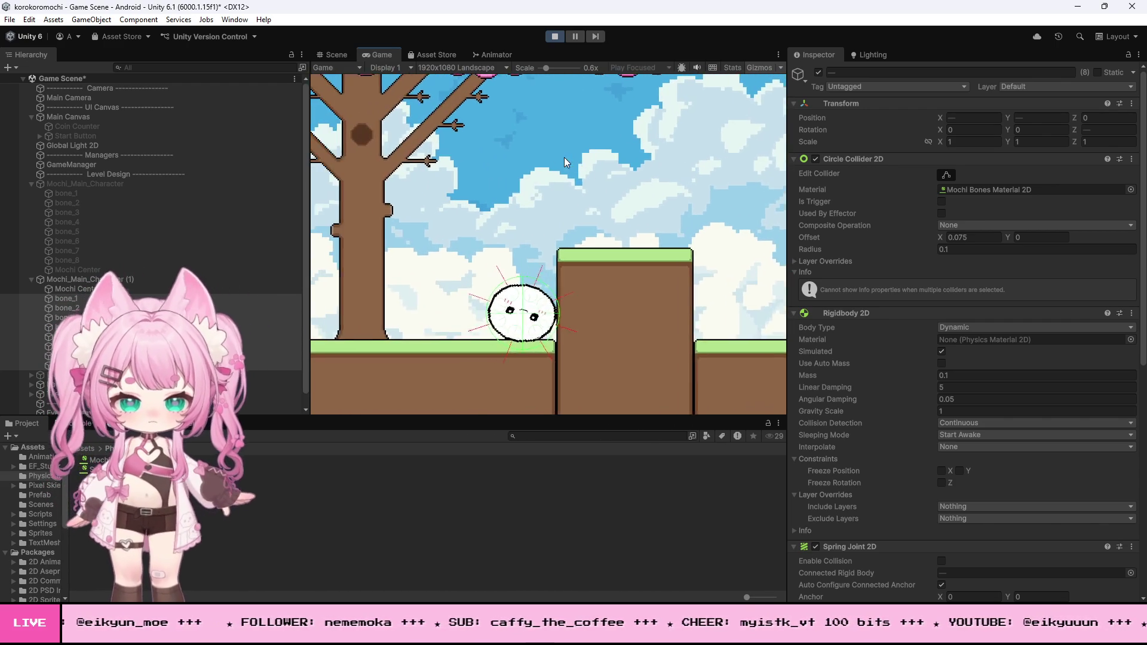
pyautogui.click(554, 36)
# Set the second spring joint's Frequency to 15 and the third to 3, then start Play.
pyautogui.scroll(-8, 877, 356)
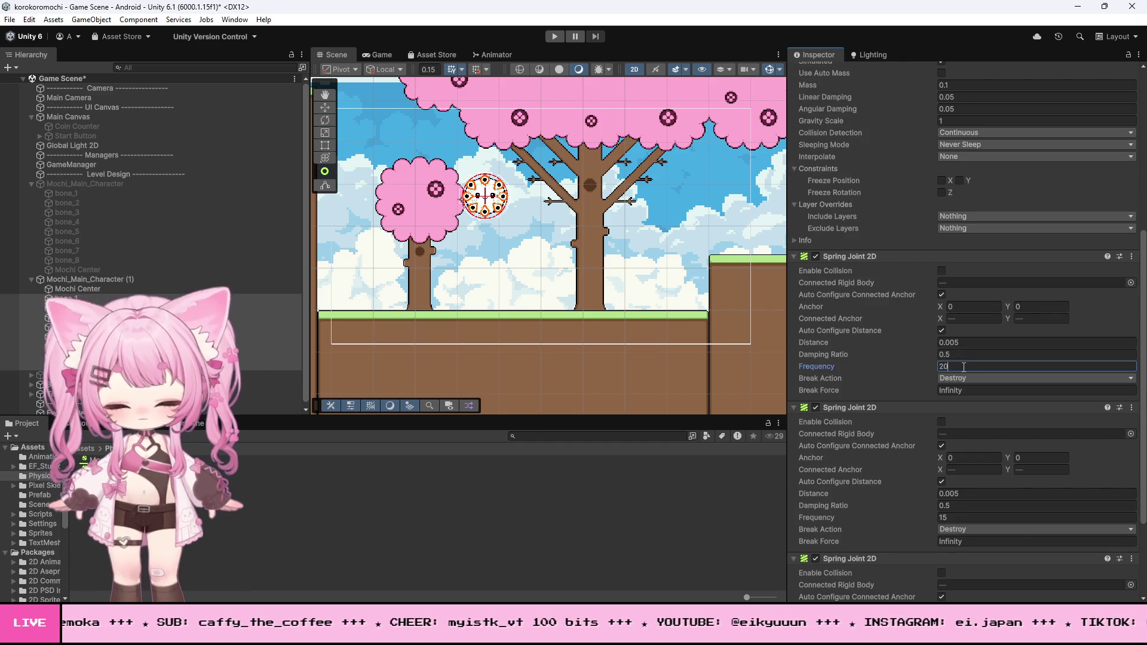
pyautogui.write('0')
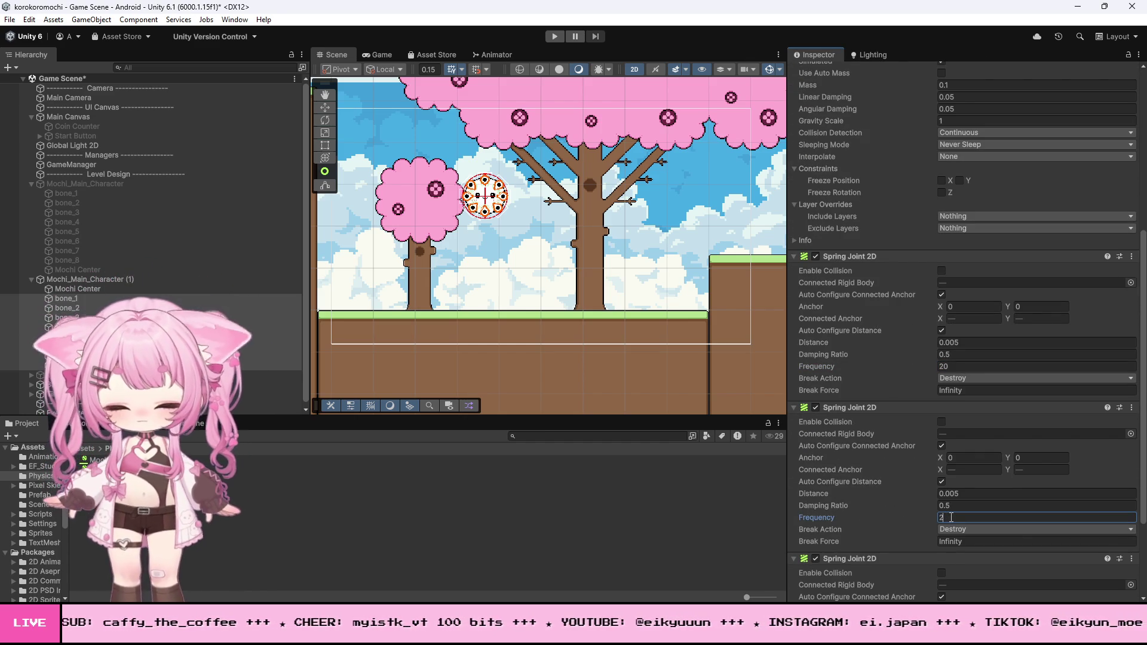
pyautogui.write('15')
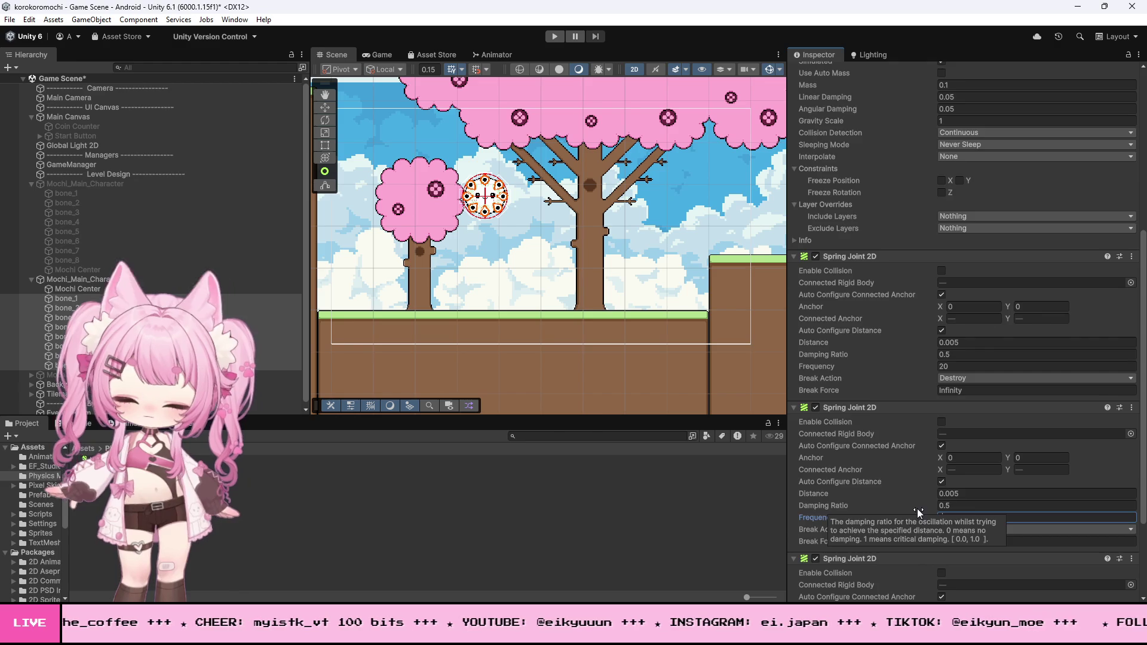
pyautogui.scroll(-4, 938, 520)
pyautogui.click(955, 542)
pyautogui.write('3')
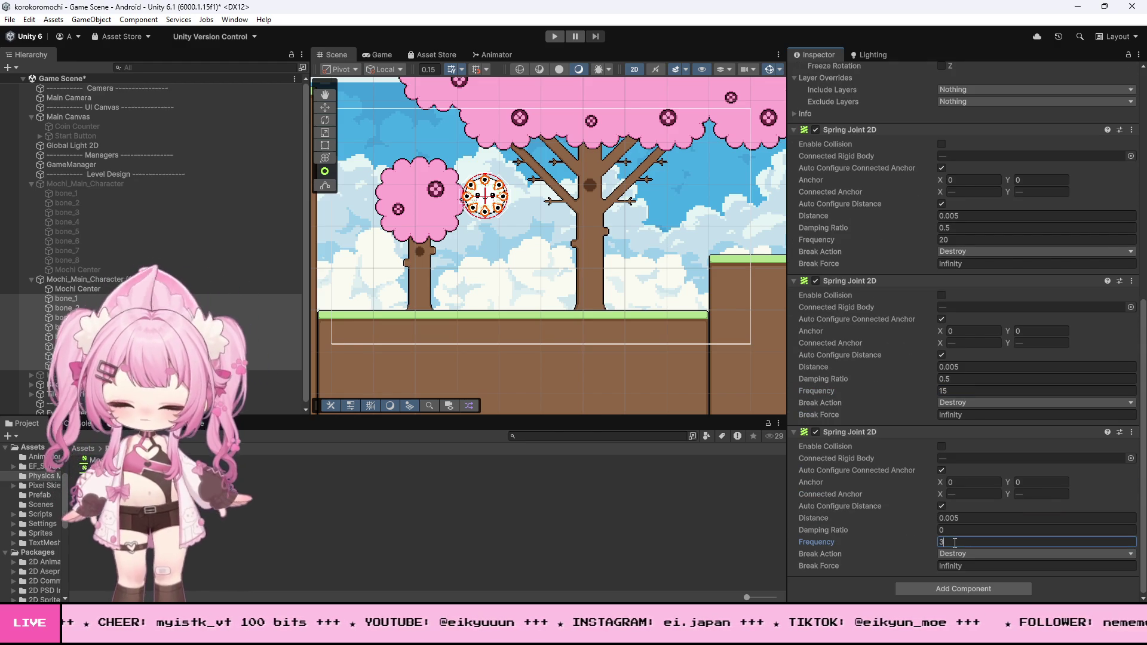
pyautogui.click(555, 37)
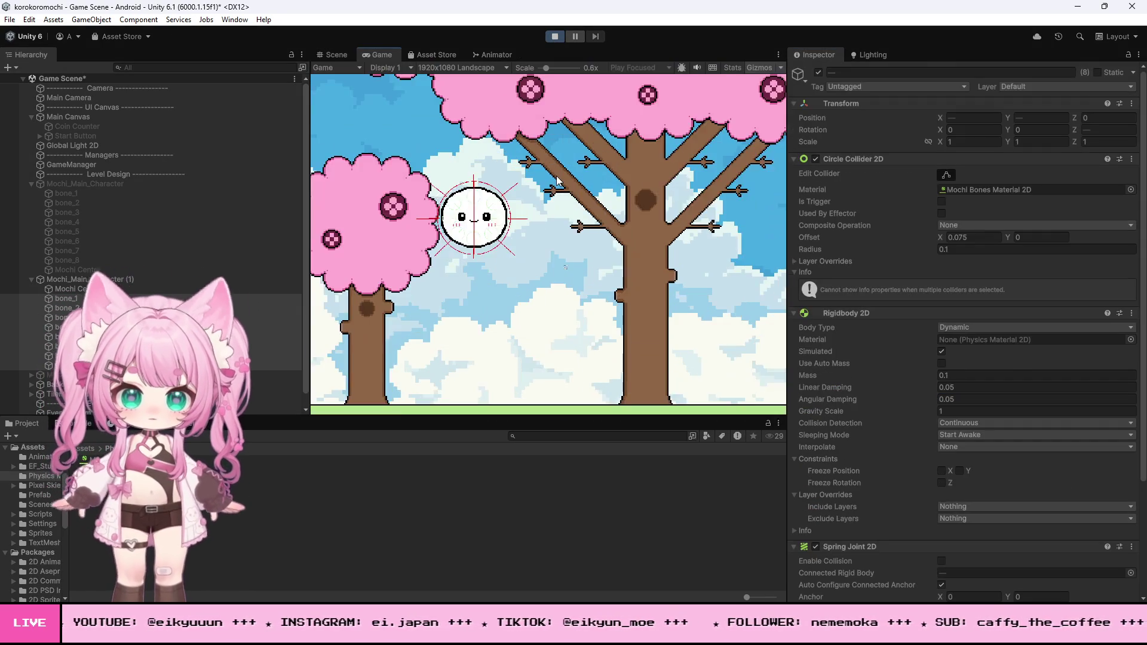
# Roll the mochi right, left and right again, then stop Play.
pyautogui.press('Right')
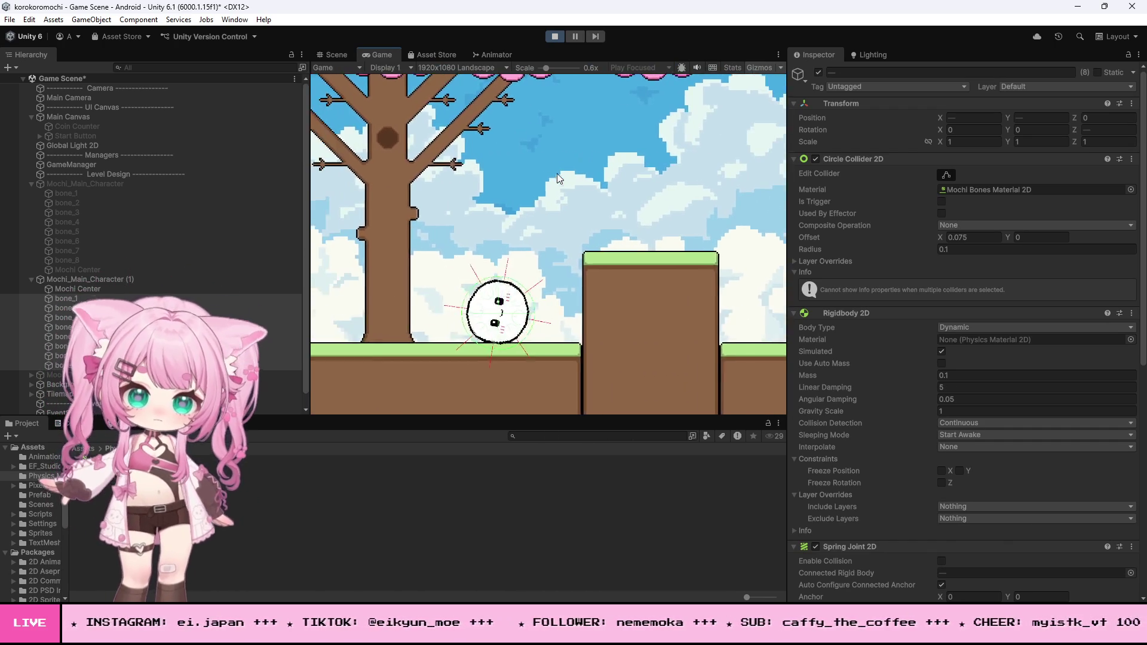
pyautogui.press('Left')
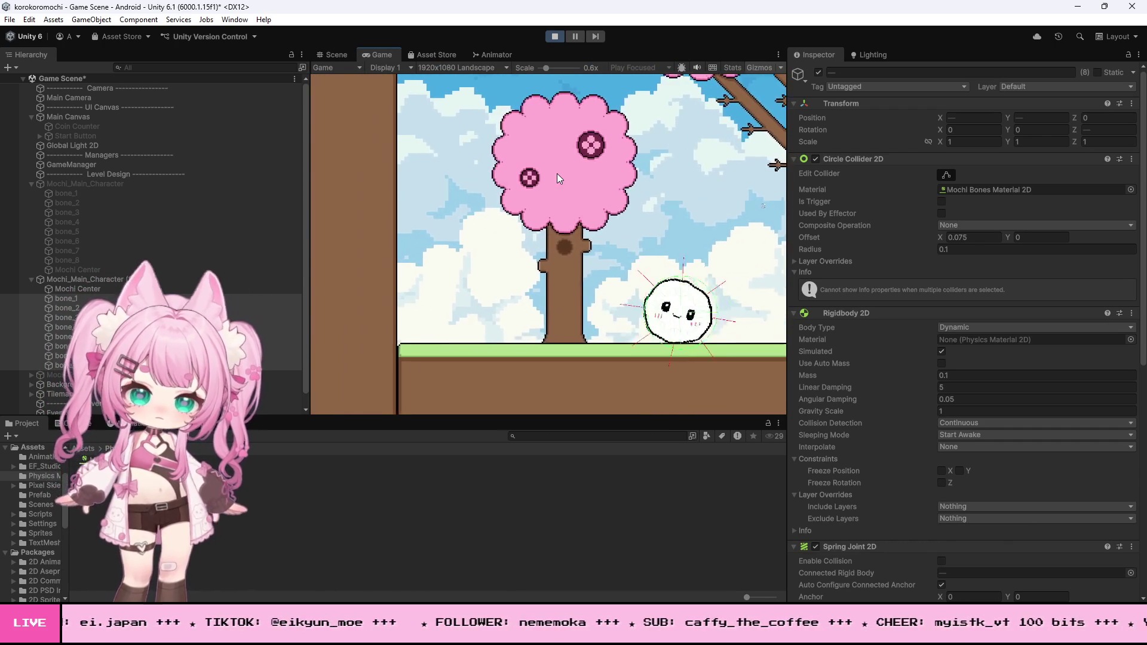
pyautogui.press('Right')
pyautogui.press('Right')
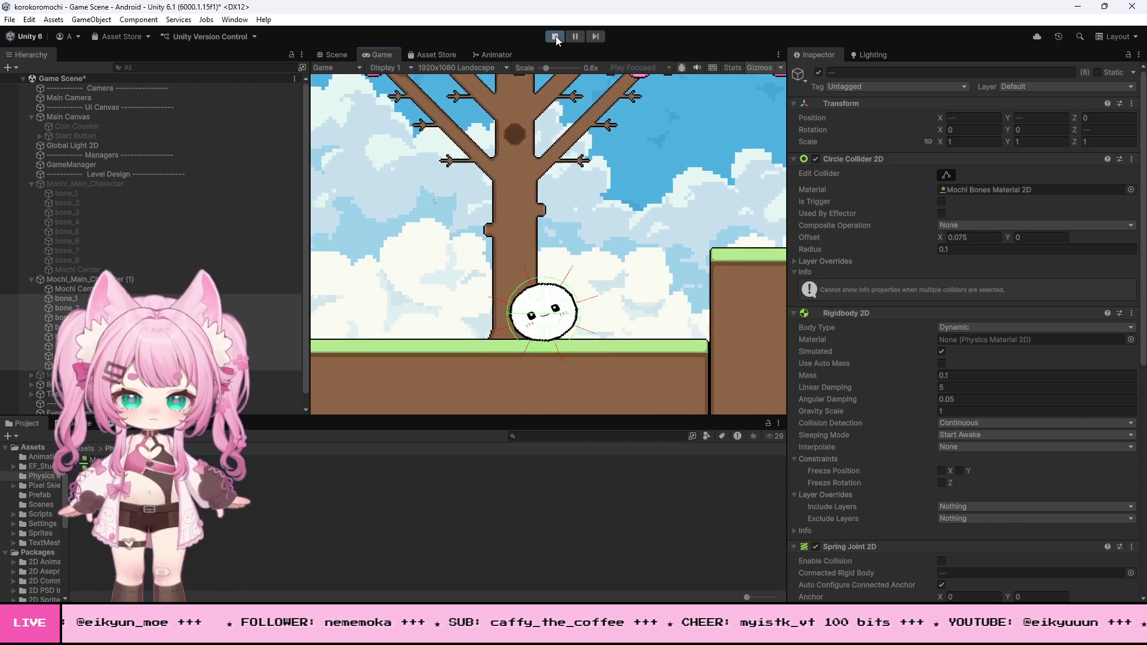
pyautogui.click(556, 36)
# Run a quick play-test rolling the mochi right and back left past the tree.
pyautogui.scroll(-5, 949, 388)
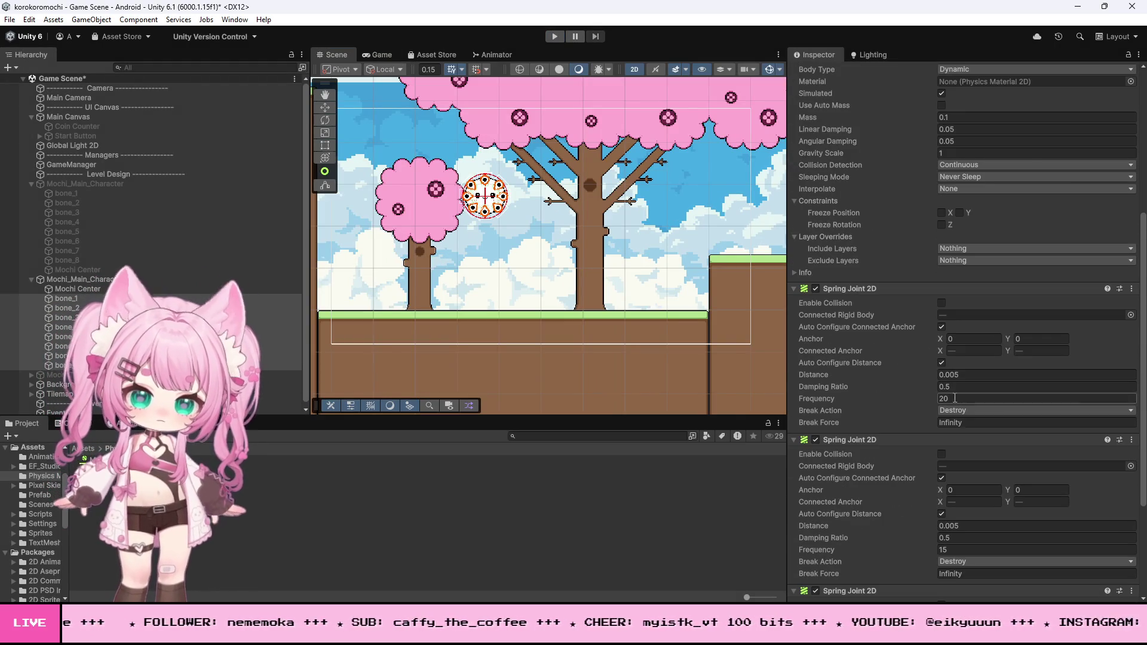
pyautogui.scroll(-5, 962, 399)
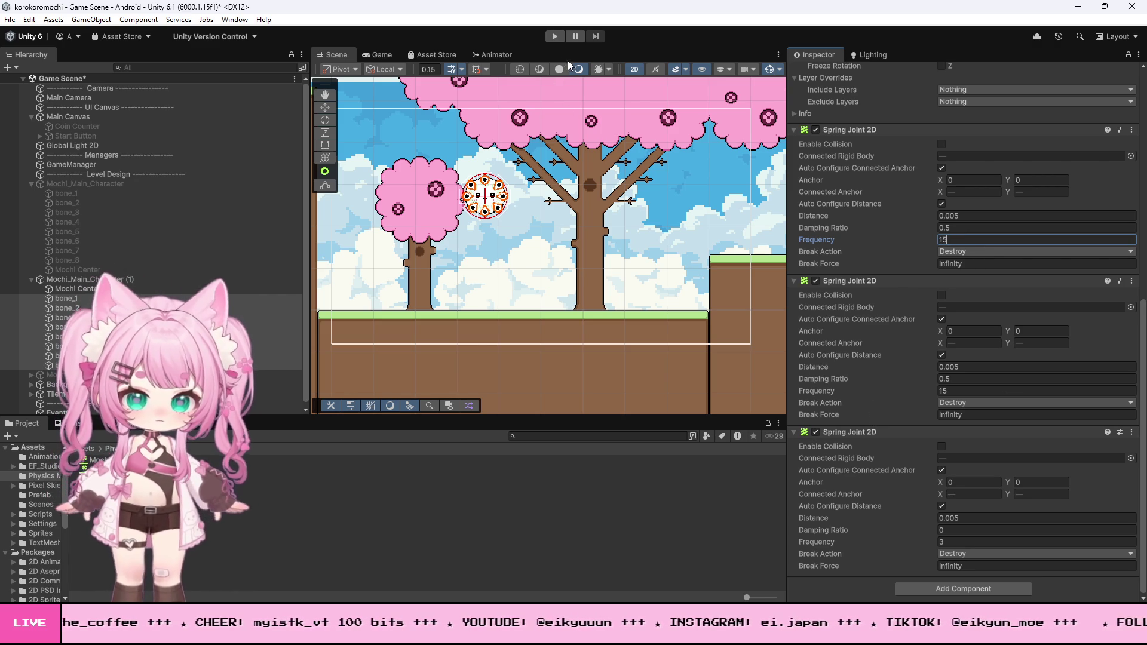
pyautogui.click(554, 36)
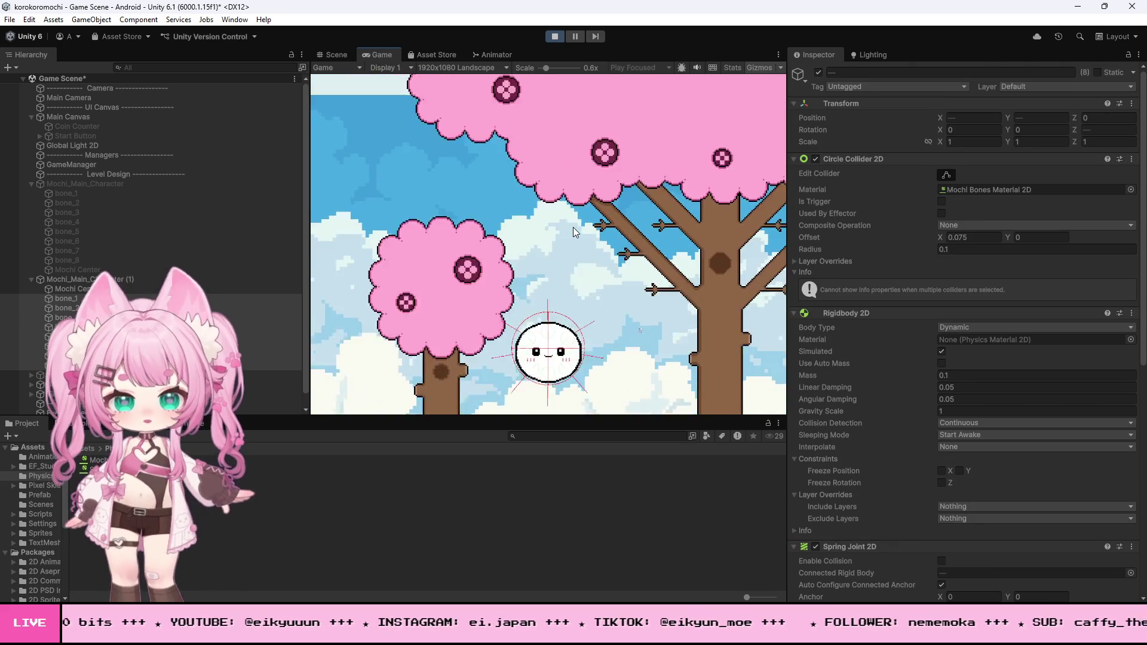
pyautogui.press('Right')
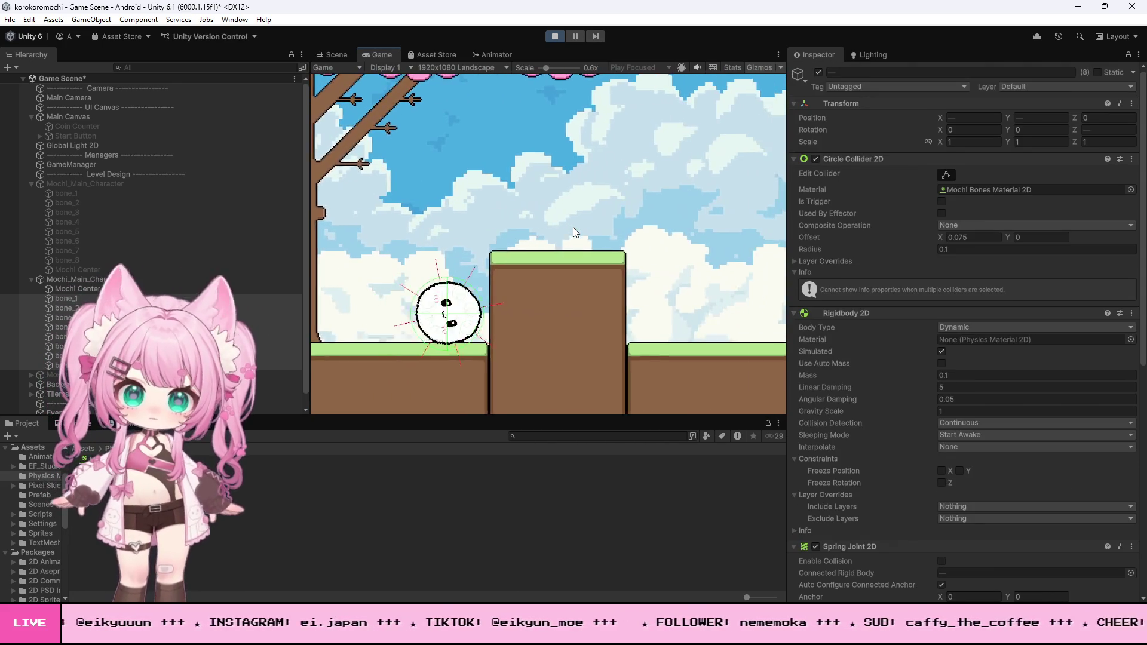
pyautogui.press('Left')
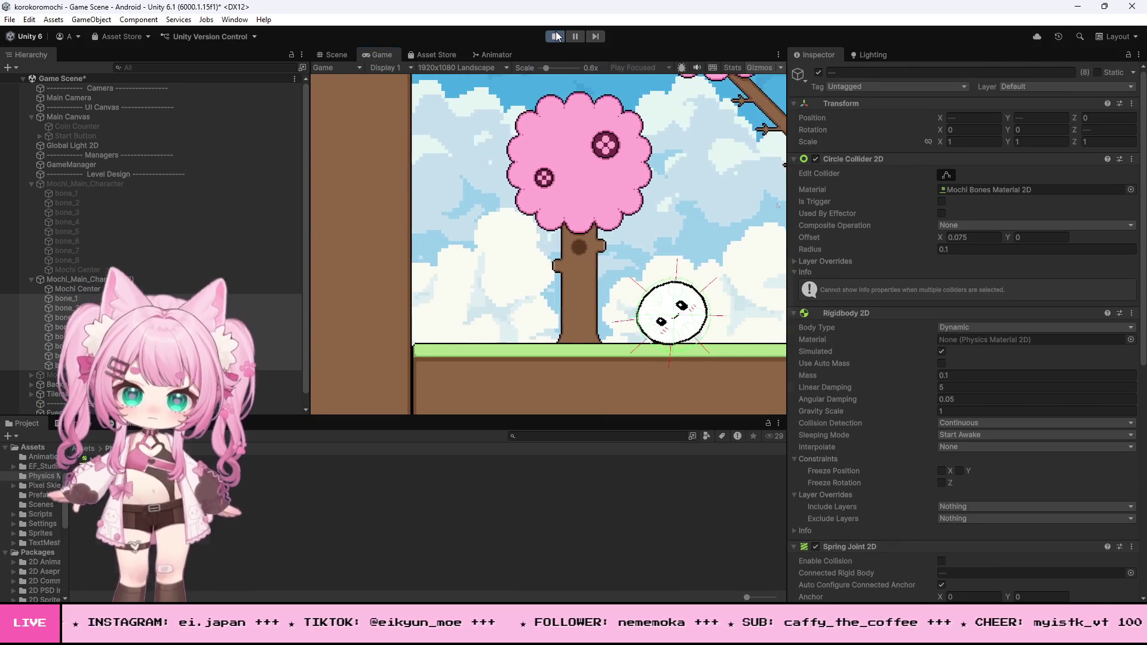
pyautogui.click(554, 36)
# Set Frequency to 20 on the first and second Spring Joint 2D components.
pyautogui.scroll(-3, 937, 406)
pyautogui.scroll(-5, 914, 368)
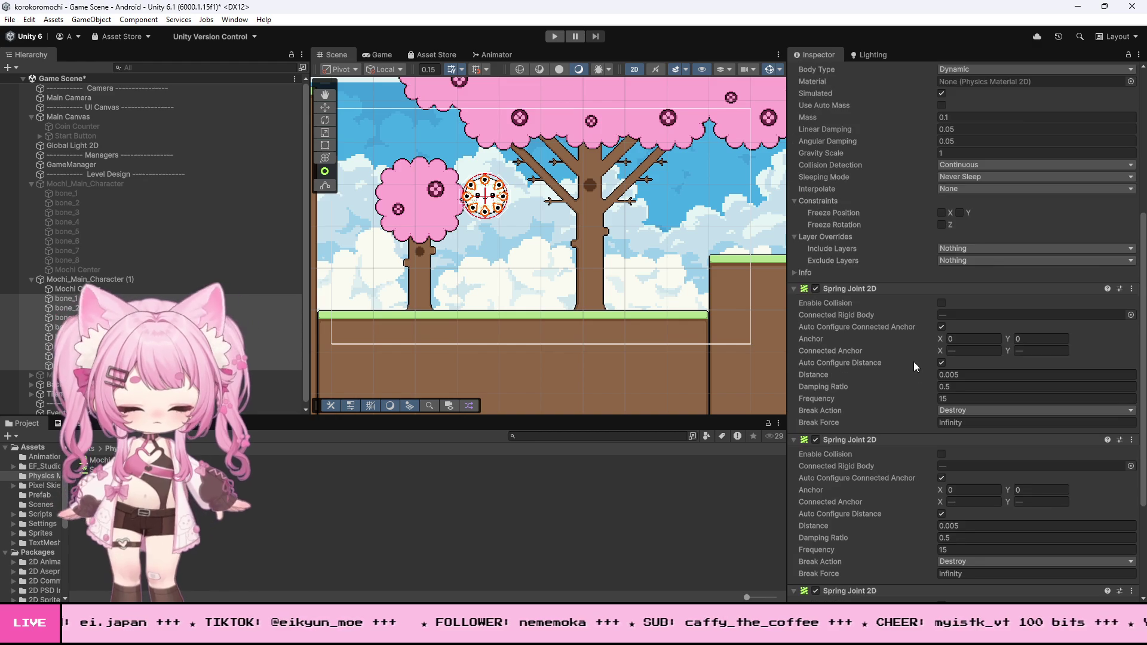
pyautogui.click(980, 366)
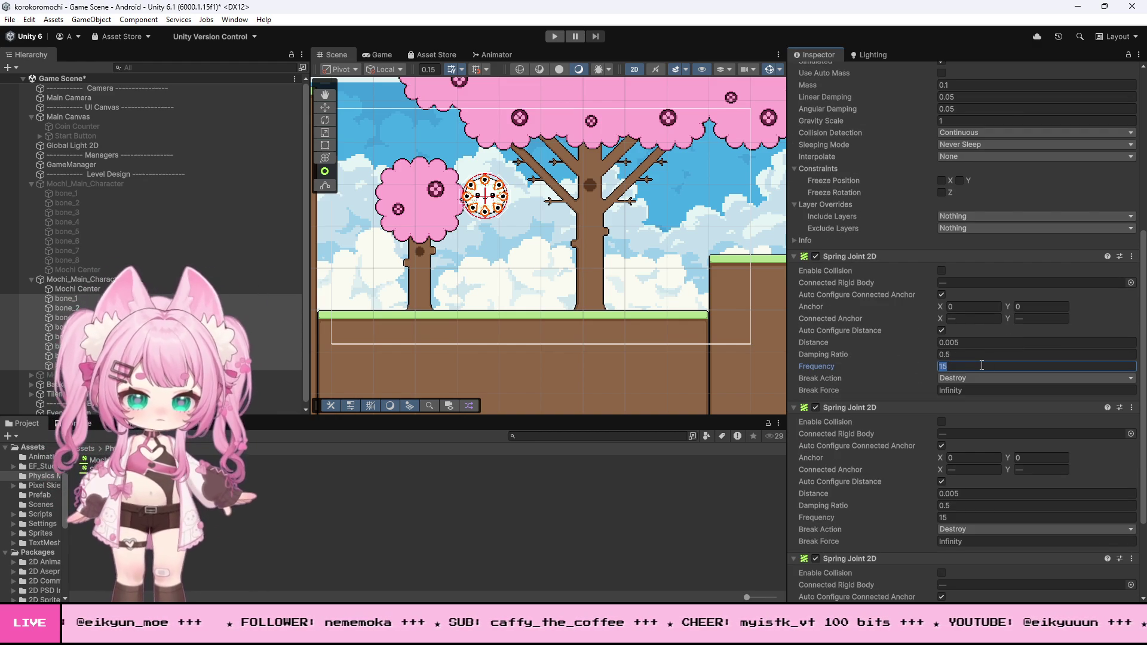
pyautogui.write('20')
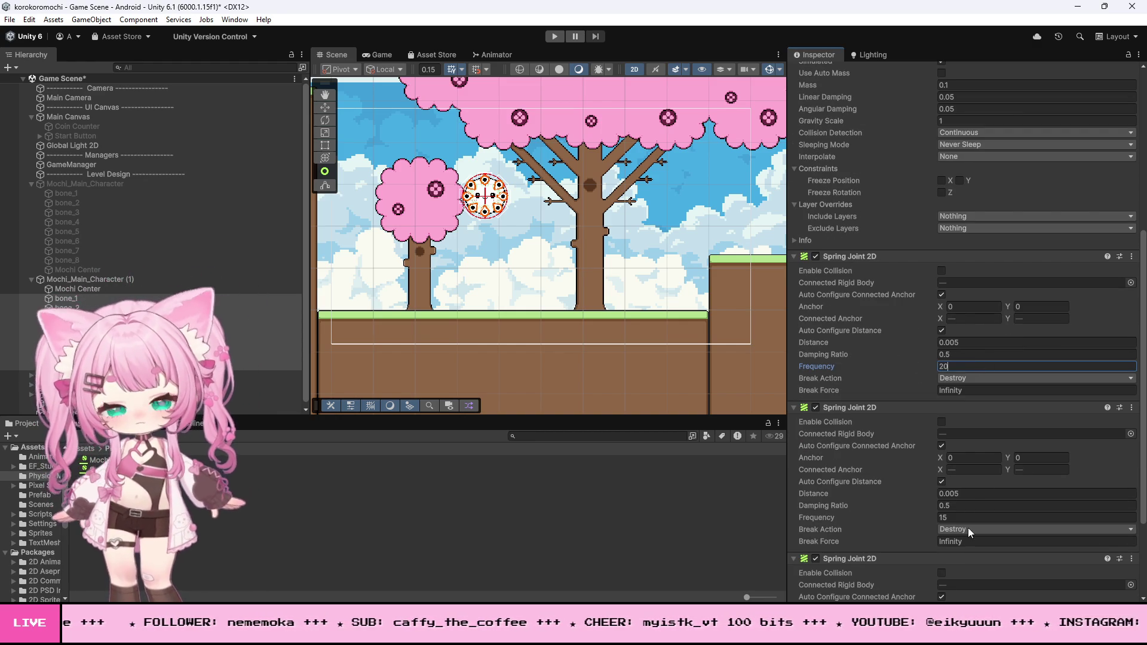
pyautogui.click(958, 518)
pyautogui.write('20')
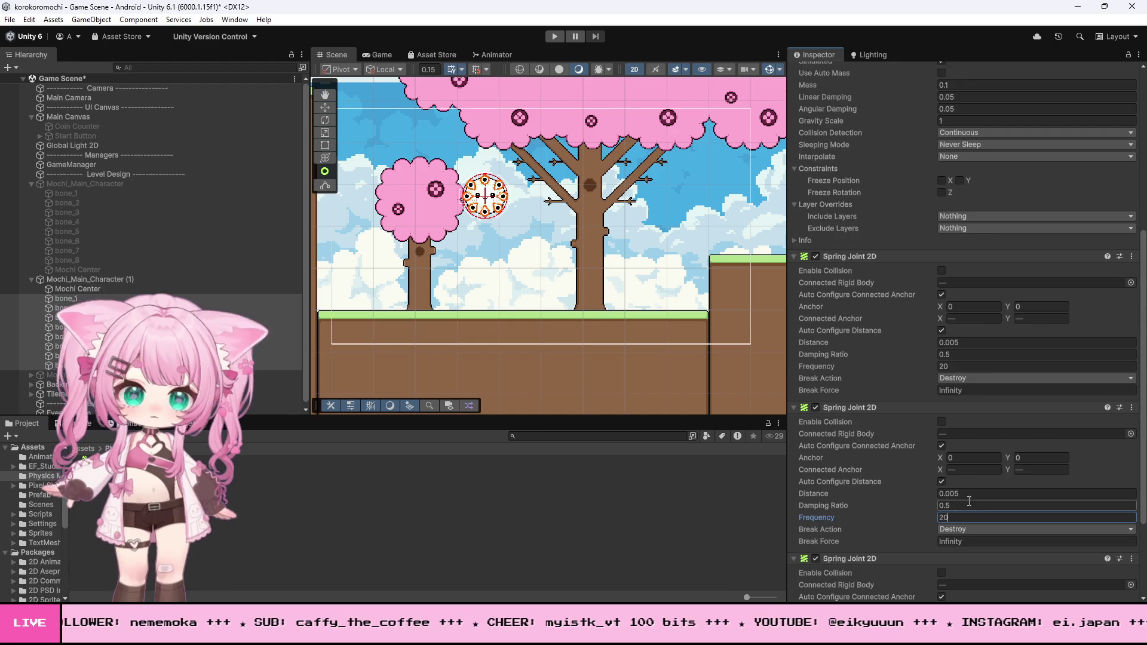
pyautogui.scroll(-3, 1003, 479)
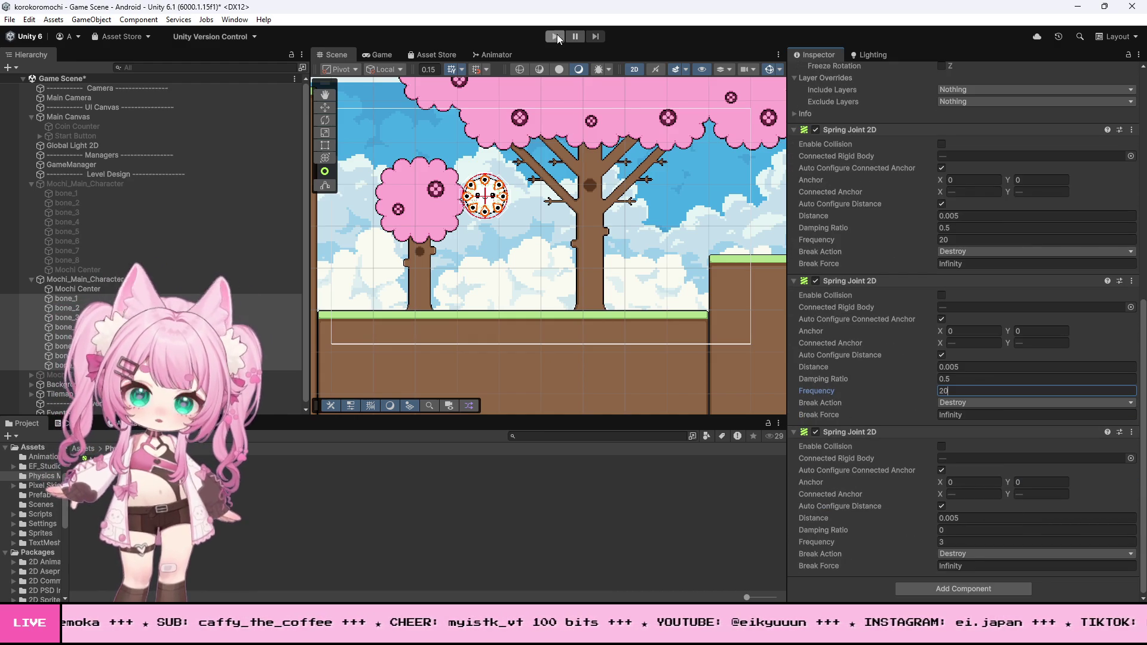
# Roll the mochi over the raised block, back to the brown wall, and around the tree trunk.
pyautogui.click(555, 37)
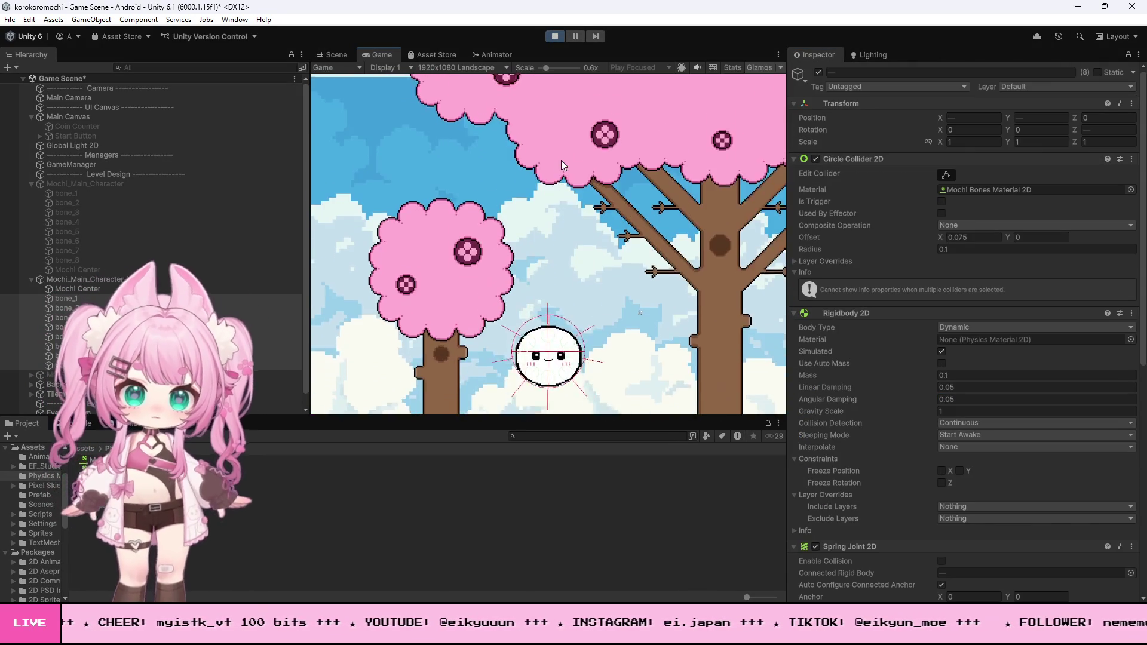
pyautogui.press('Right')
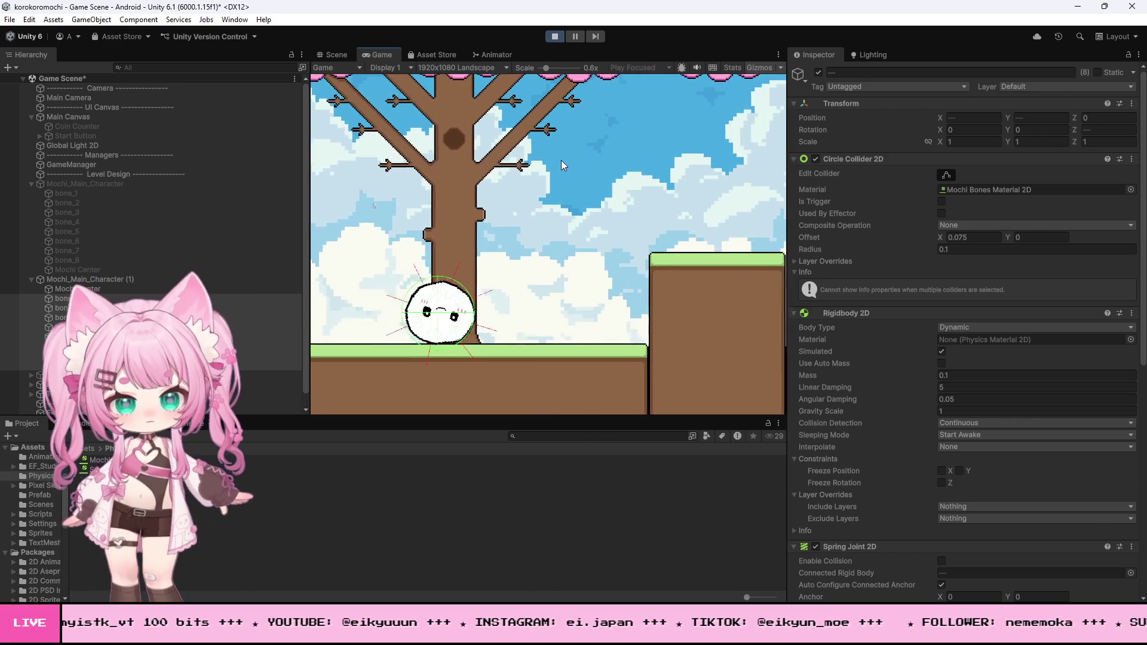
pyautogui.press('Right')
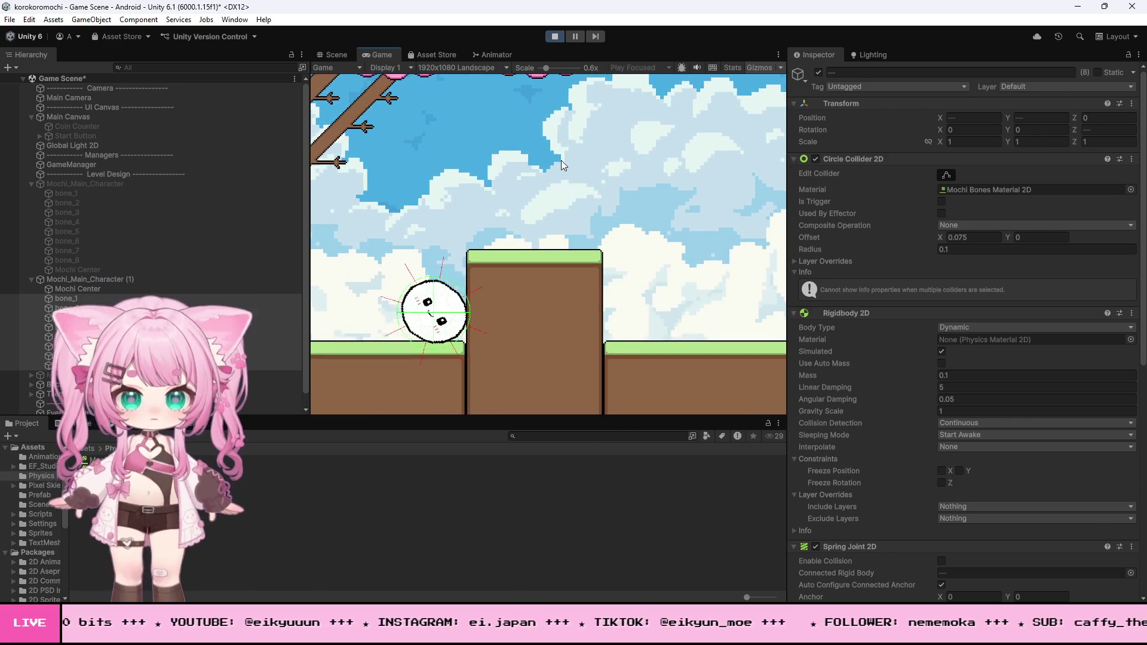
pyautogui.press('Right')
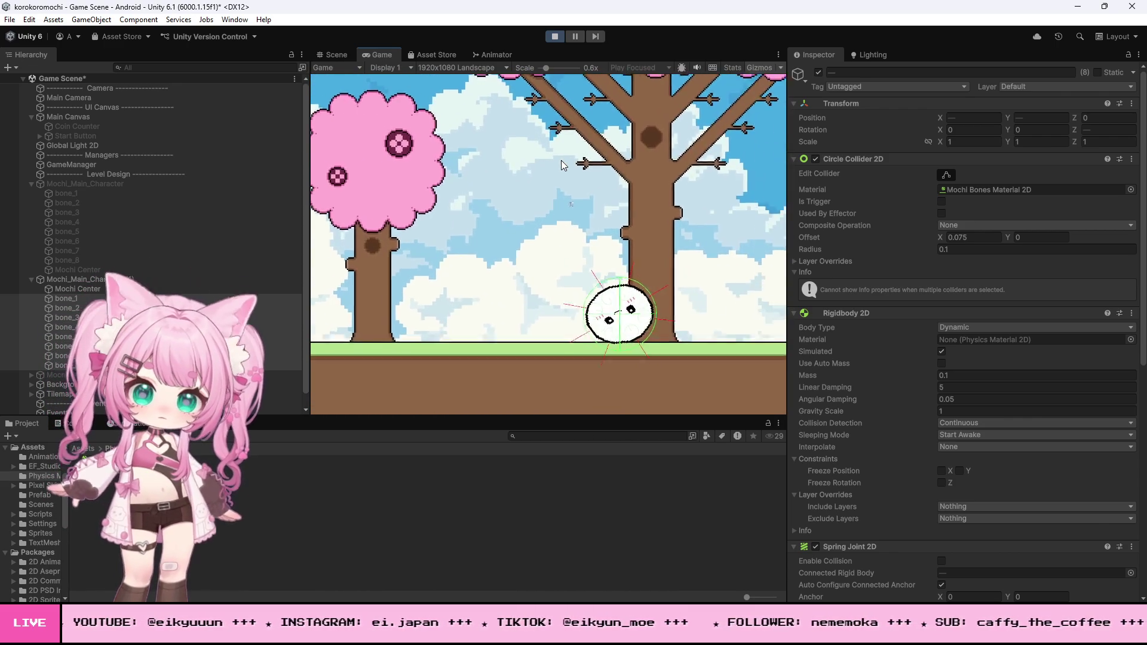
pyautogui.press('Left')
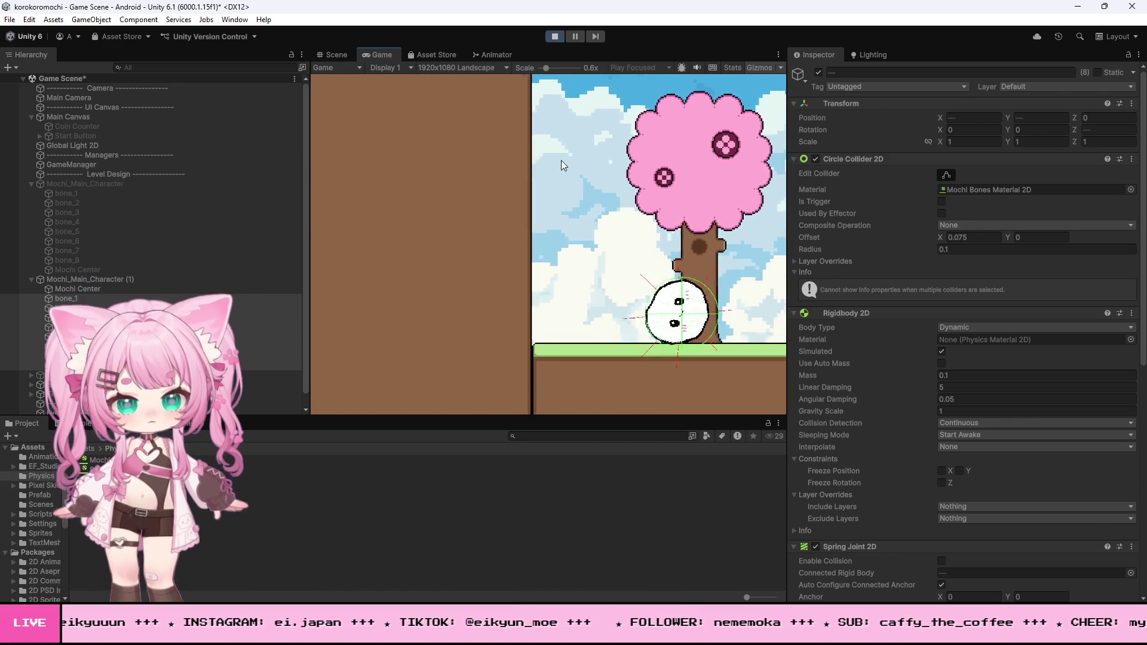
pyautogui.press('Left')
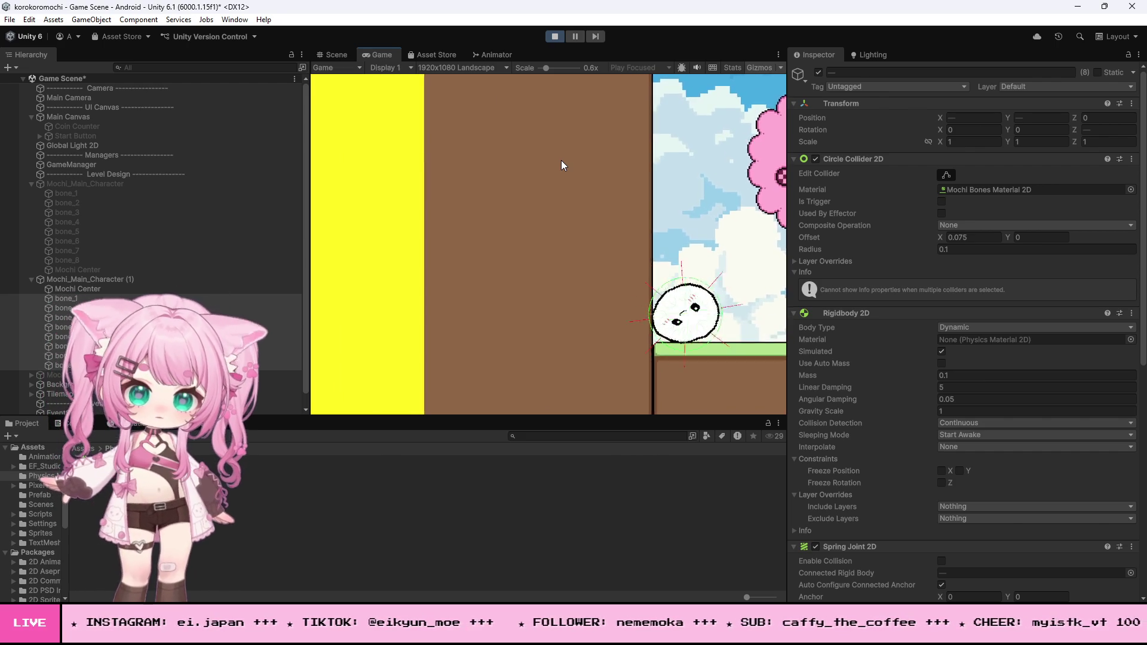
pyautogui.press('Right')
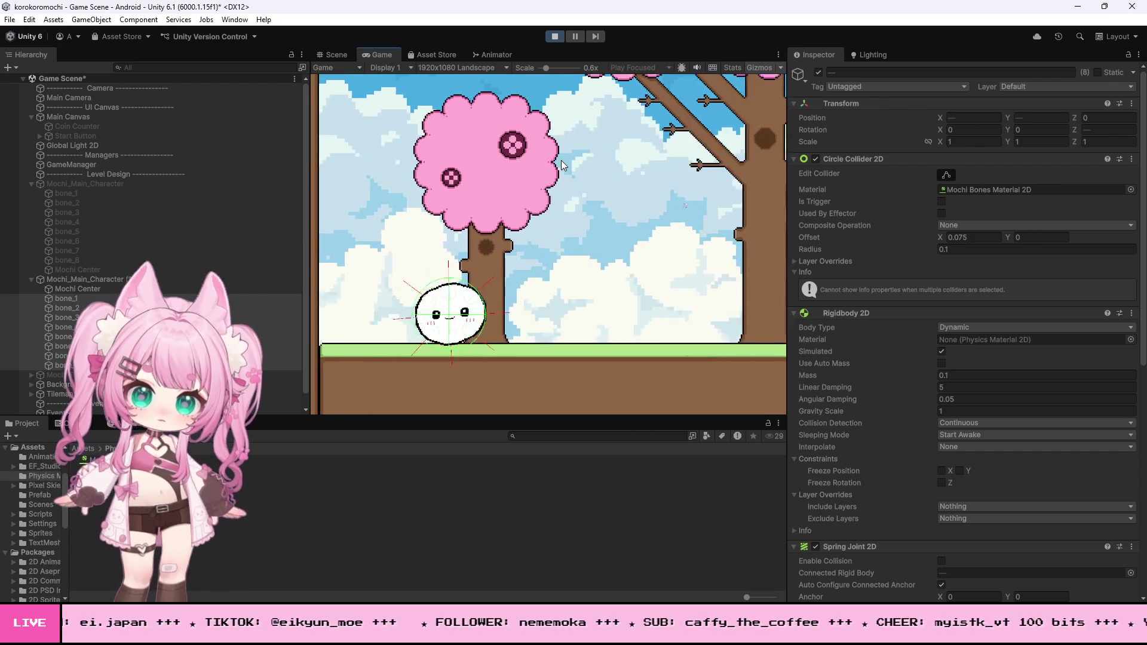
pyautogui.press('Right')
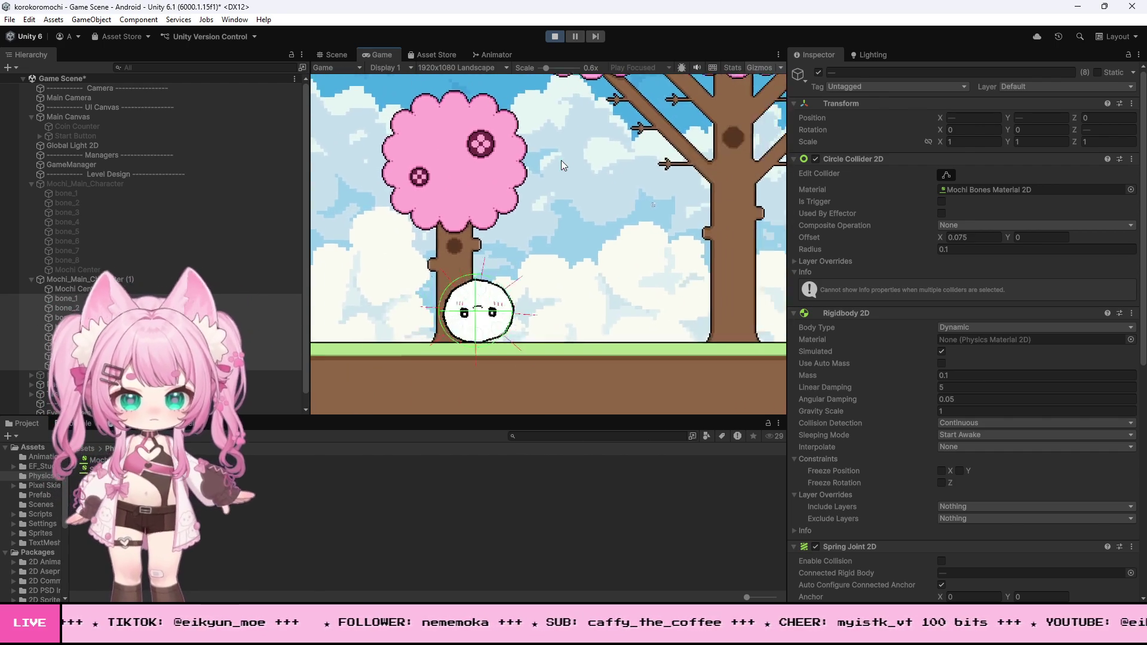
pyautogui.press('Right')
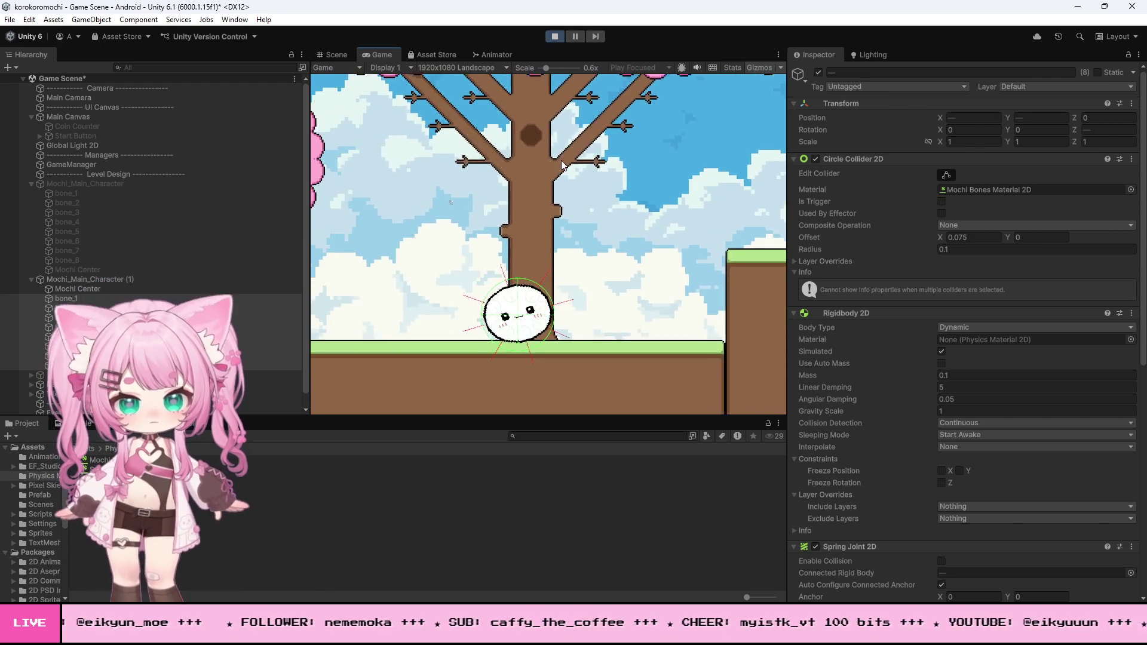
pyautogui.press('Right')
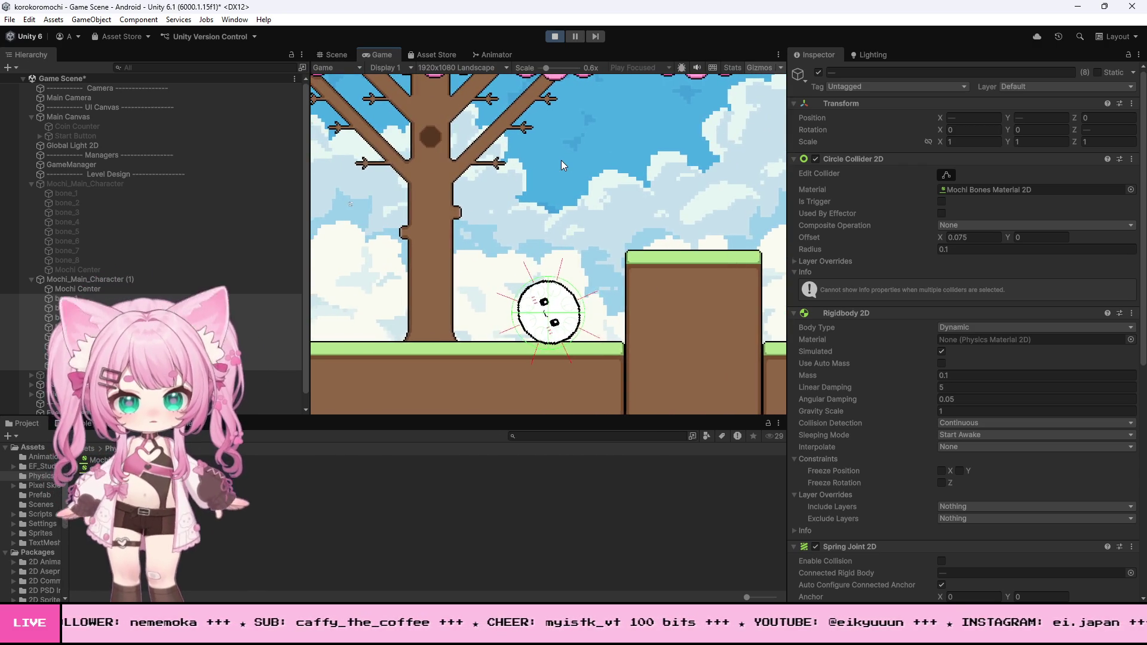
pyautogui.press('Left')
pyautogui.press('Left')
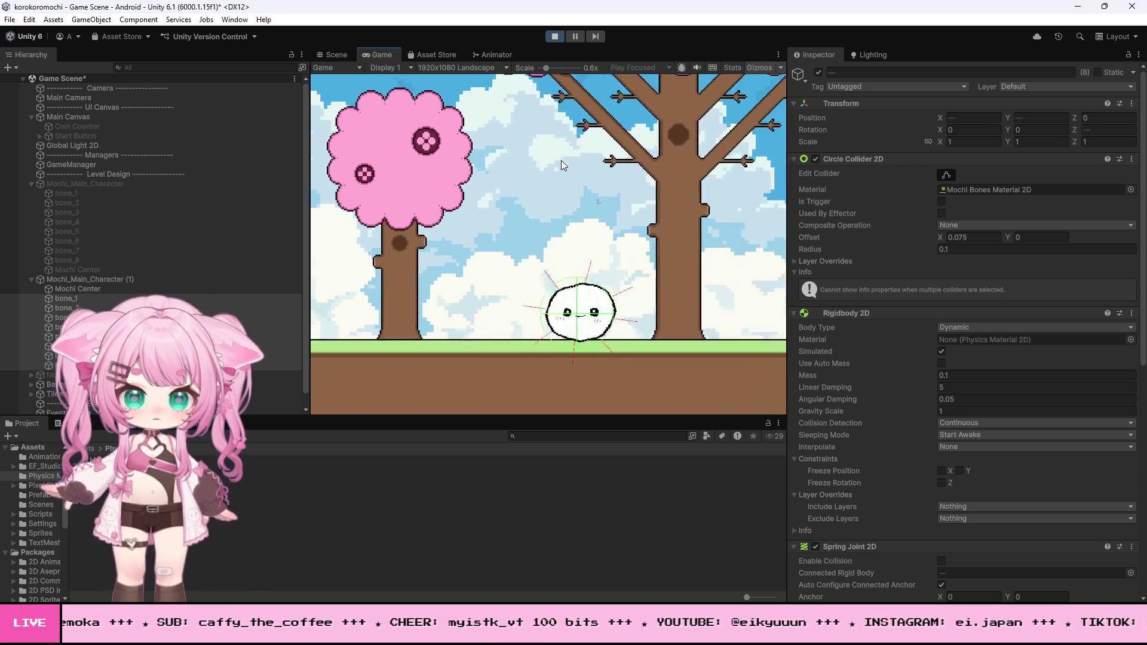
pyautogui.press('Right')
pyautogui.press('Left')
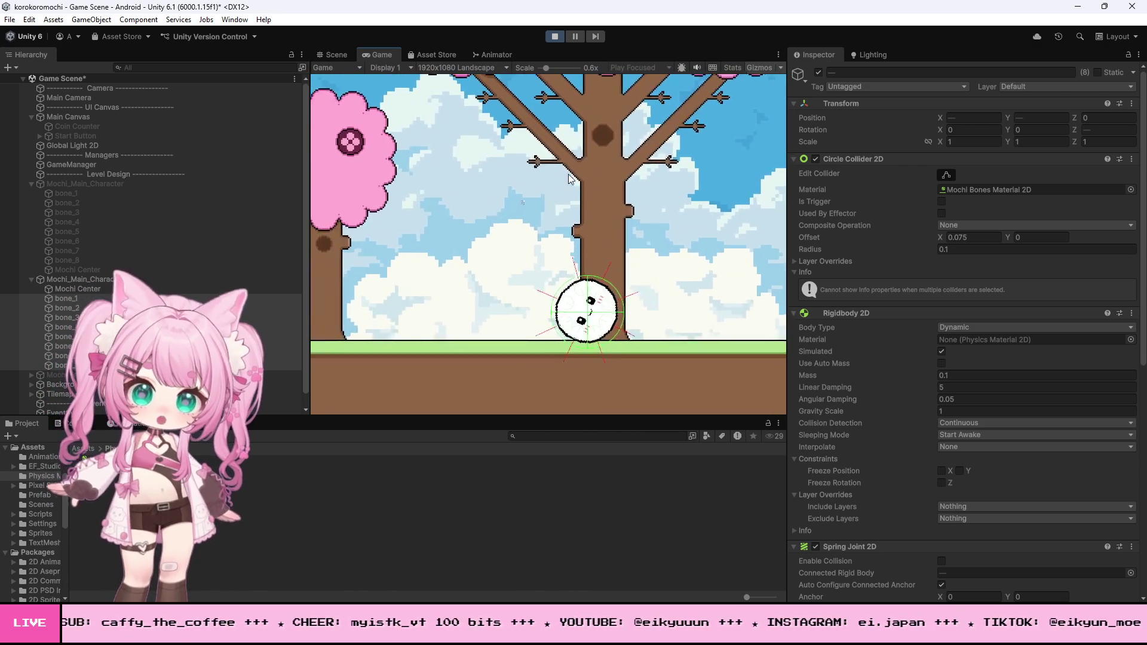
pyautogui.press('Right')
pyautogui.press('Left')
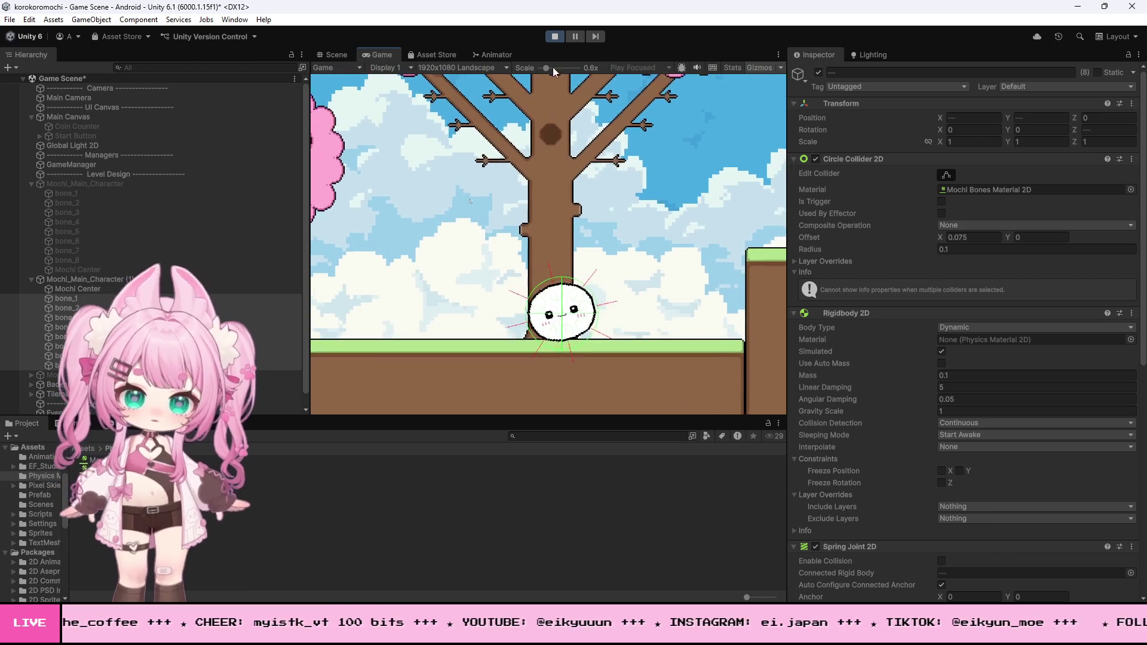
pyautogui.click(560, 36)
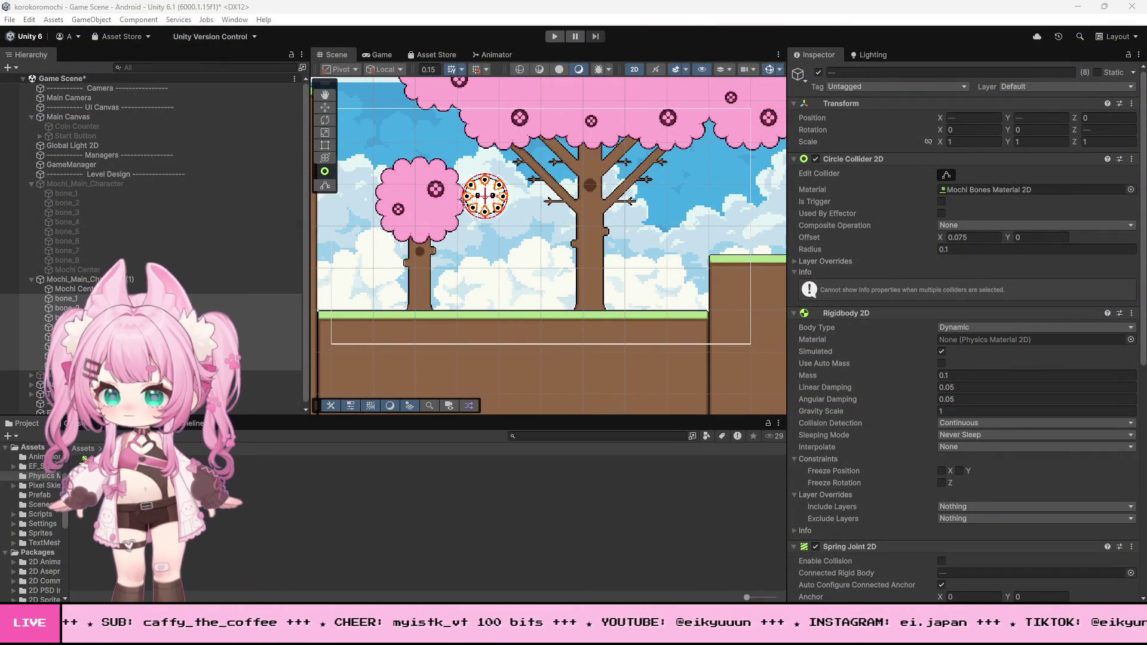
pyautogui.click(554, 36)
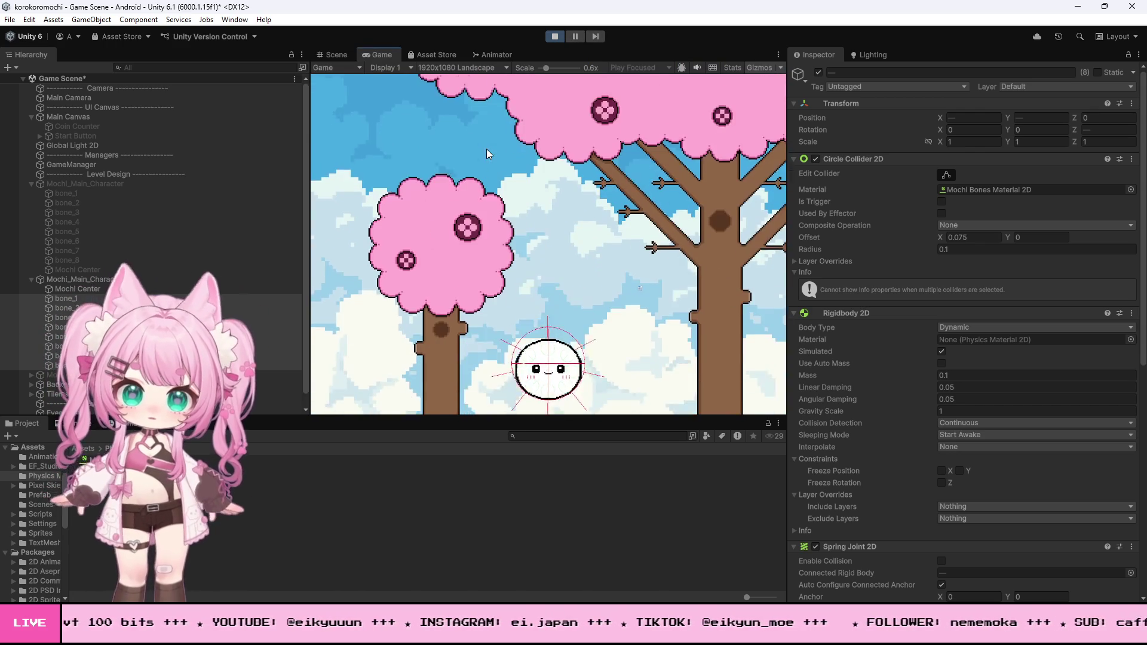
pyautogui.press('Left')
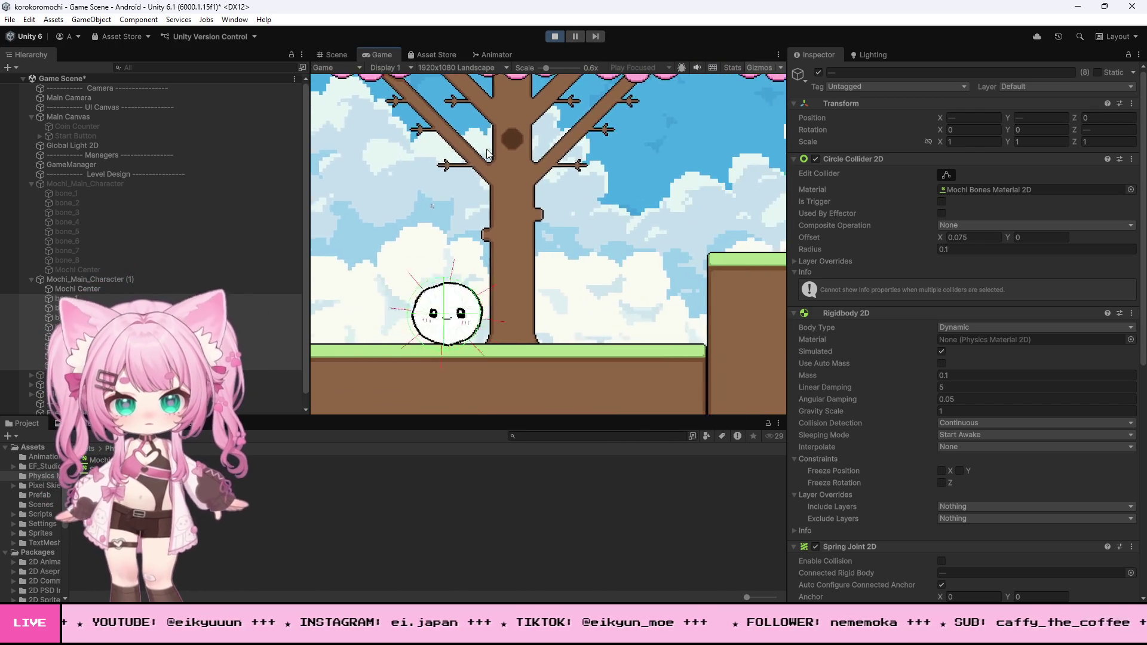
pyautogui.press('Right')
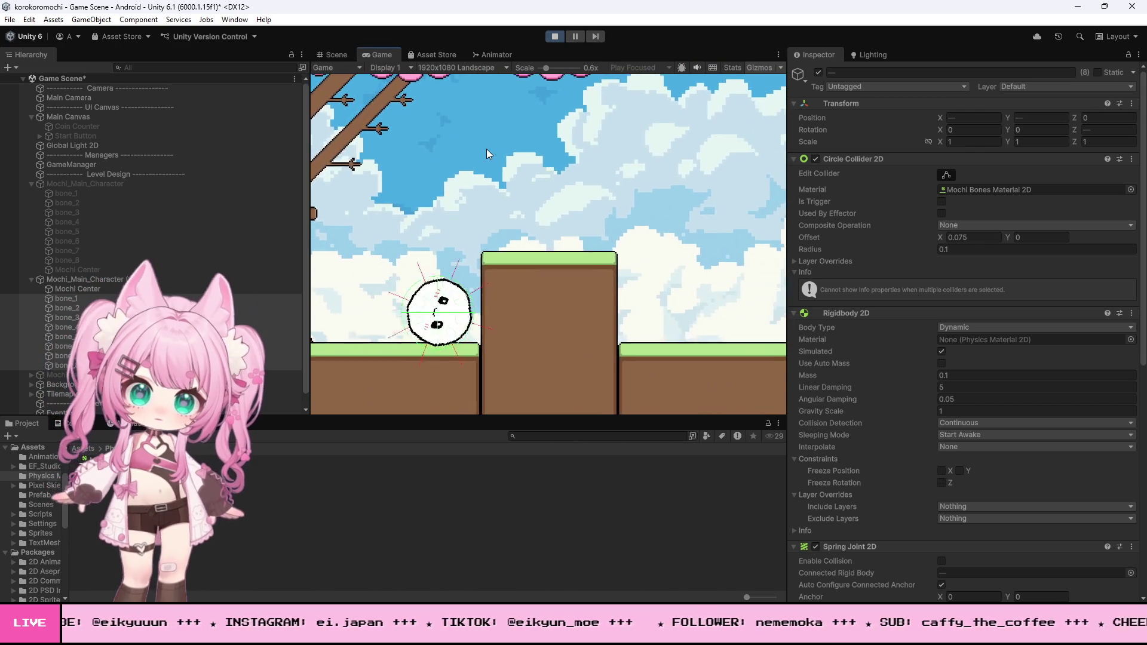
pyautogui.press('Left')
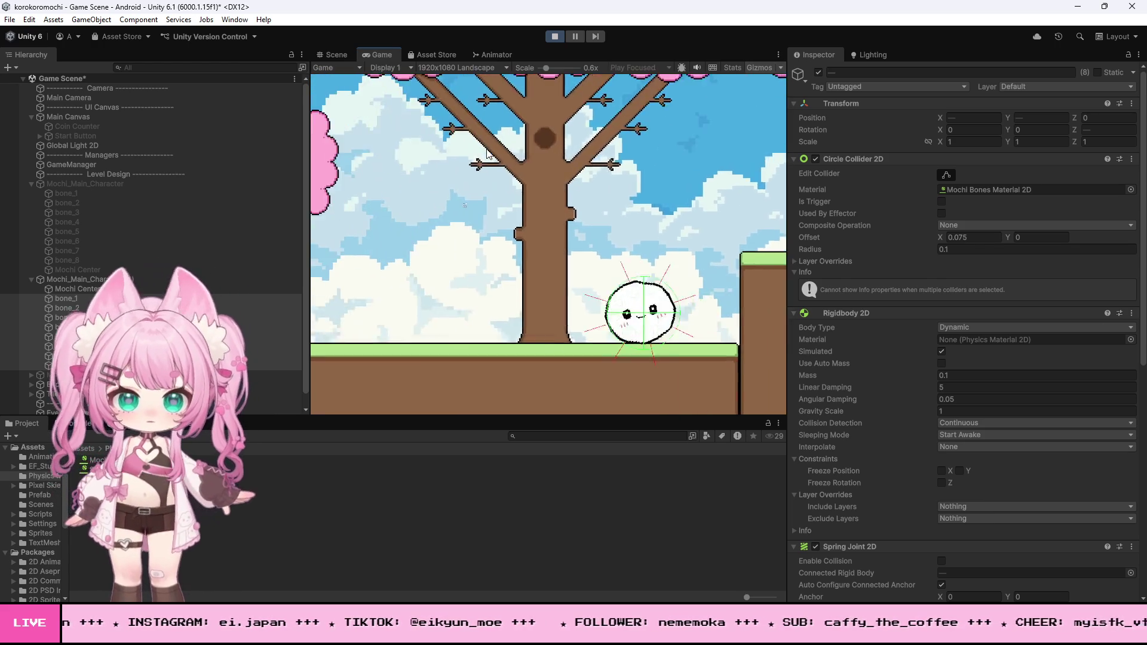
pyautogui.press('Left')
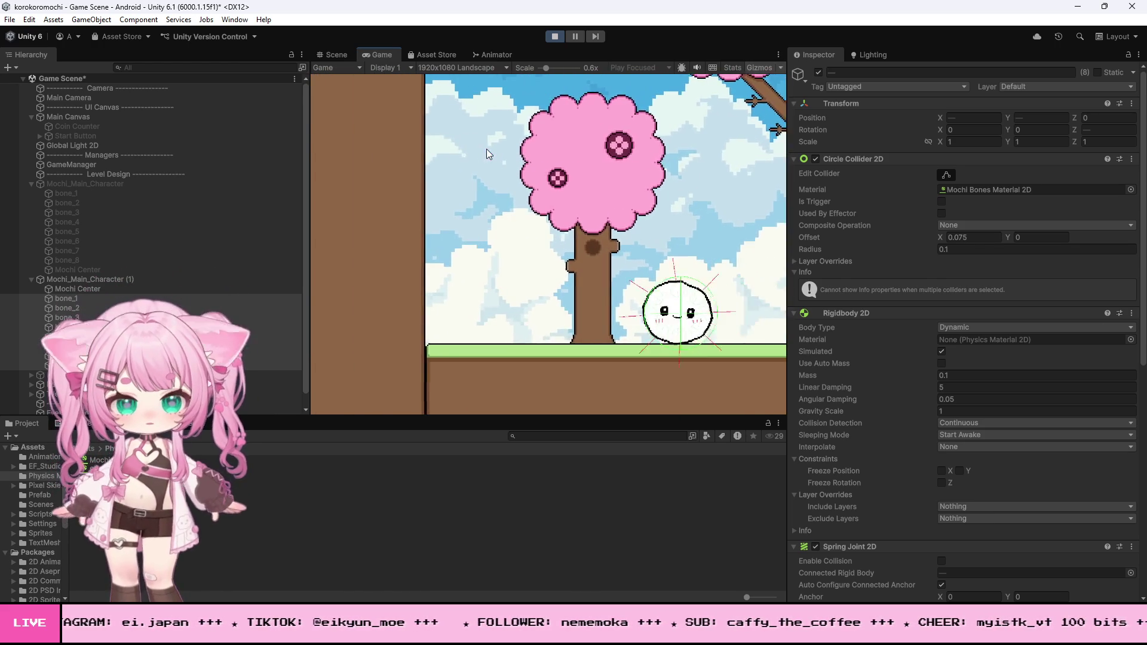
pyautogui.press('Left')
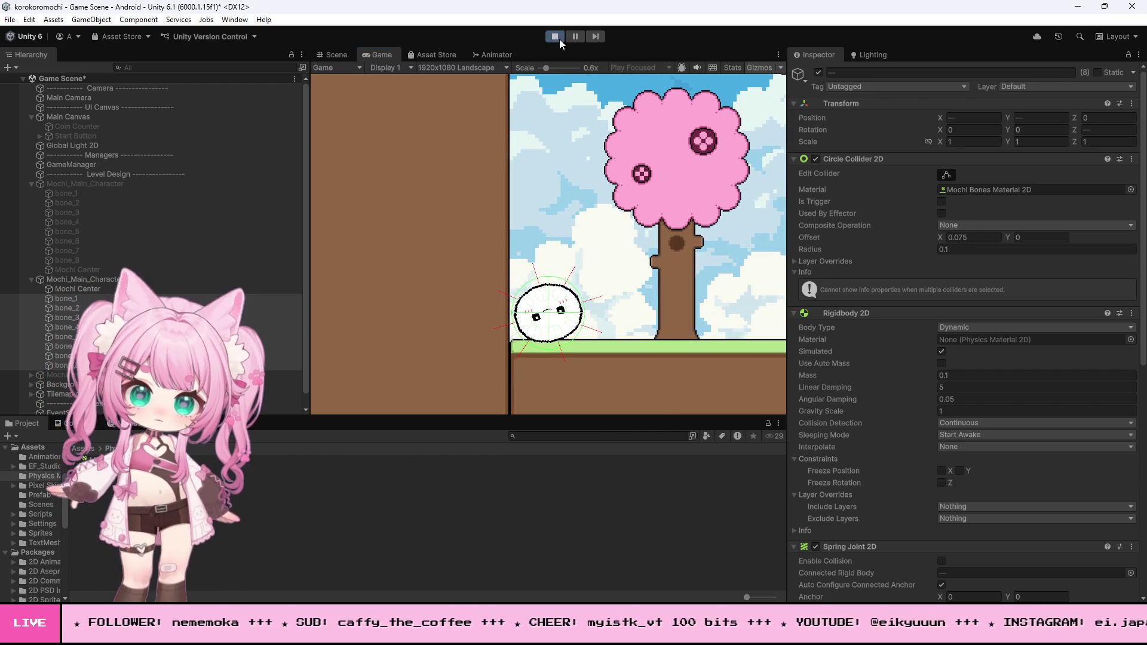
pyautogui.click(559, 38)
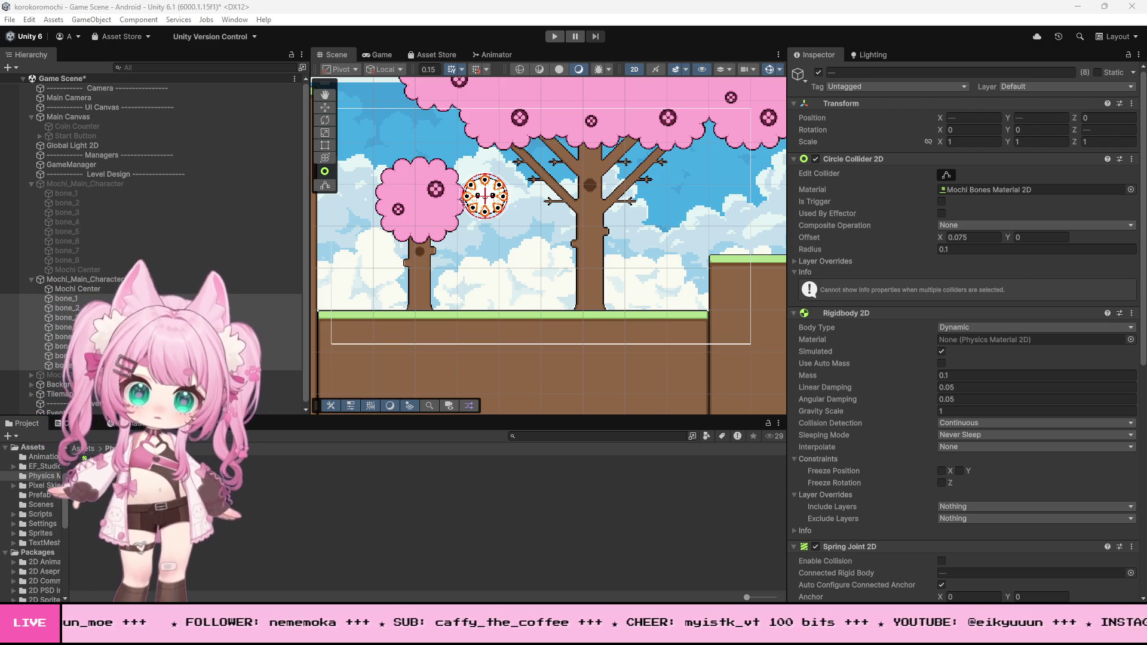
pyautogui.scroll(-7, 858, 371)
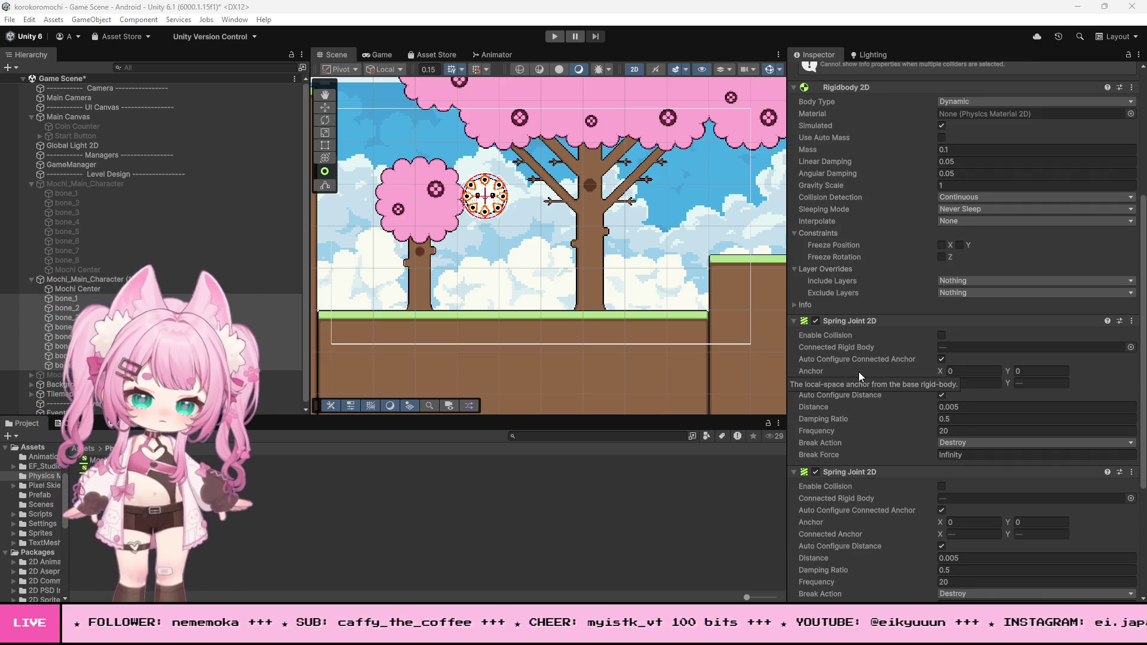
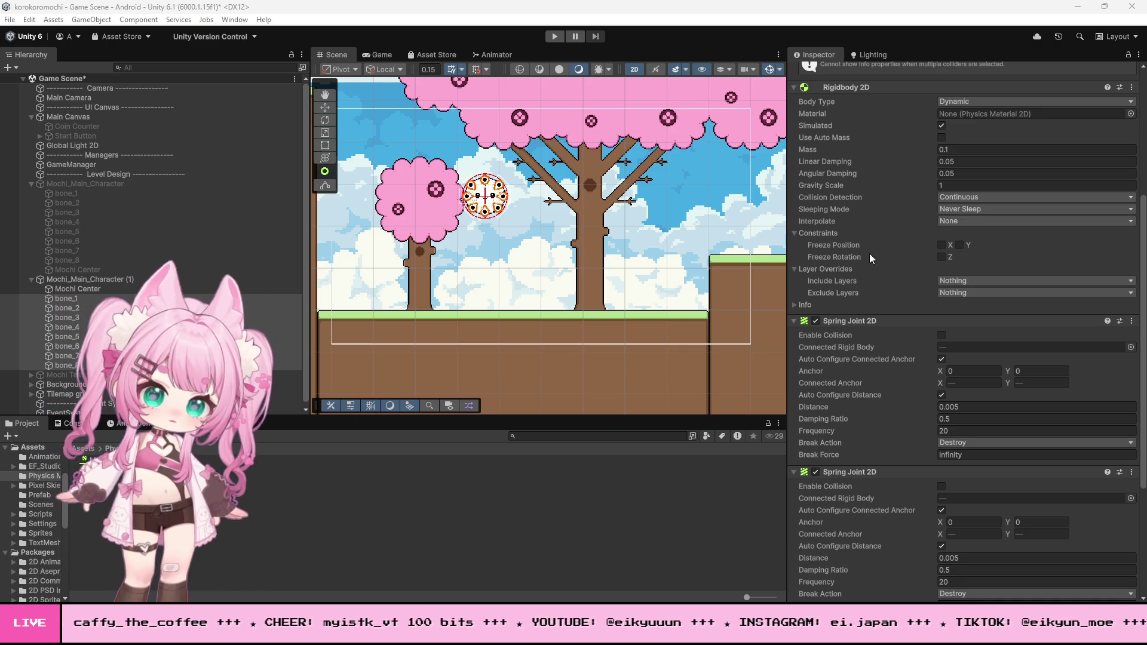
# Scroll down to the third Spring Joint 2D, then switch to Visual Studio showing GameManager.cs.
pyautogui.scroll(-5, 802, 253)
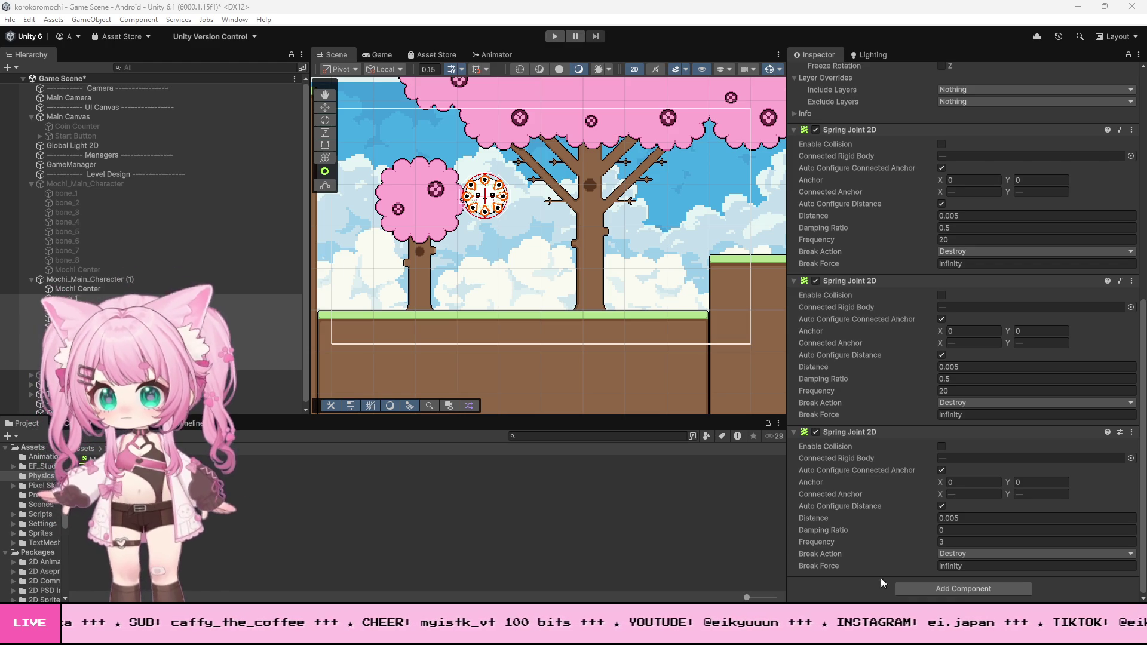
pyautogui.hotkey('alt', 'Tab')
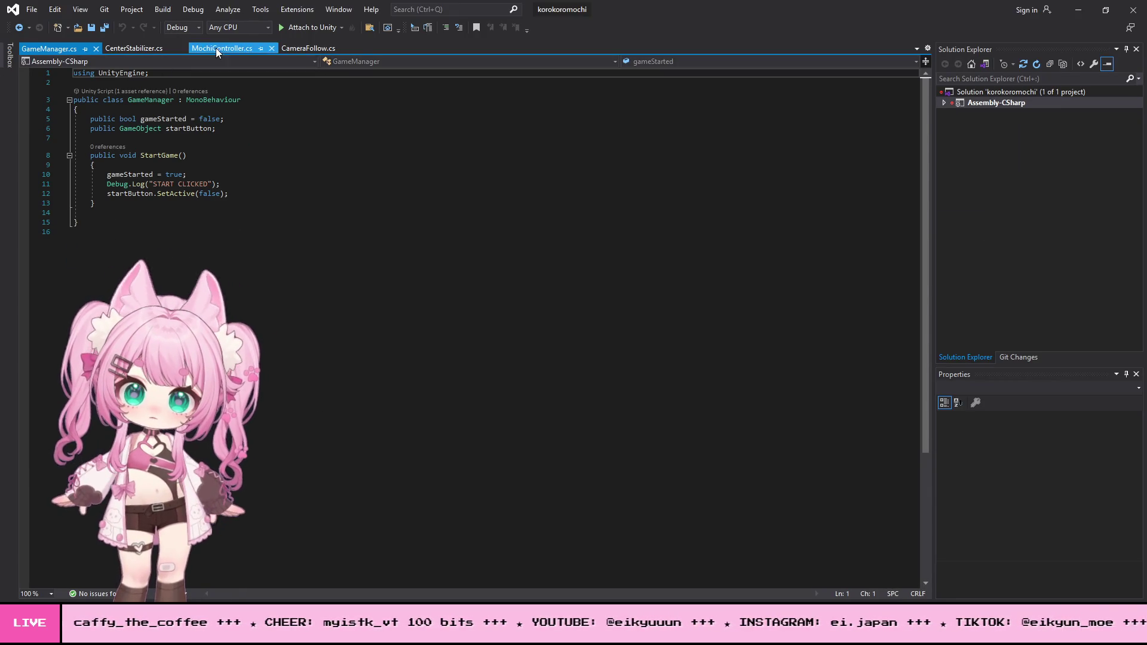
# Open MochiController.cs and review its FixedUpdate method by folding and unfolding it.
pyautogui.click(223, 49)
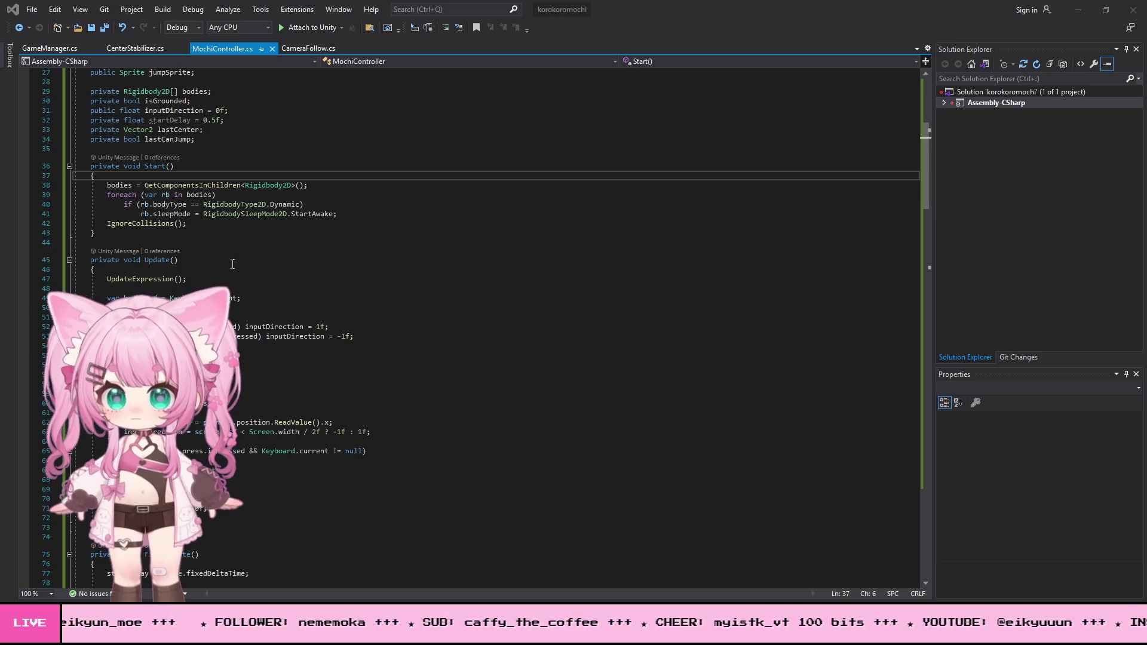
pyautogui.scroll(-5, 260, 273)
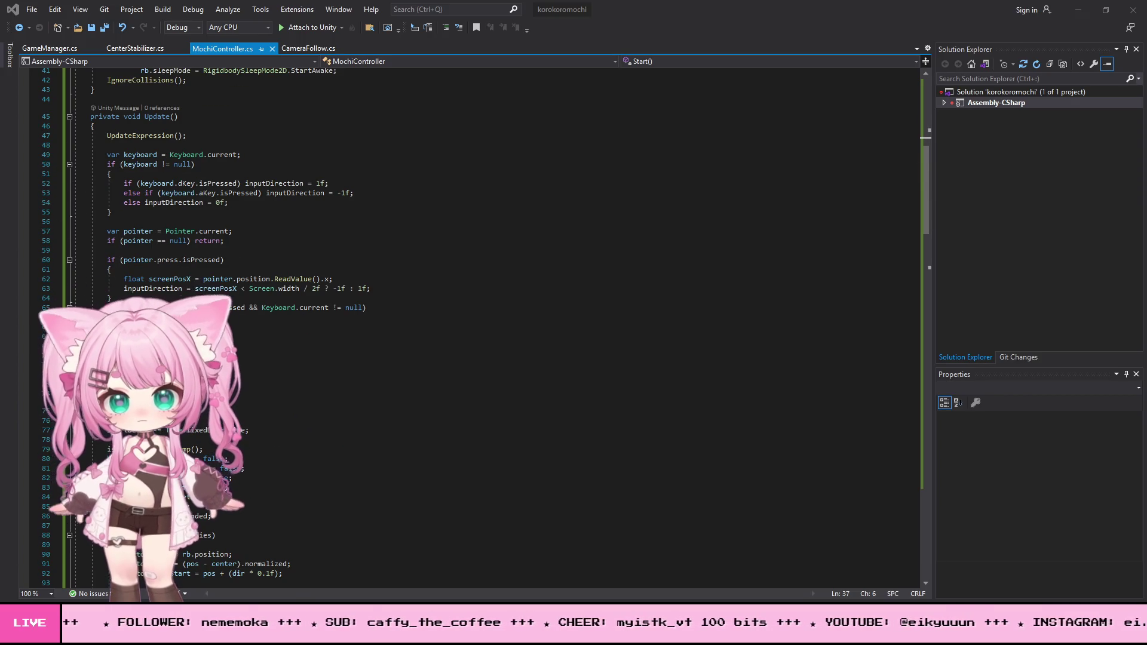
pyautogui.click(69, 411)
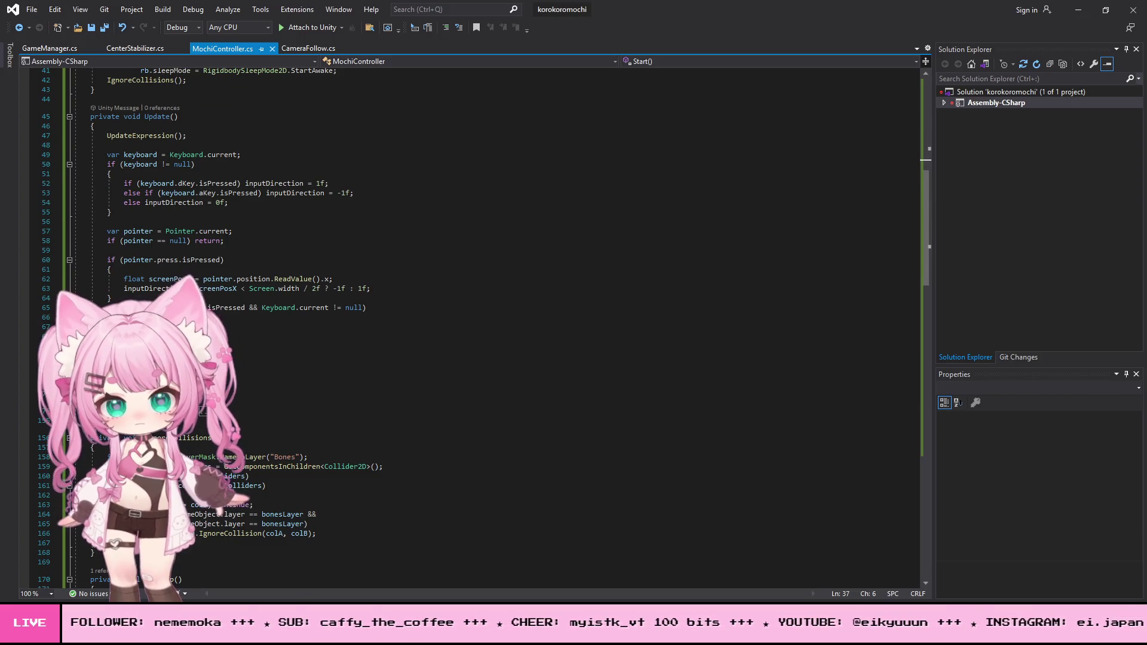
pyautogui.doubleClick(92, 412)
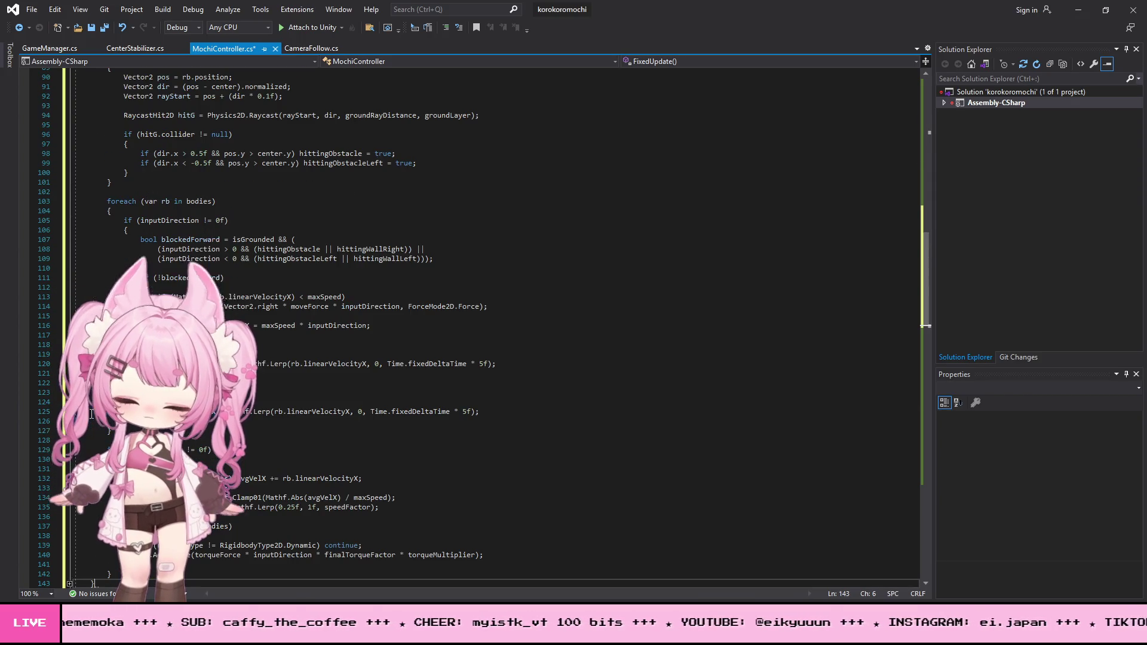
# Save all open scripts and minimize Visual Studio to return to Unity.
pyautogui.click(32, 9)
pyautogui.click(95, 155)
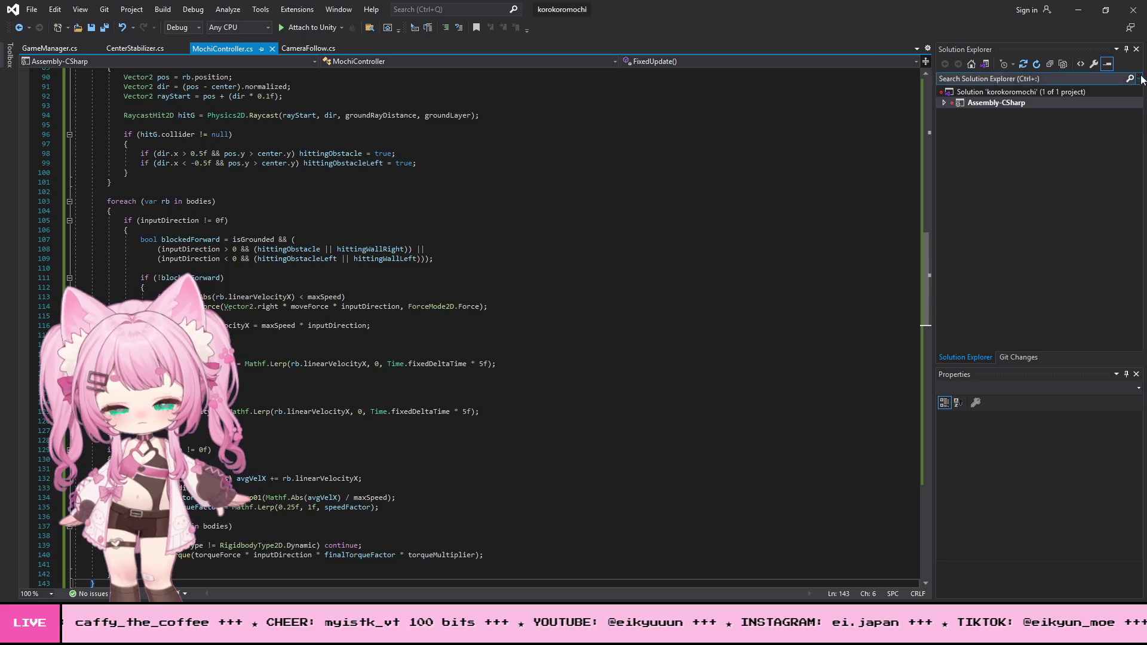
pyautogui.click(1067, 13)
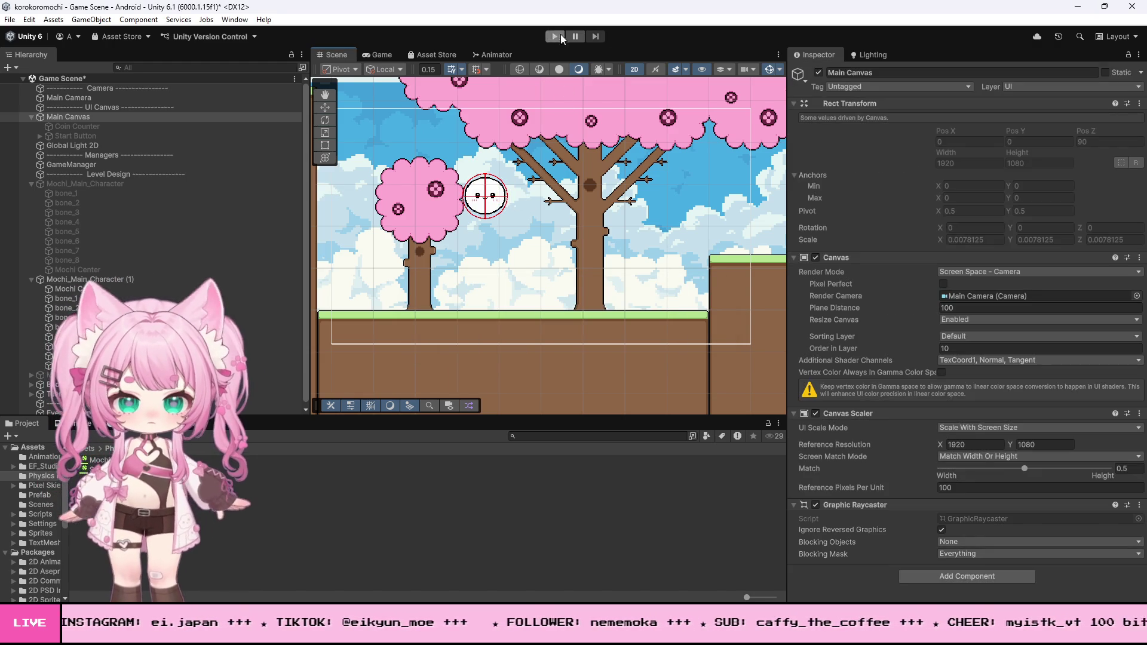
pyautogui.click(555, 36)
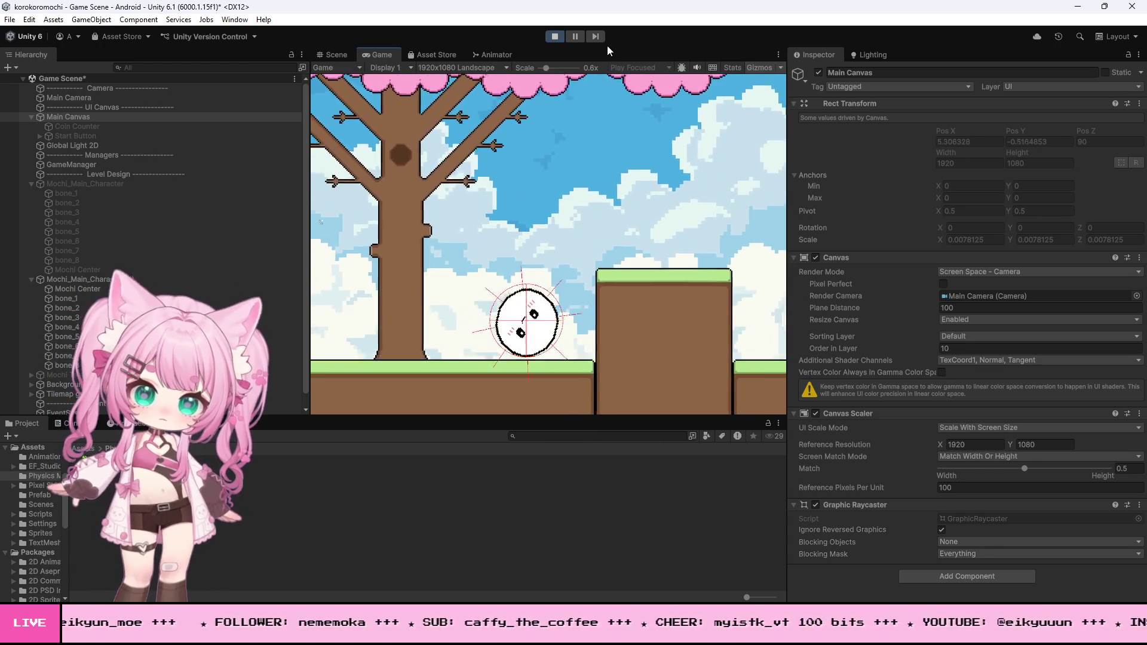
pyautogui.click(554, 36)
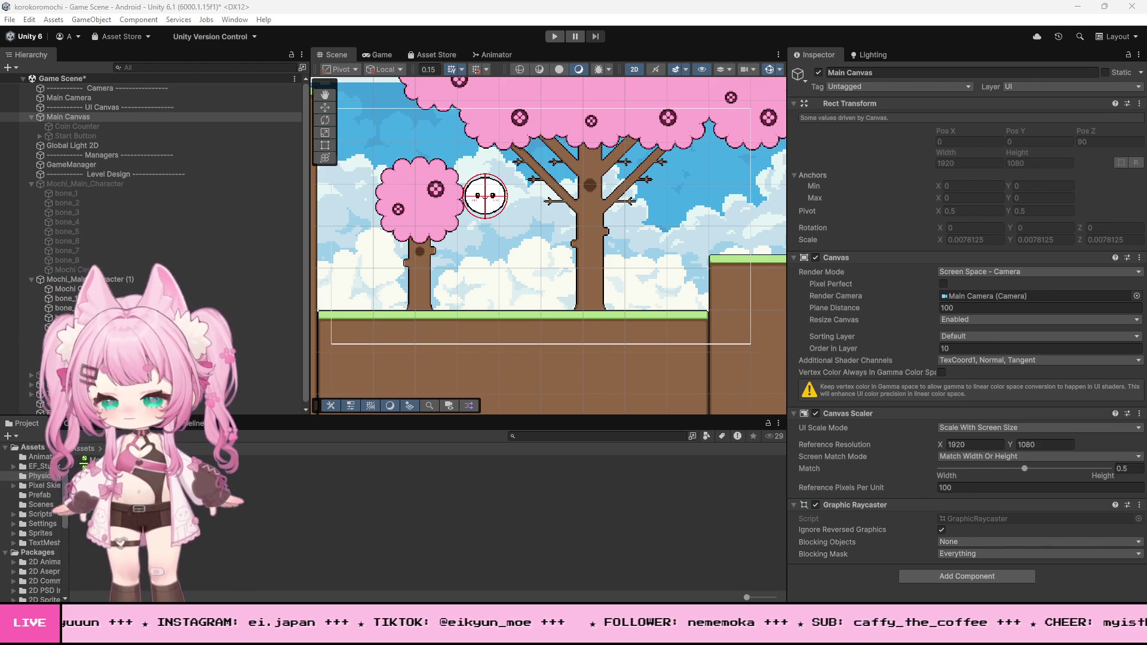
pyautogui.click(77, 289)
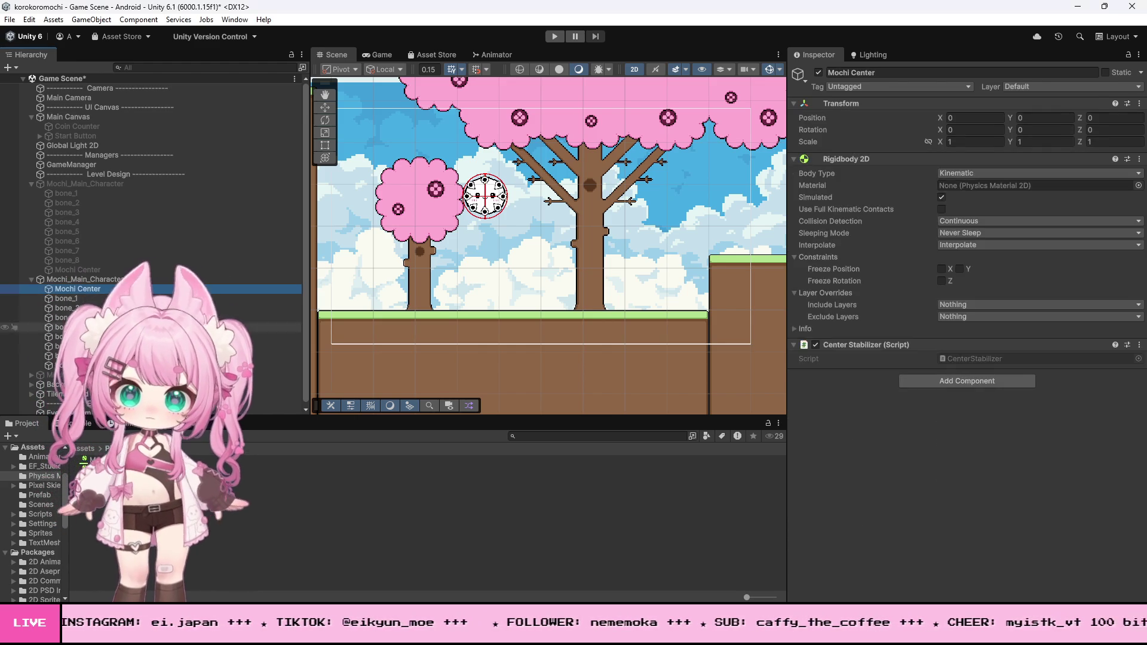
# Select bone_1 through bone_8 and set the third spring joint to frequency 10, damping 0.5.
pyautogui.click(65, 298)
pyautogui.keyDown('shift'); pyautogui.click(62, 365); pyautogui.keyUp('shift')
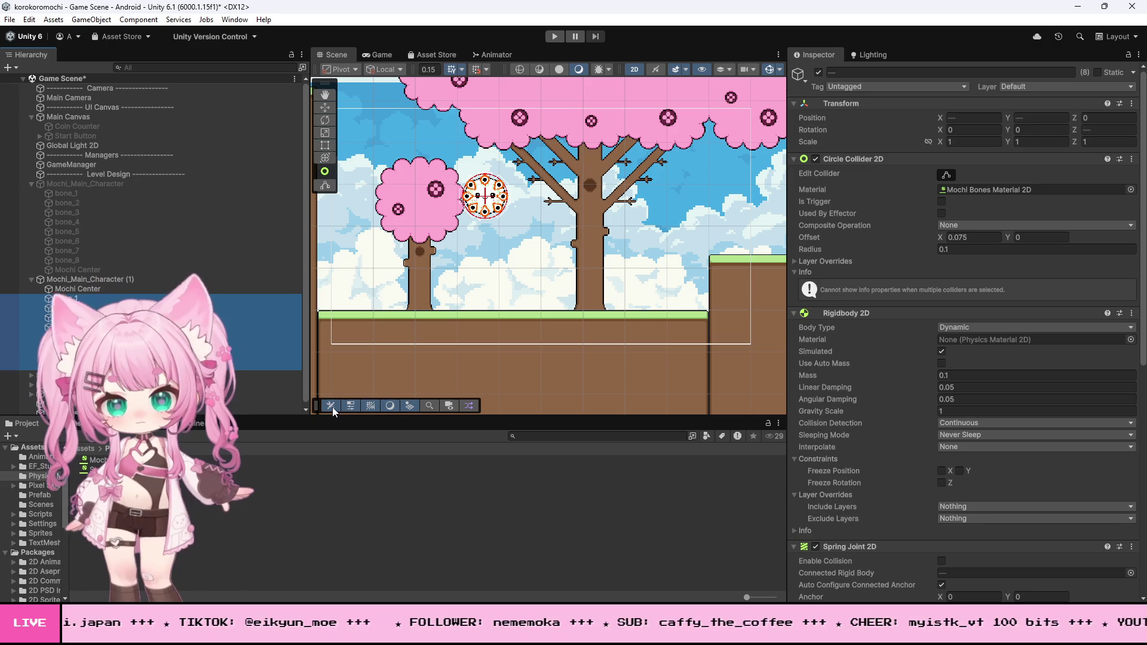
pyautogui.scroll(-10, 1013, 514)
pyautogui.scroll(-5, 1013, 514)
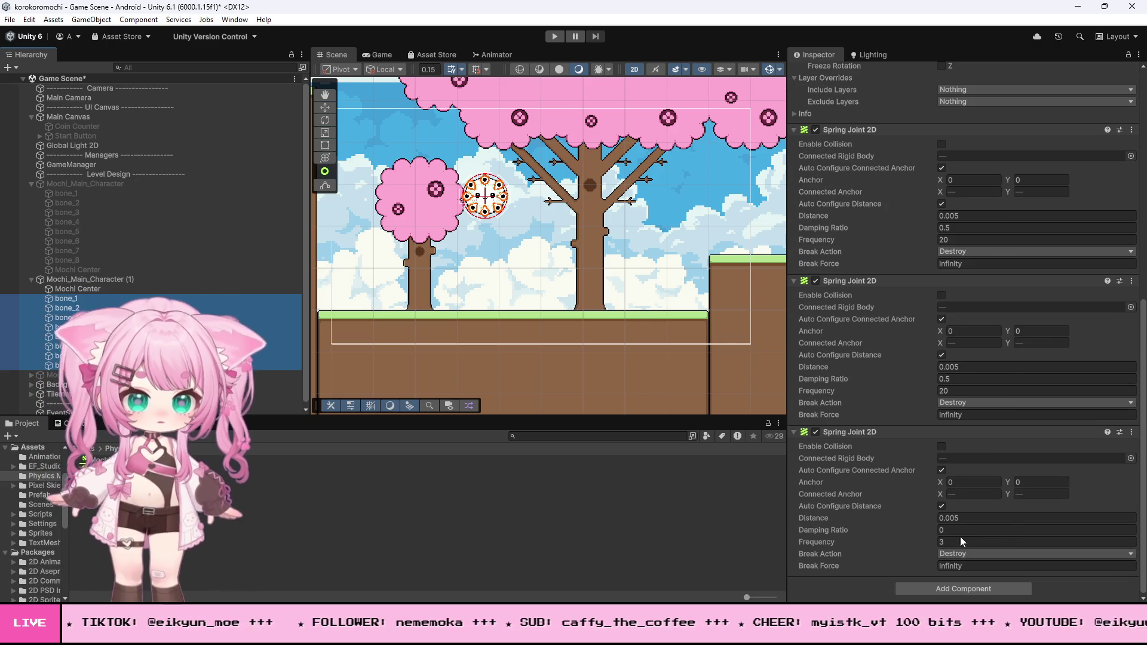
pyautogui.click(957, 541)
pyautogui.write('0')
pyautogui.click(950, 529)
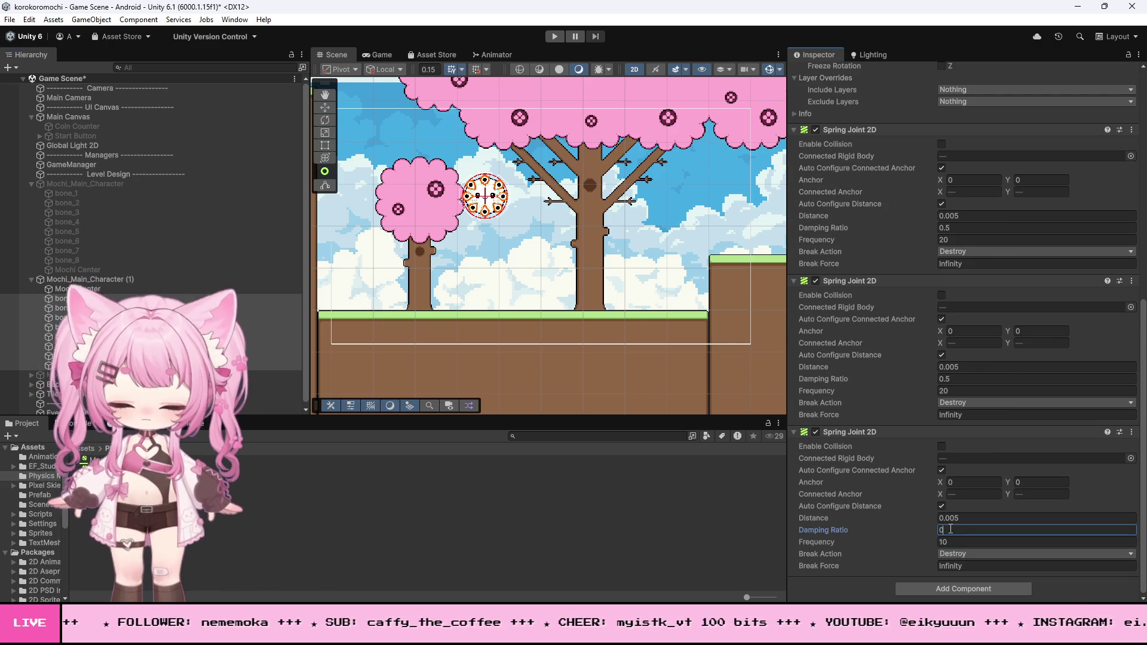
pyautogui.write('.5')
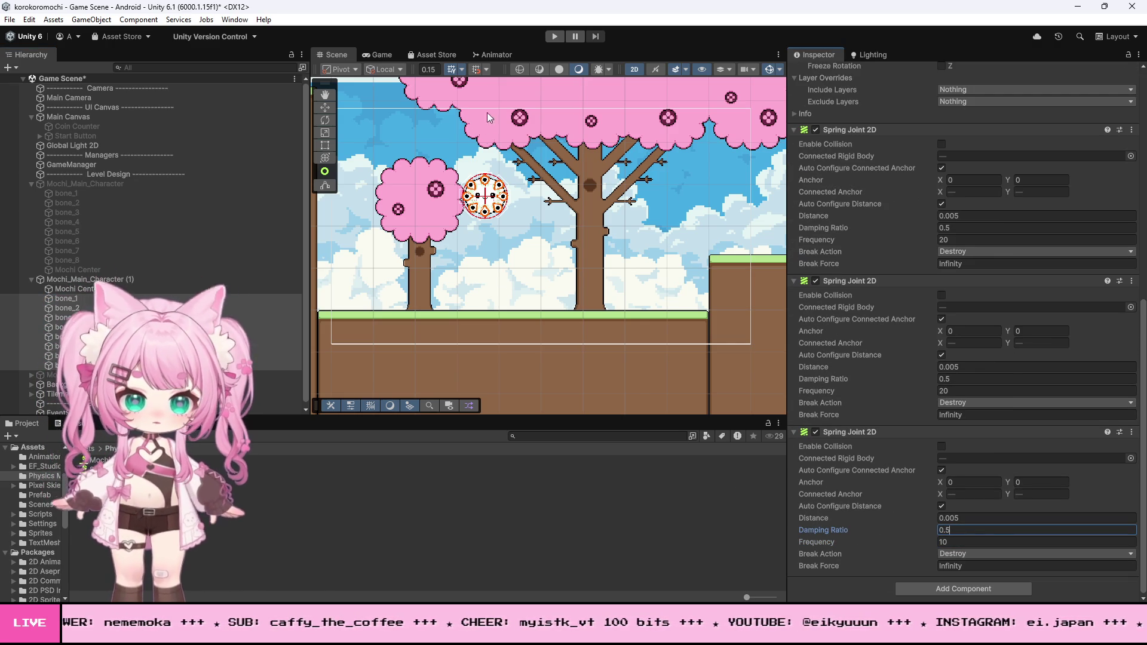
# Play-test the mochi, rolling it right and left with D and A, then stop.
pyautogui.click(555, 37)
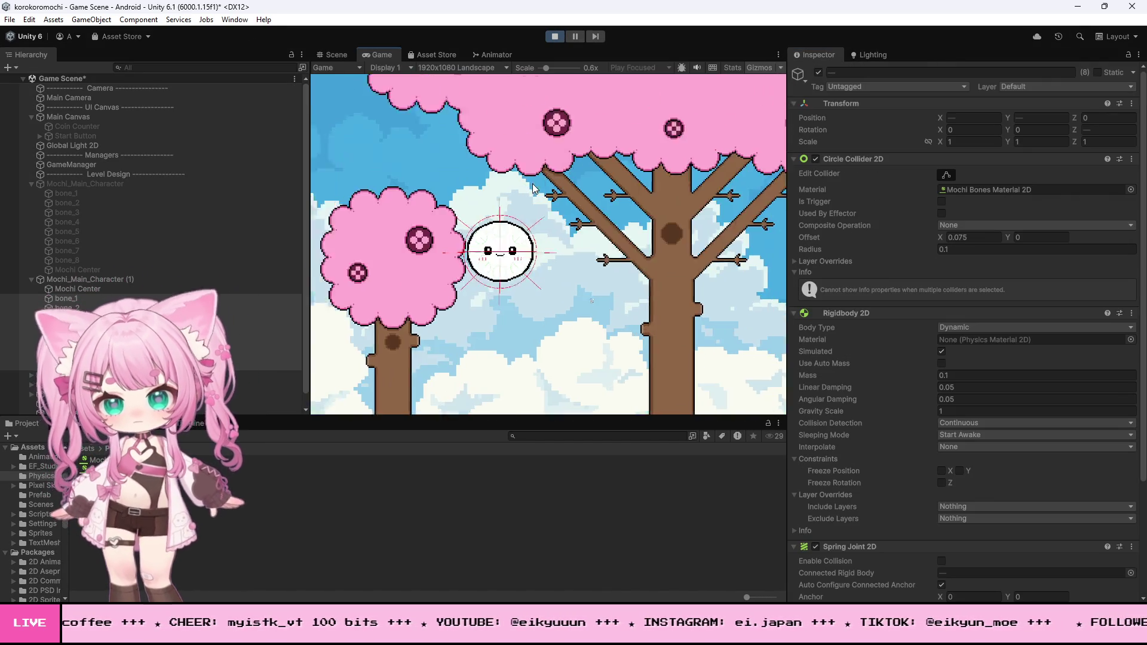
pyautogui.press('d')
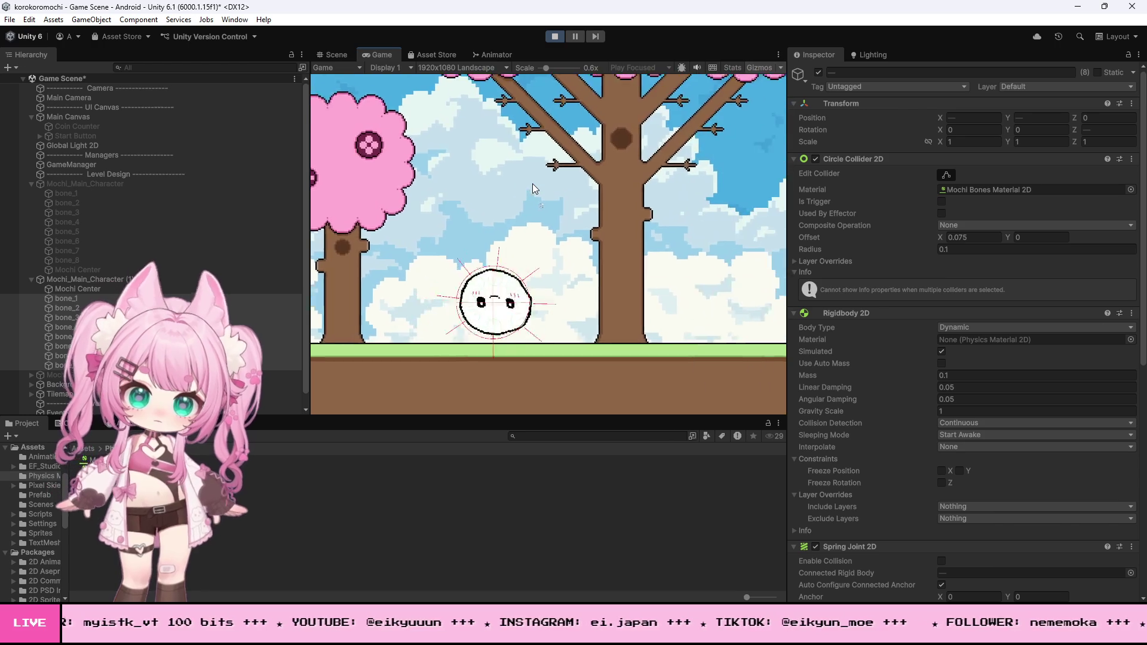
pyautogui.press('d')
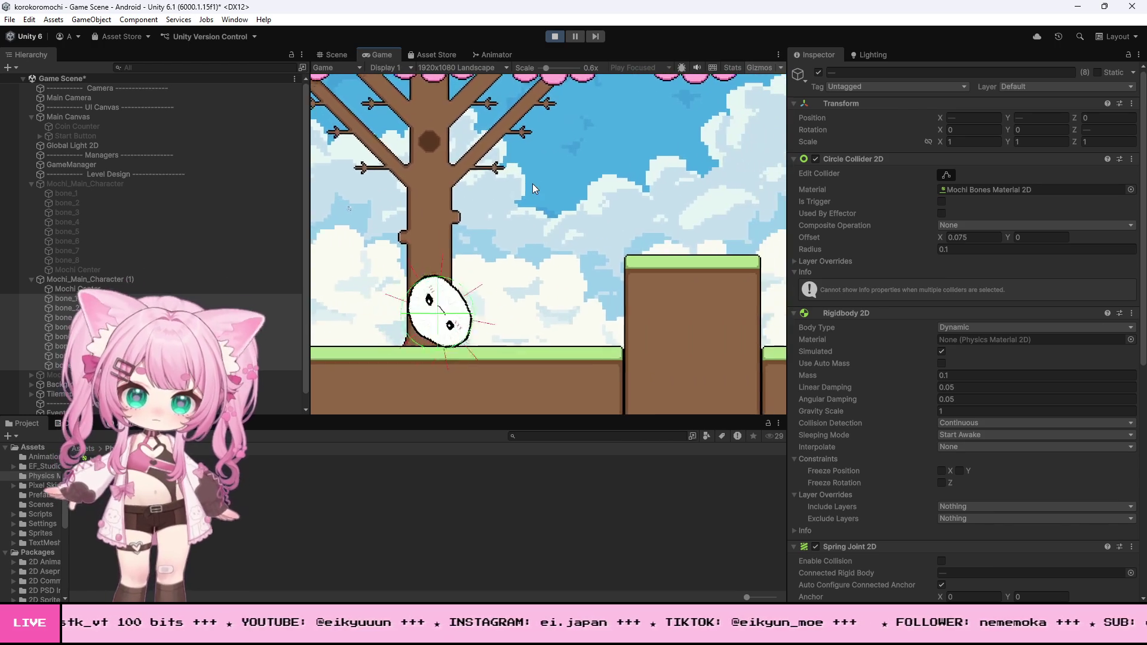
pyautogui.press('d')
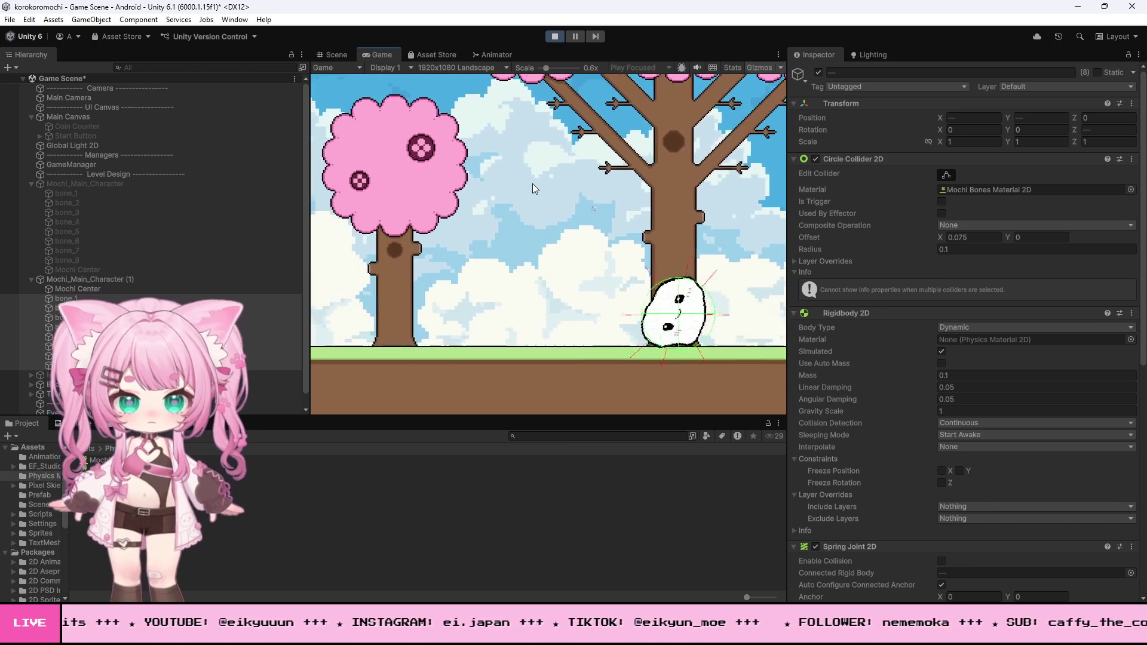
pyautogui.press('d')
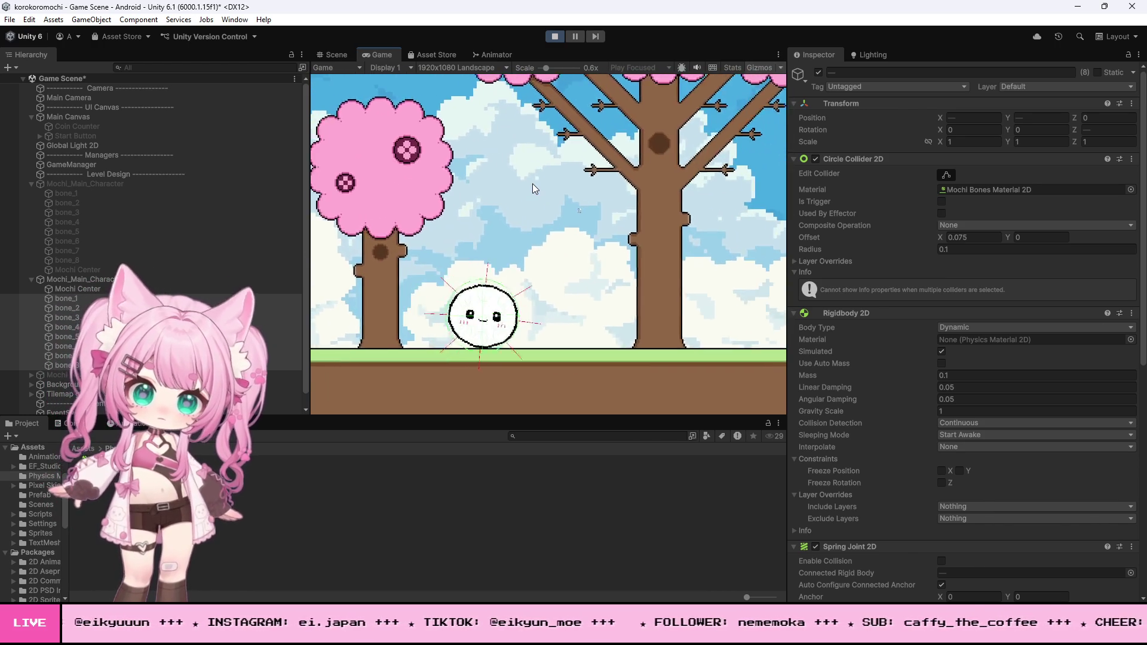
pyautogui.press('a')
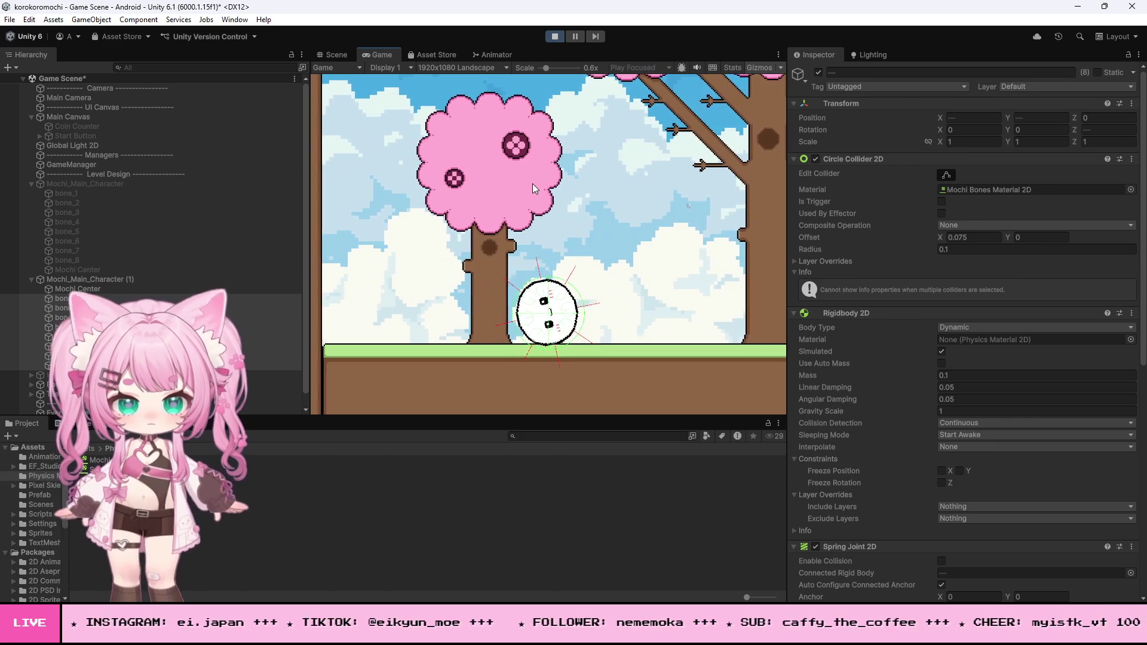
pyautogui.press('d')
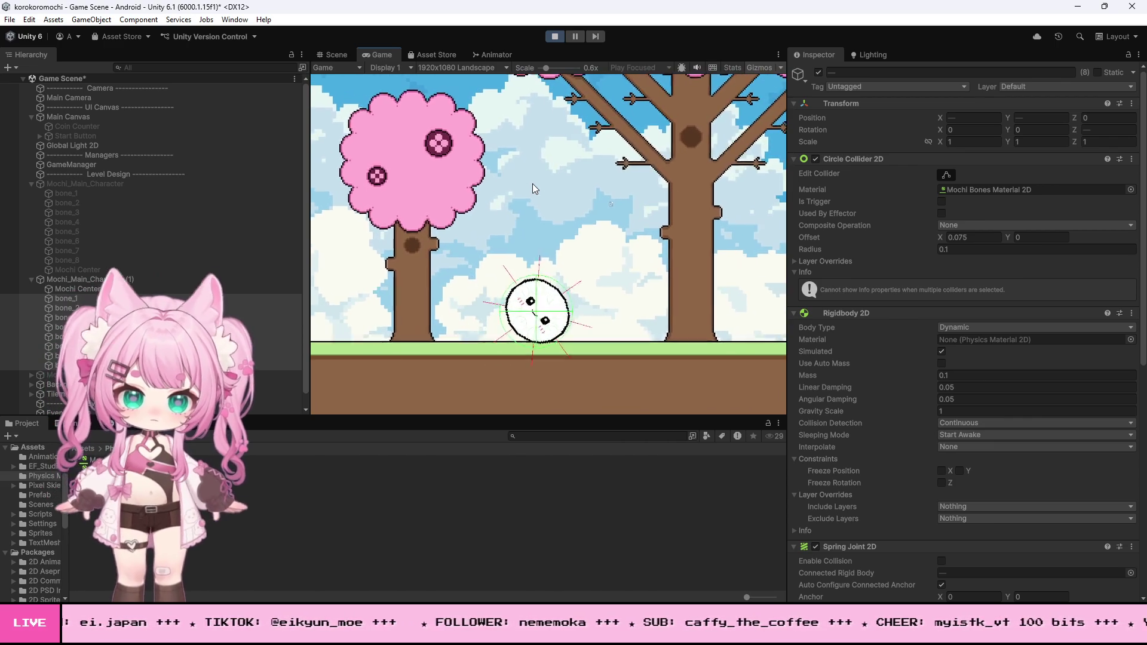
pyautogui.press('a')
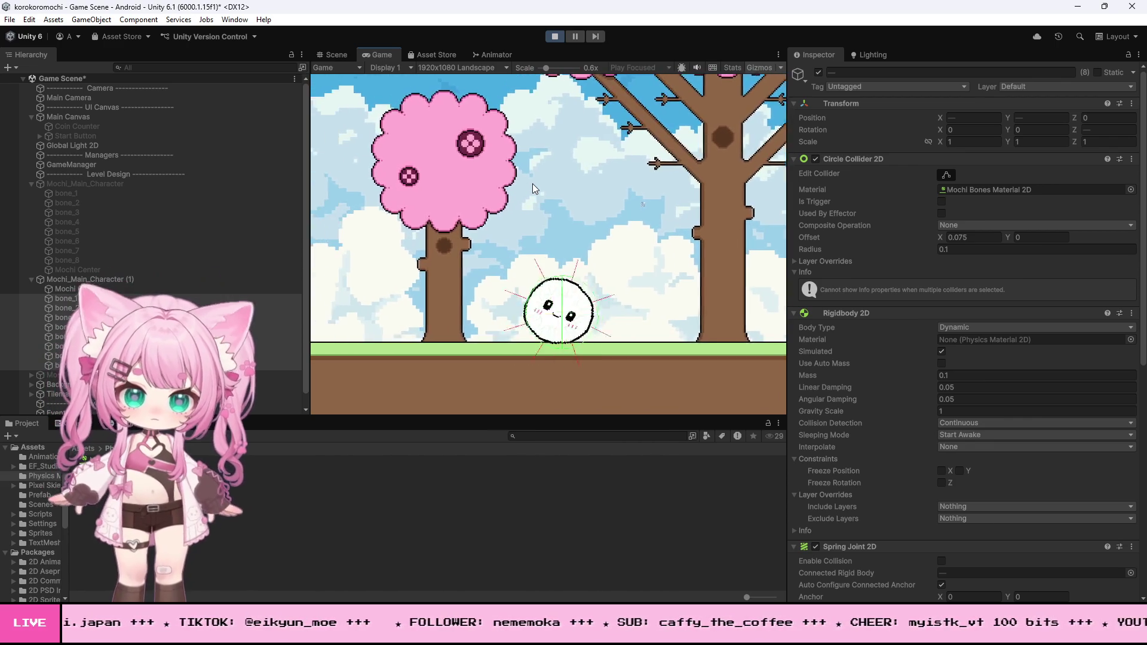
pyautogui.press('d')
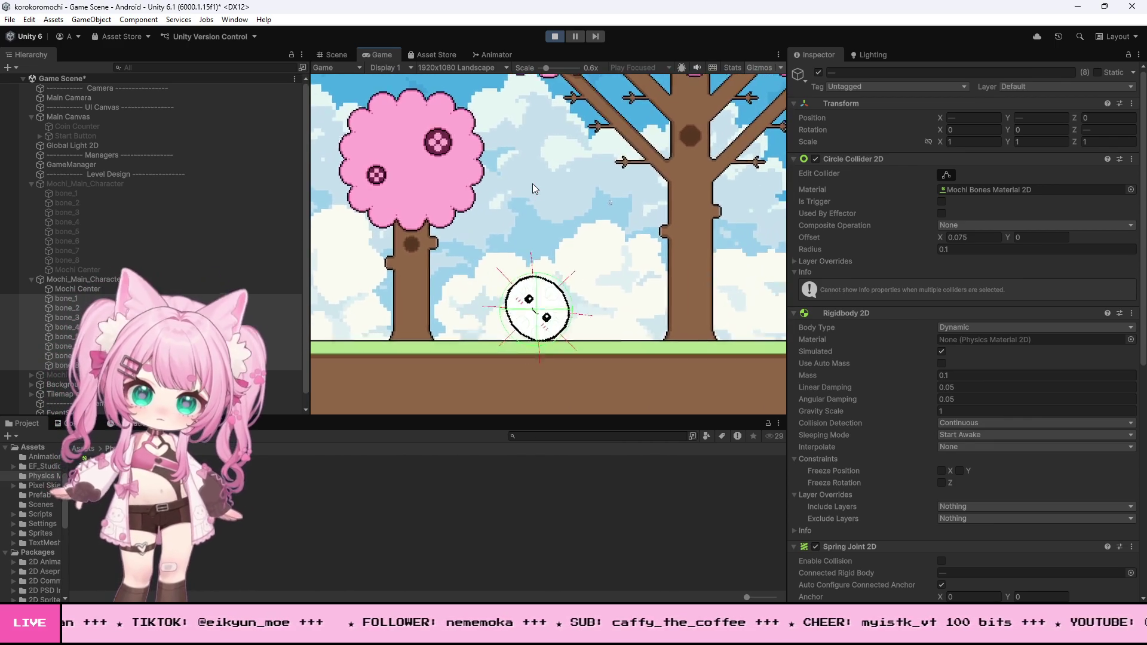
pyautogui.press('a')
pyautogui.press('d')
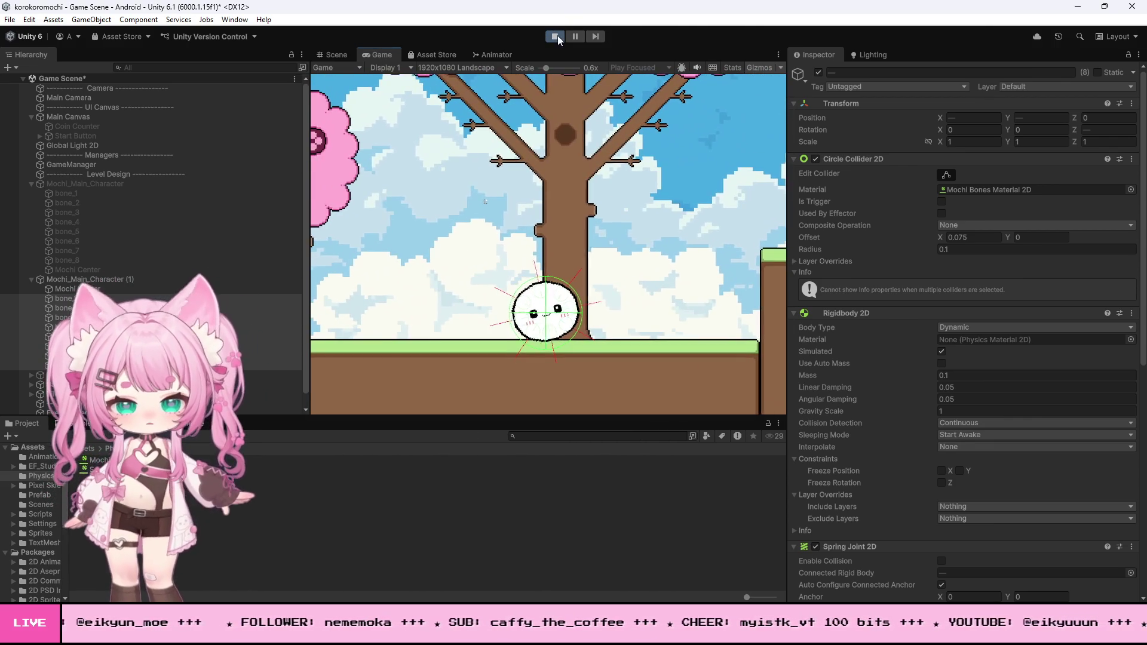
pyautogui.click(556, 35)
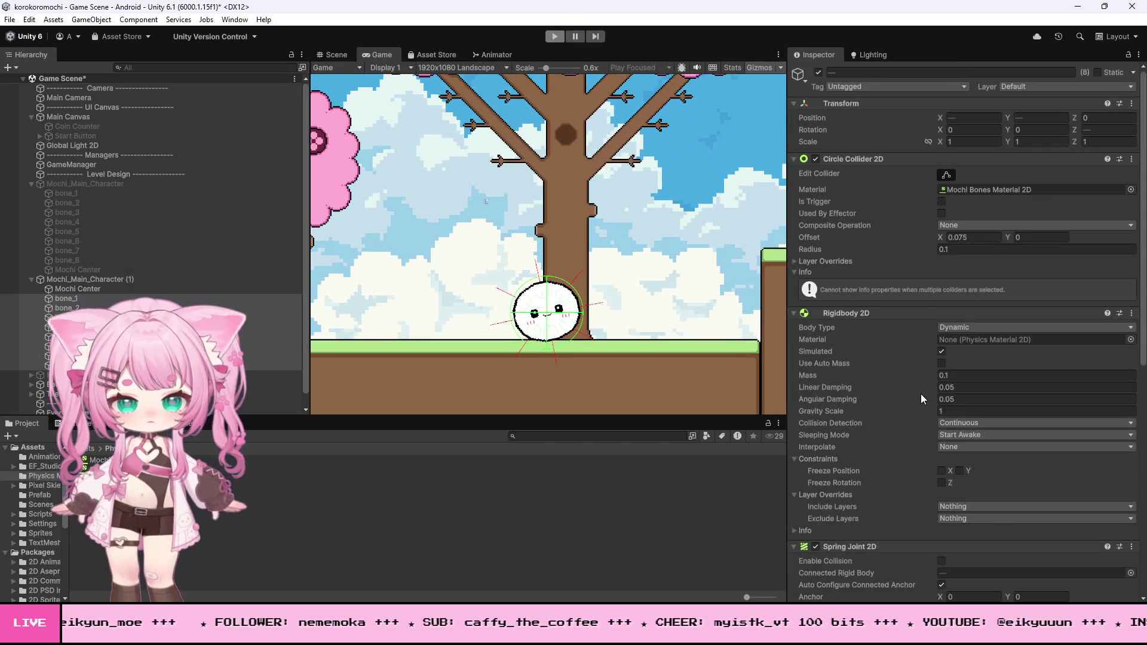
# Change the third spring joint's frequency and test-roll the mochi right toward the platform.
pyautogui.scroll(-10, 920, 393)
pyautogui.click(955, 540)
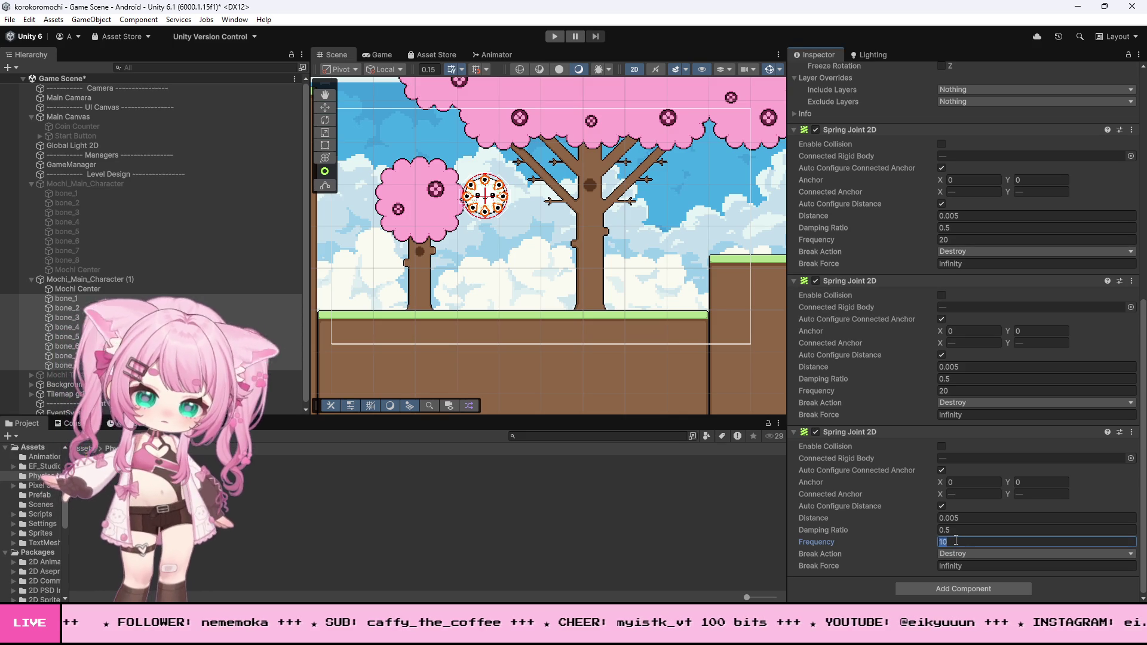
pyautogui.write('5')
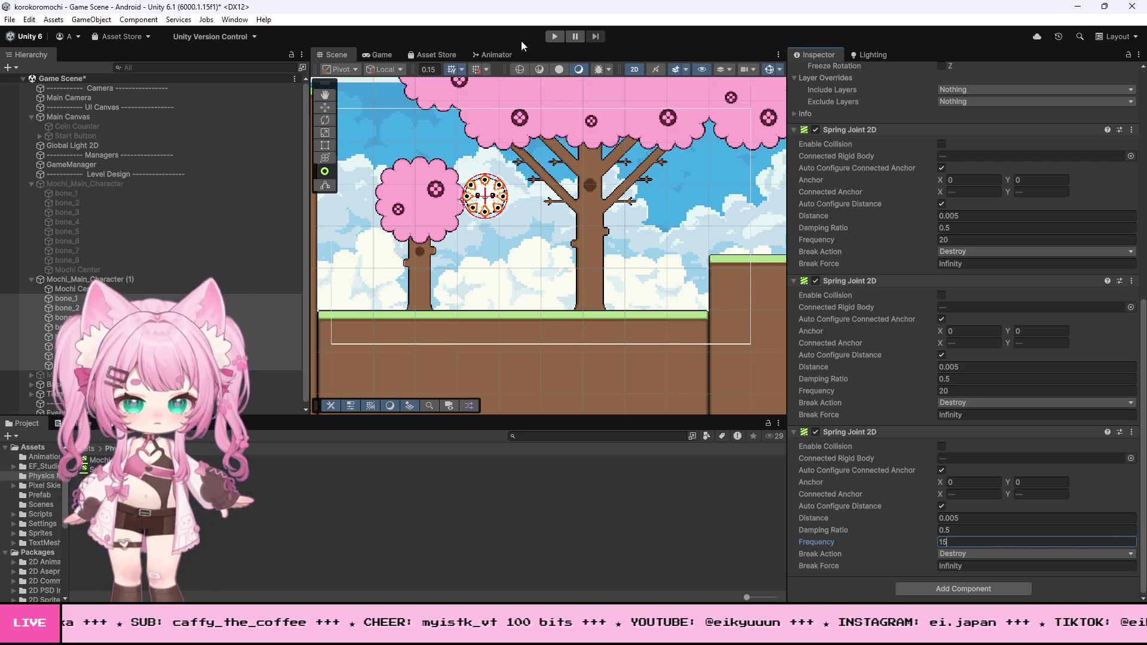
pyautogui.click(556, 37)
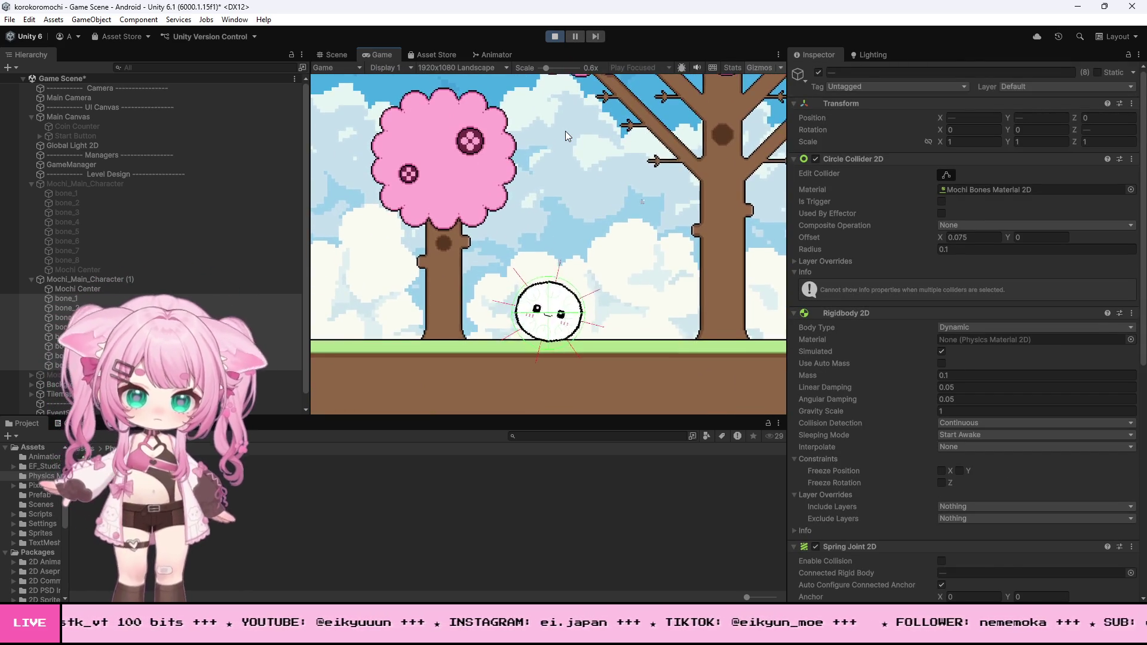
pyautogui.press('Right')
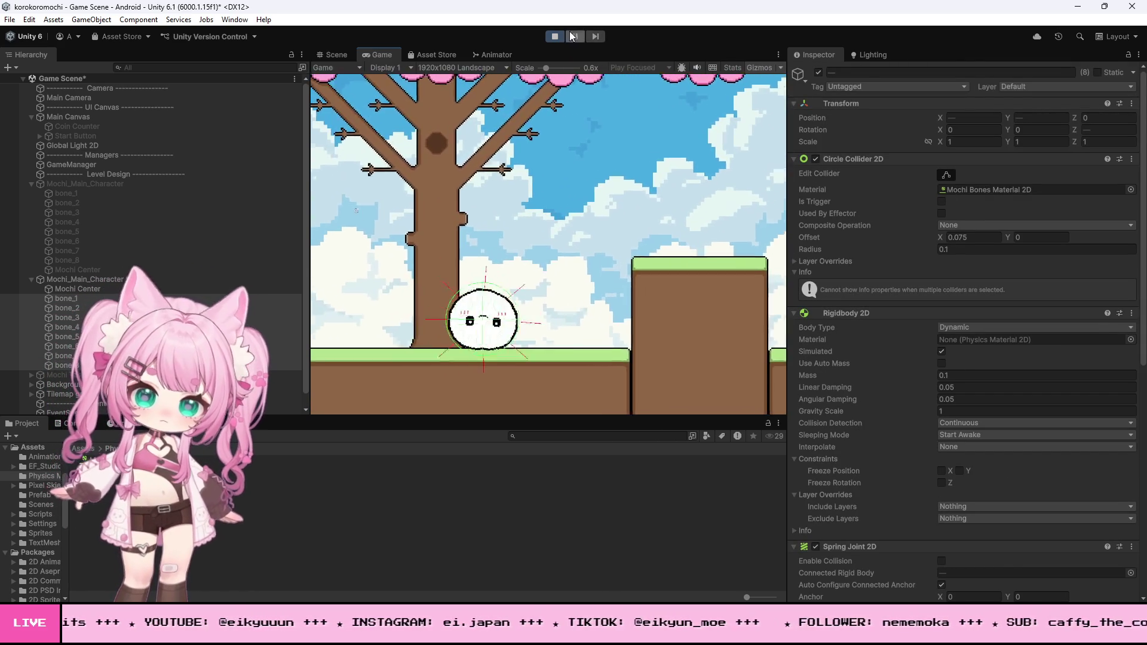
pyautogui.click(555, 36)
# Set the three spring joints' damping ratios to 0.8, 0.8 and 0.6, then start a test run.
pyautogui.scroll(-5, 958, 388)
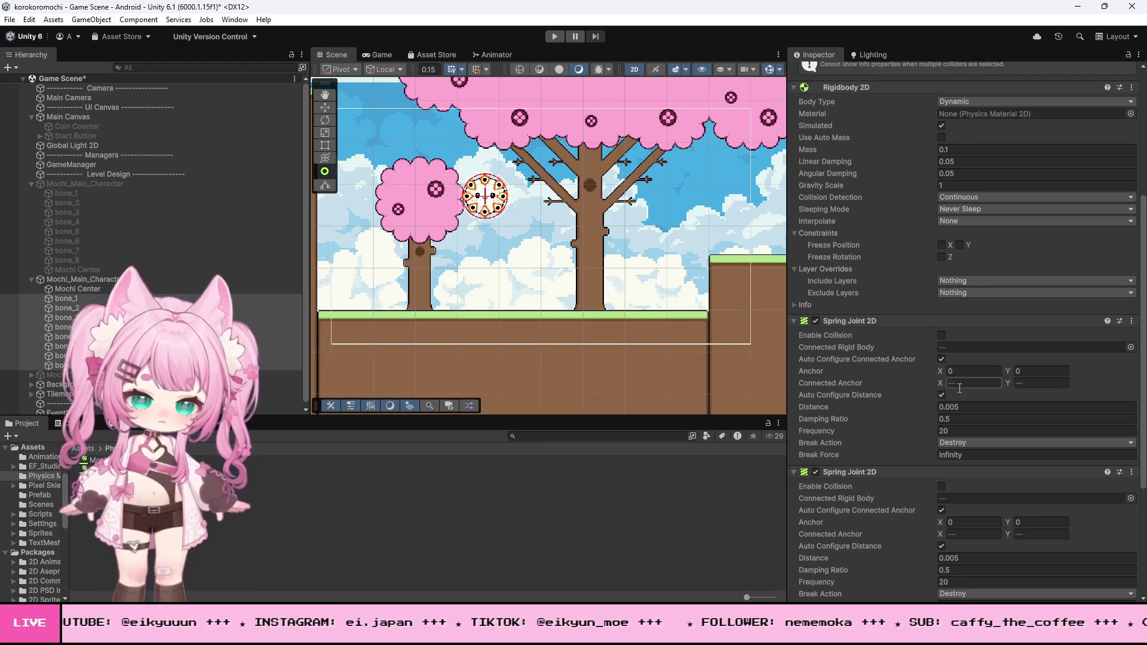
pyautogui.click(958, 419)
pyautogui.write('0')
pyautogui.scroll(-2, 984, 443)
pyautogui.click(959, 505)
pyautogui.write('0.8')
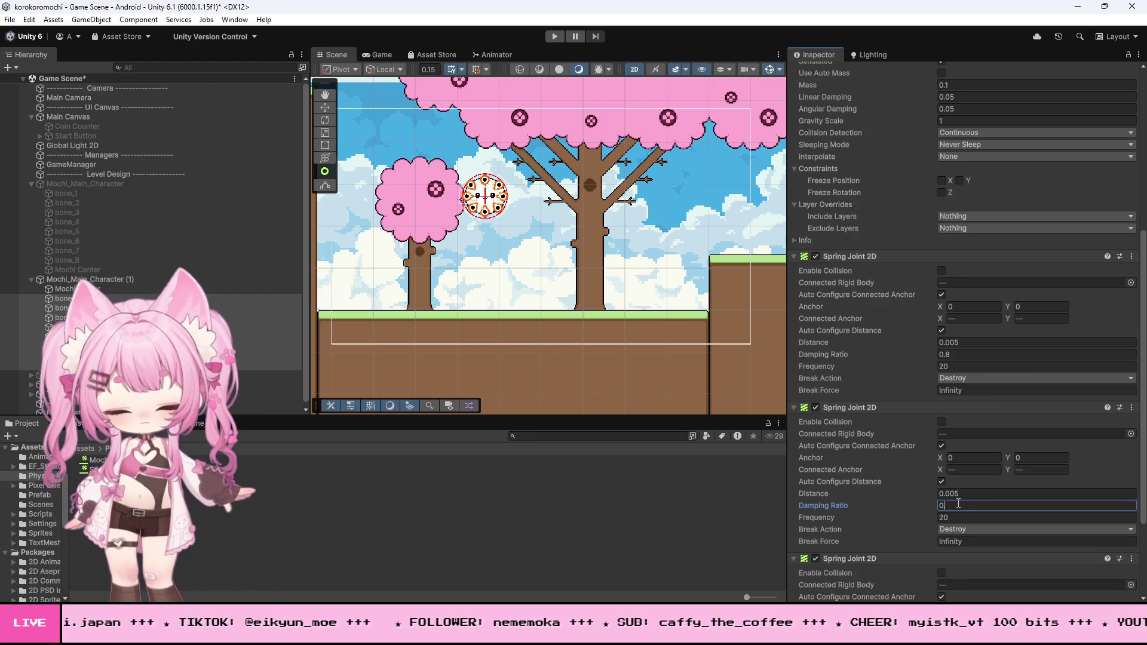
pyautogui.scroll(-3, 1003, 511)
pyautogui.scroll(-1, 1004, 511)
pyautogui.click(956, 531)
pyautogui.write('0.6')
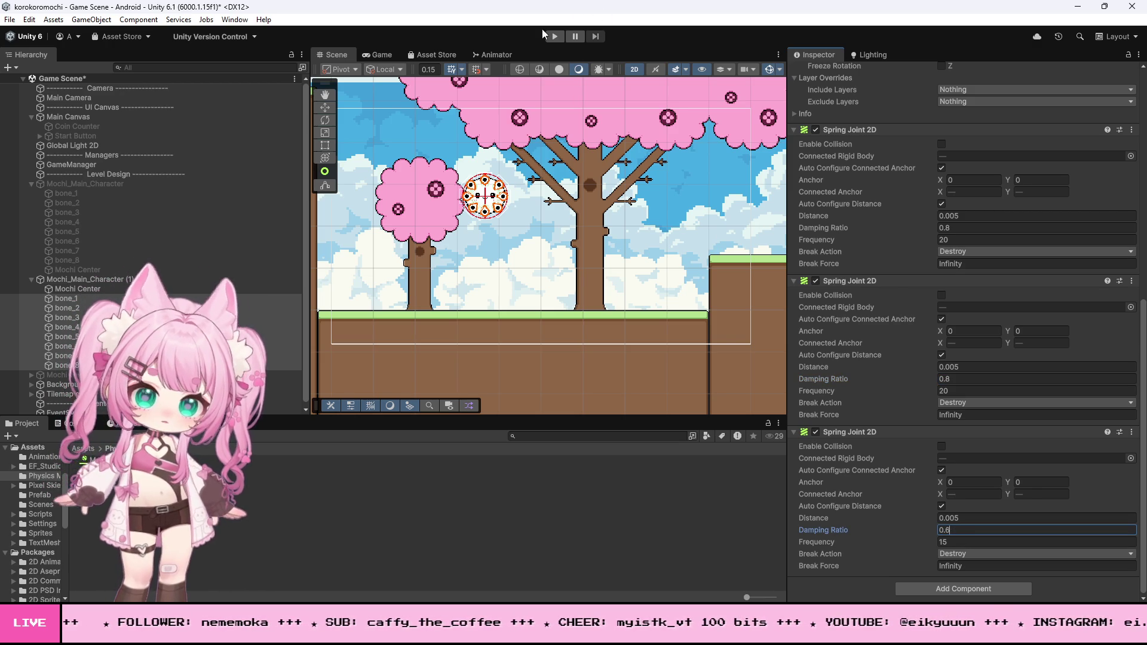
pyautogui.click(555, 36)
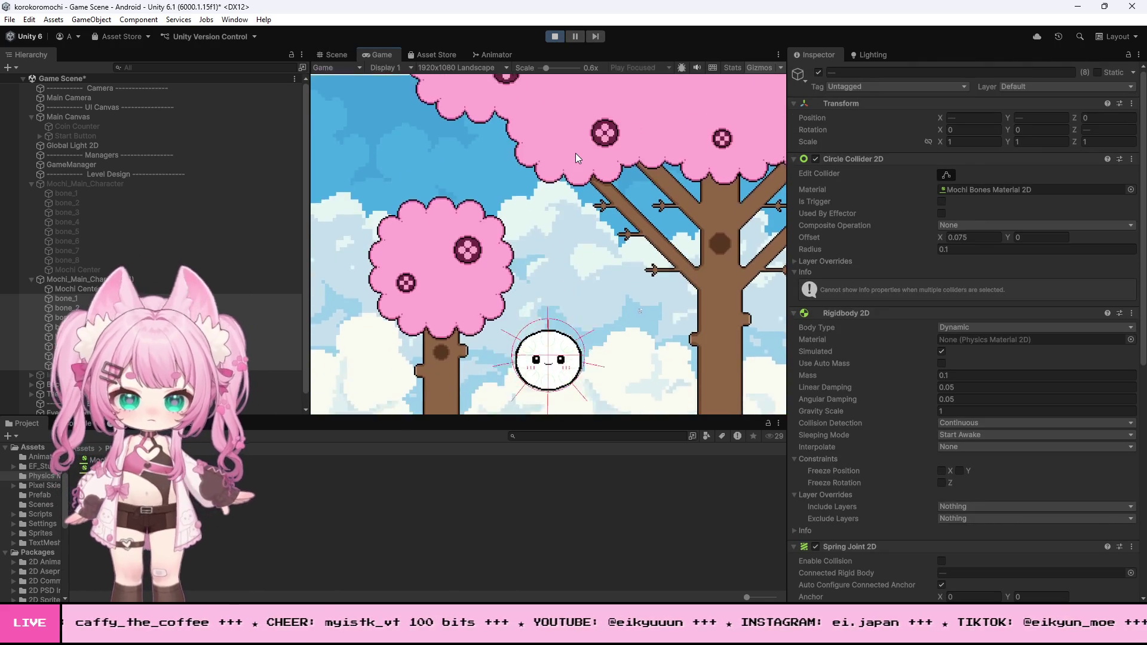
# Roll the mochi with D, A, then D again, and stop the test run.
pyautogui.press('d')
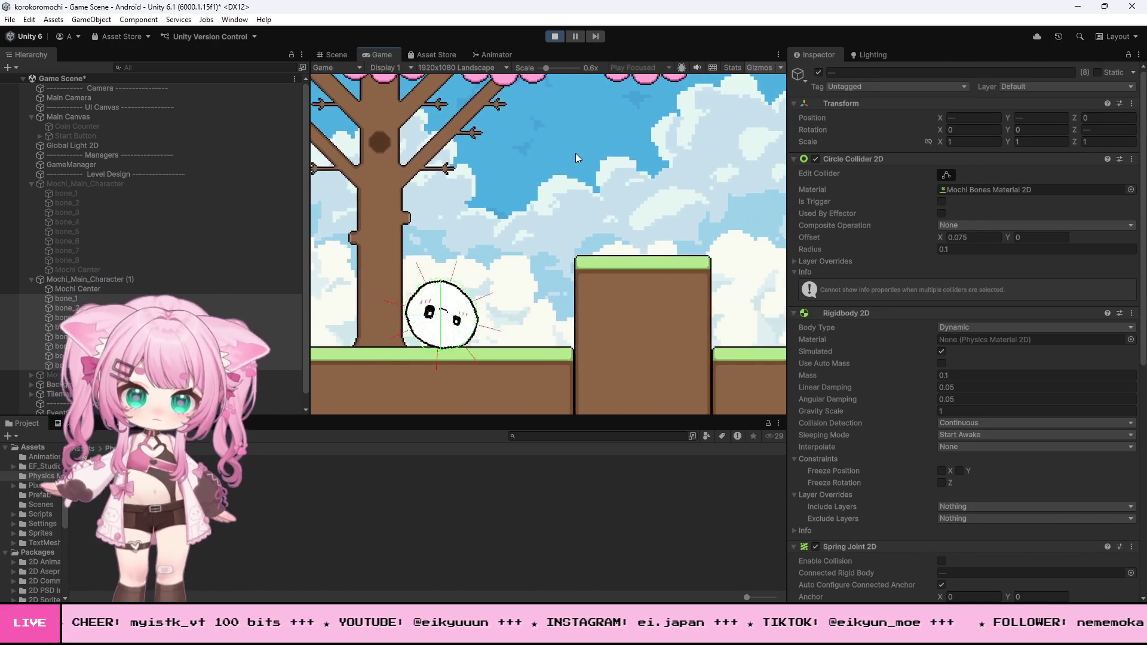
pyautogui.press('a')
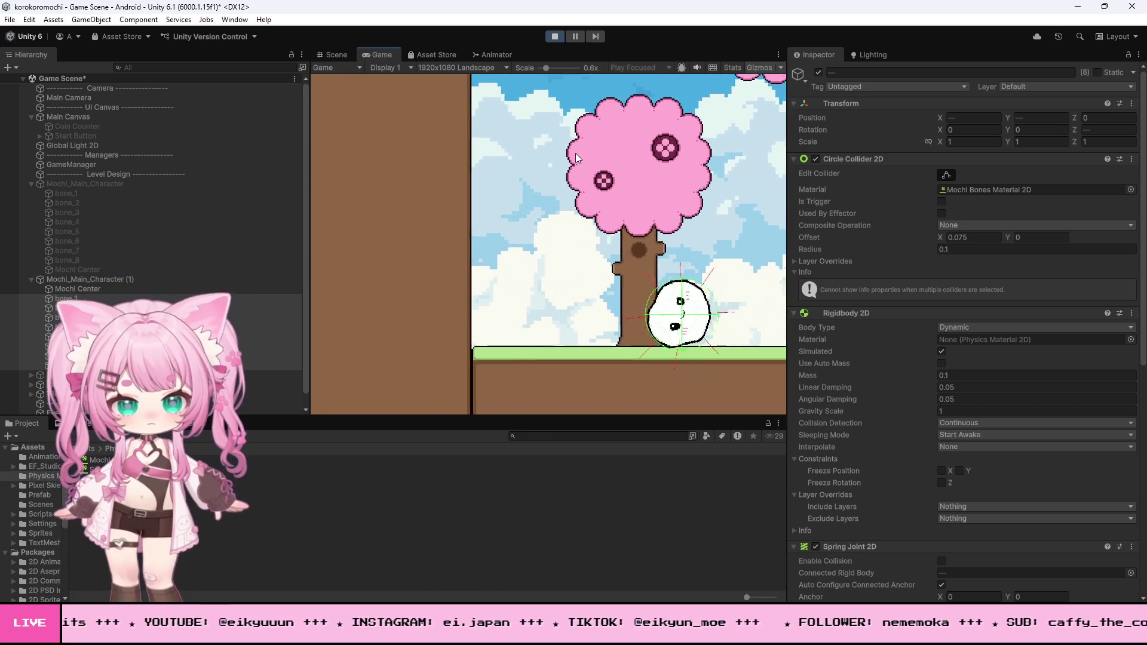
pyautogui.press('d')
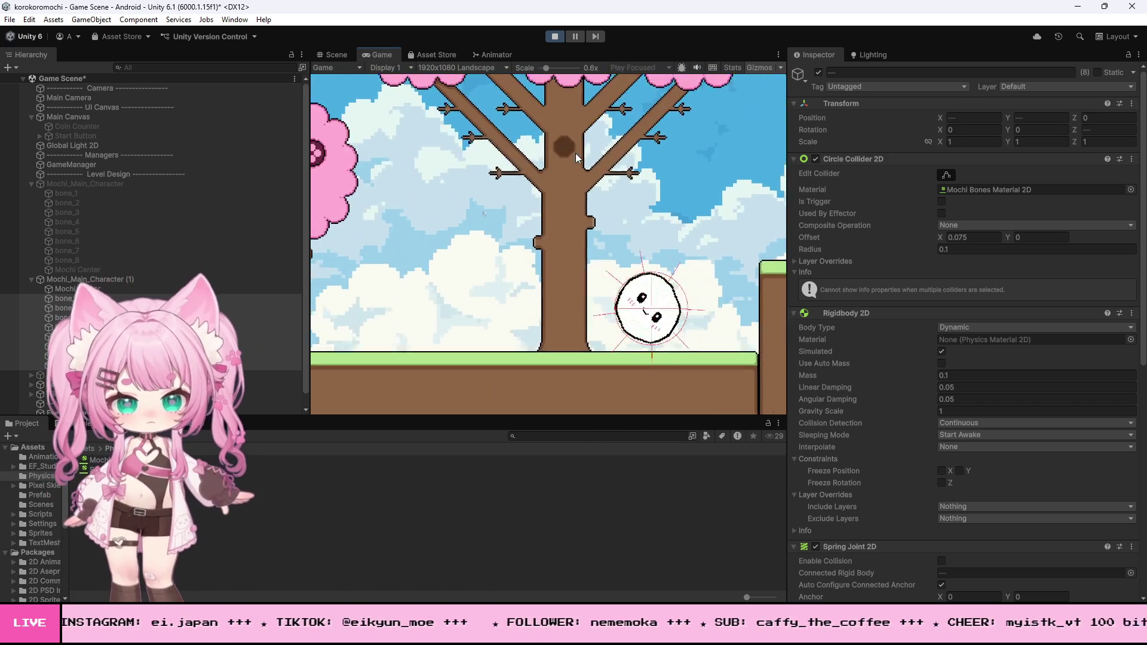
pyautogui.click(554, 36)
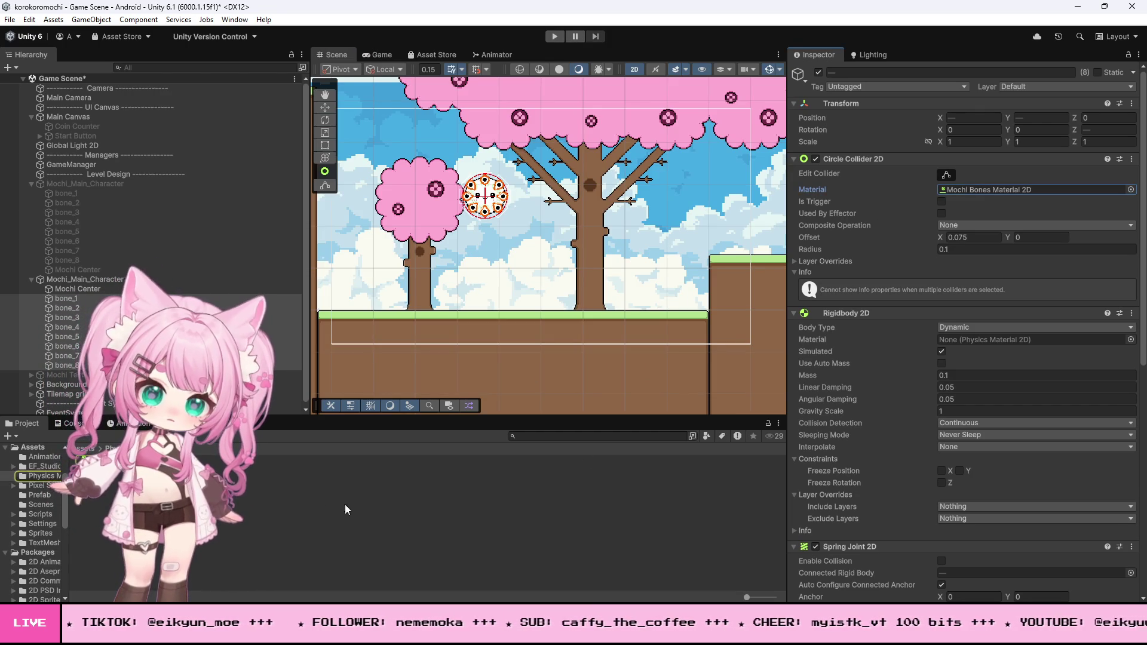
# Inspect Mochi Bones Material 2D, then clear it from all eight bones' Circle Collider 2D.
pyautogui.doubleClick(1015, 189)
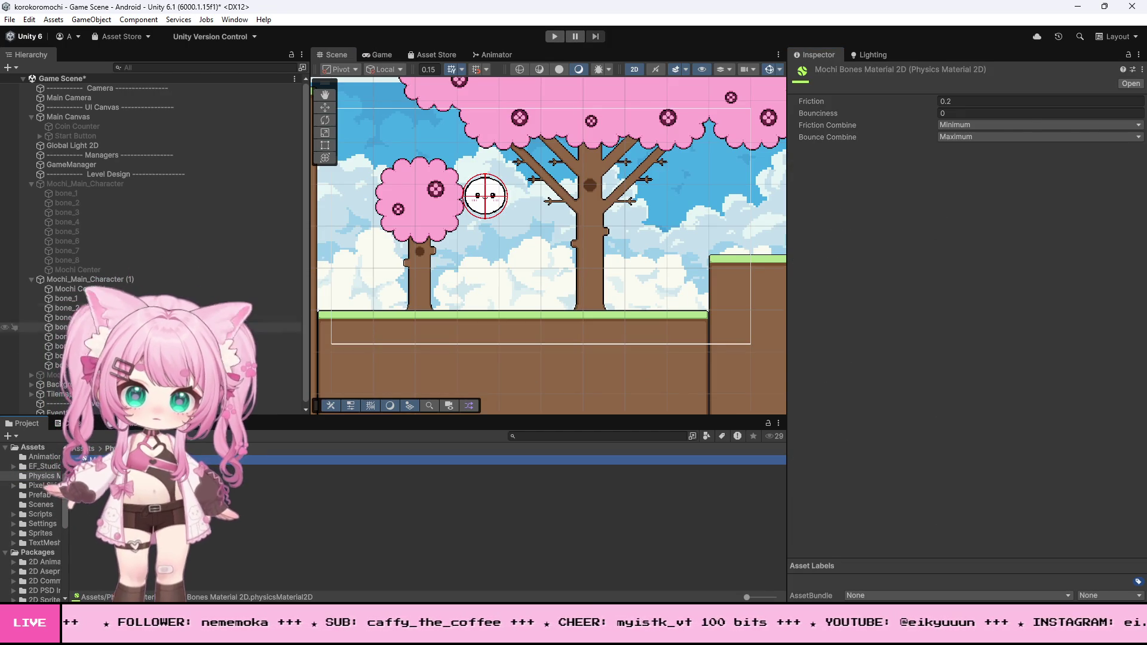
pyautogui.keyDown('shift'); pyautogui.click(66, 298); pyautogui.keyUp('shift')
pyautogui.click(1024, 192)
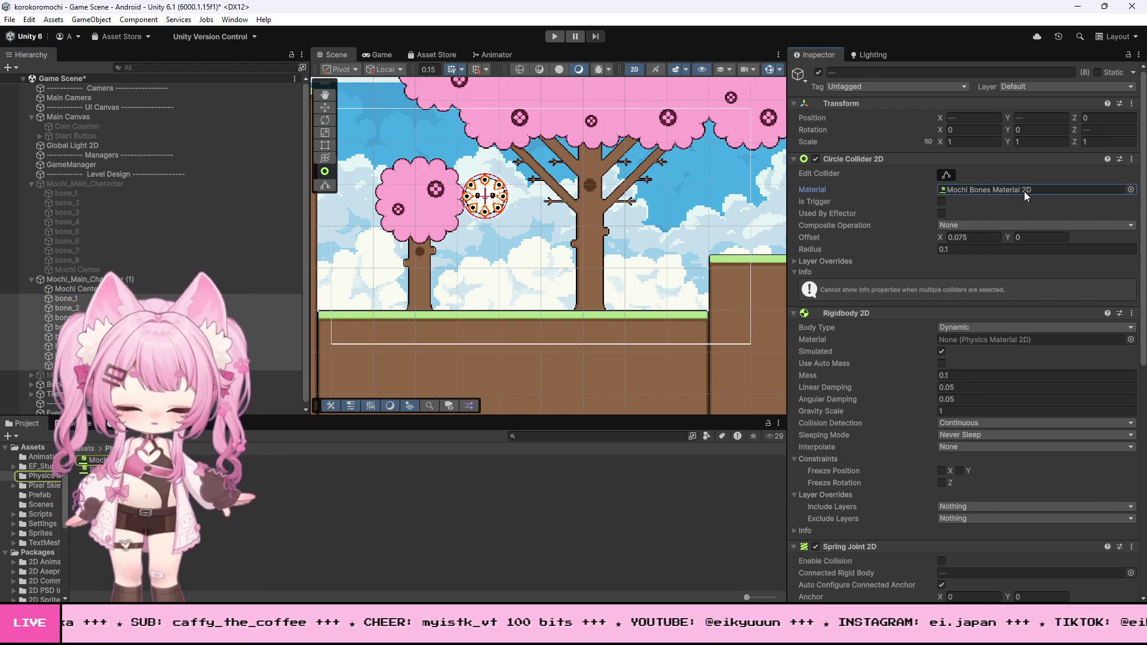
pyautogui.press('Delete')
# Play-test rolling the mochi right and left without the material, then switch to Visual Studio.
pyautogui.hotkey('ctrl', 'p')
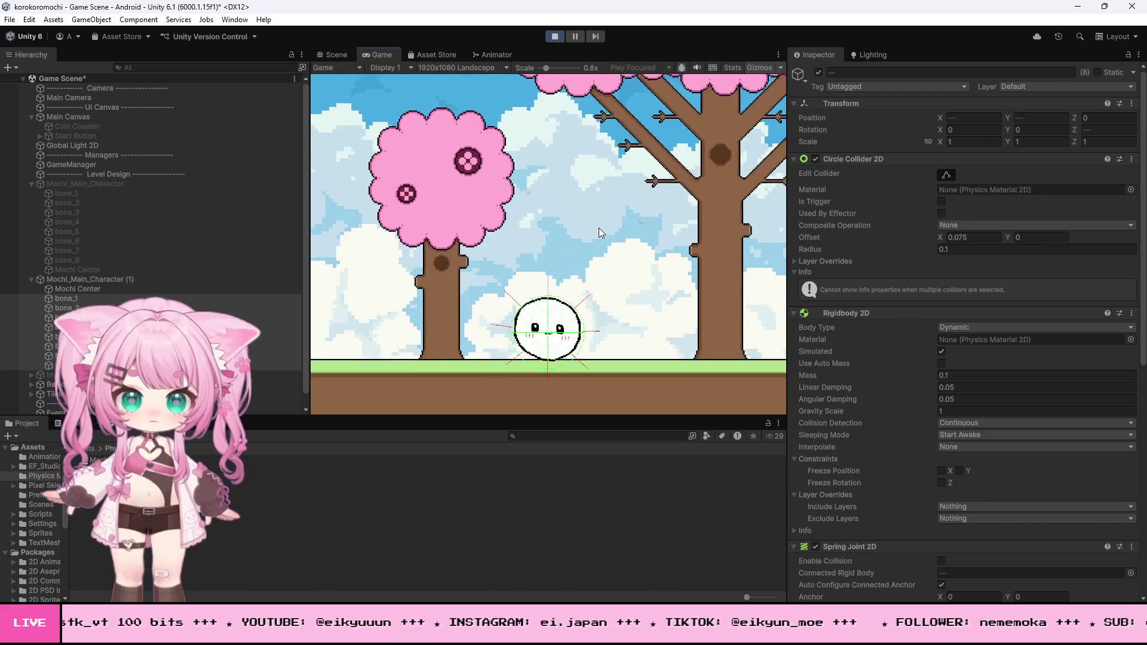
pyautogui.press('Right')
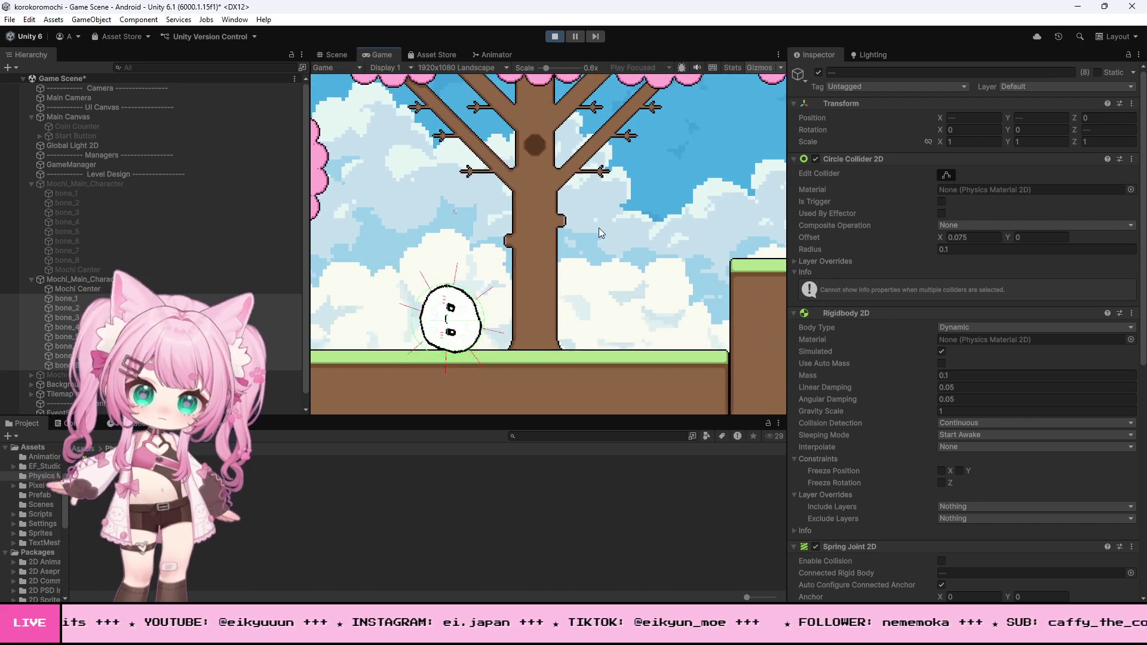
pyautogui.press('Right')
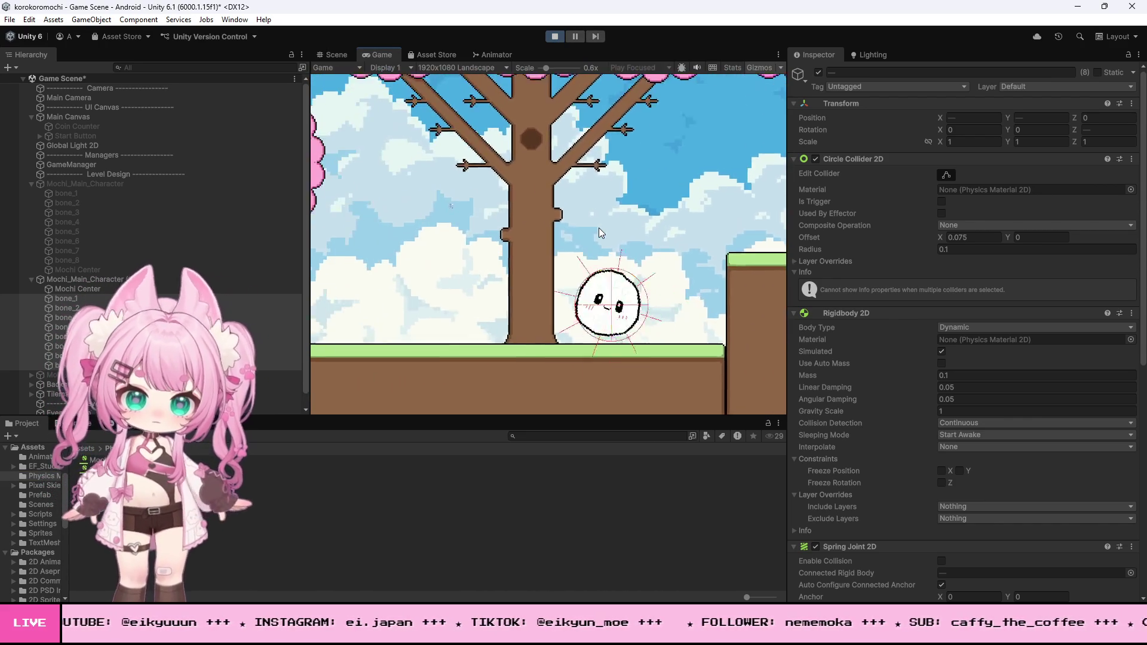
pyautogui.press('Right')
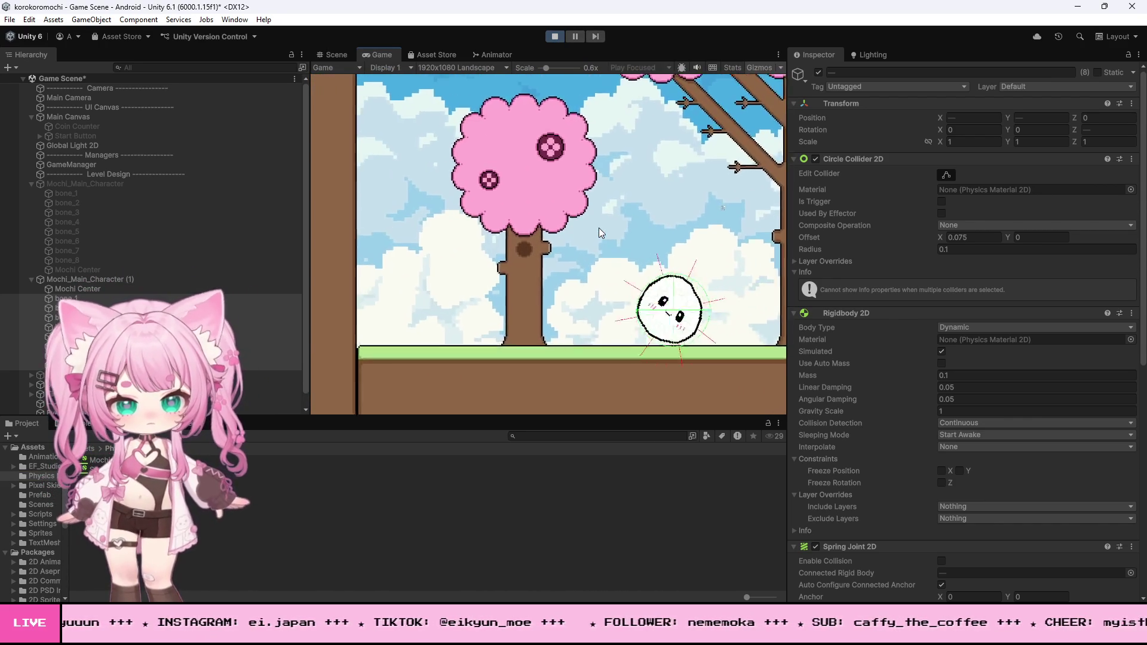
pyautogui.press('Right')
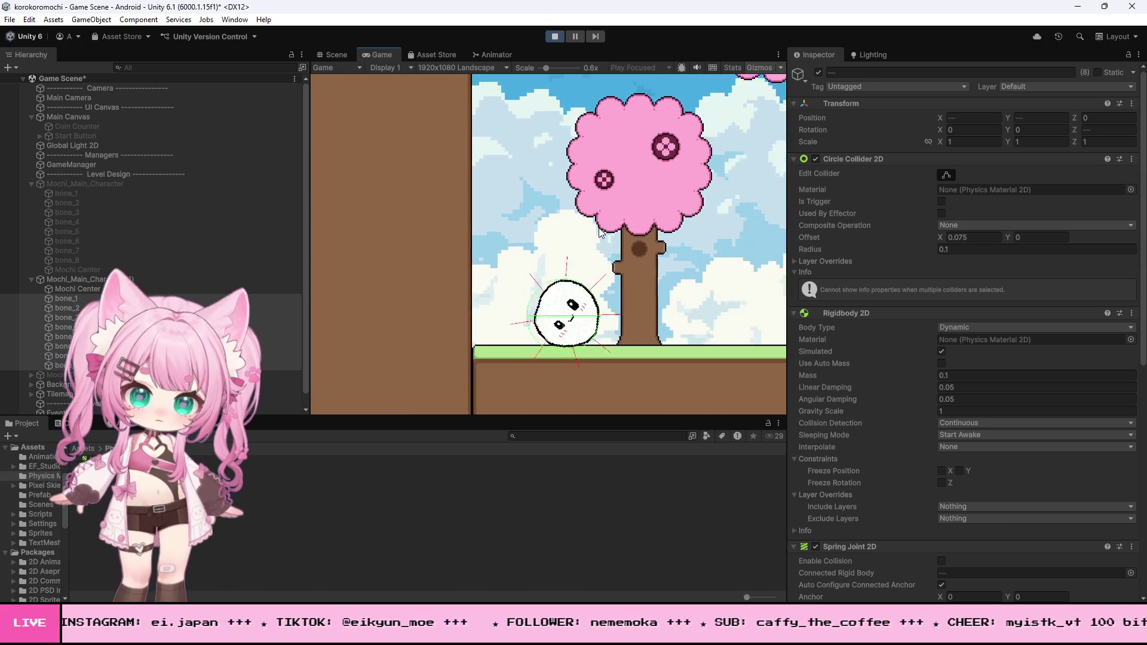
pyautogui.press('Right')
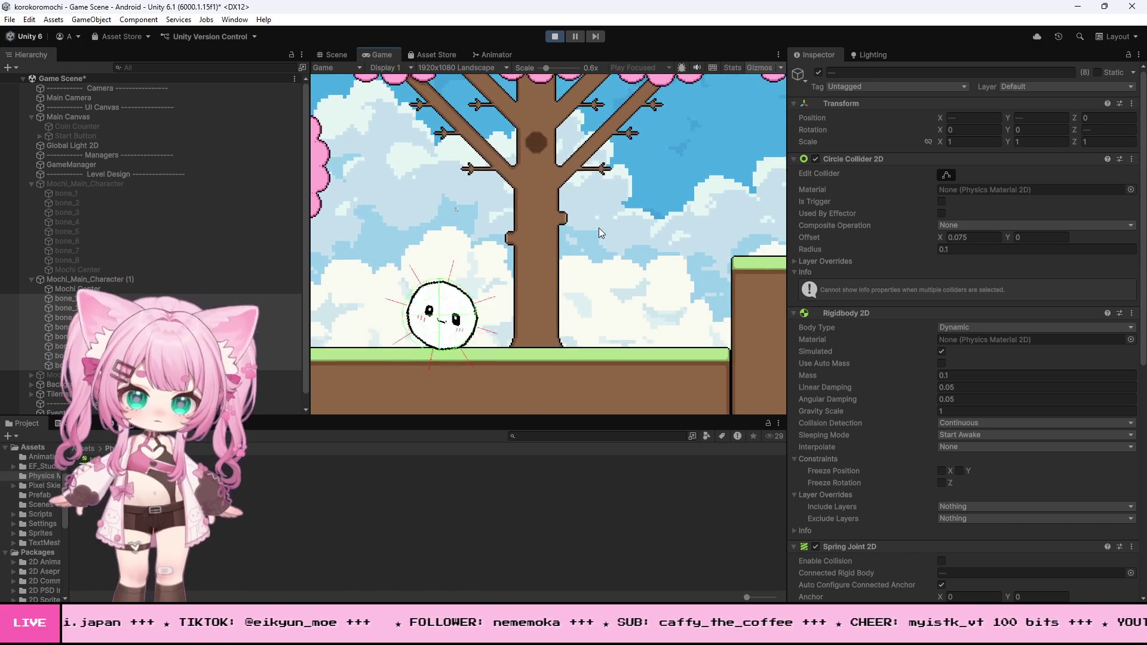
pyautogui.press('Left')
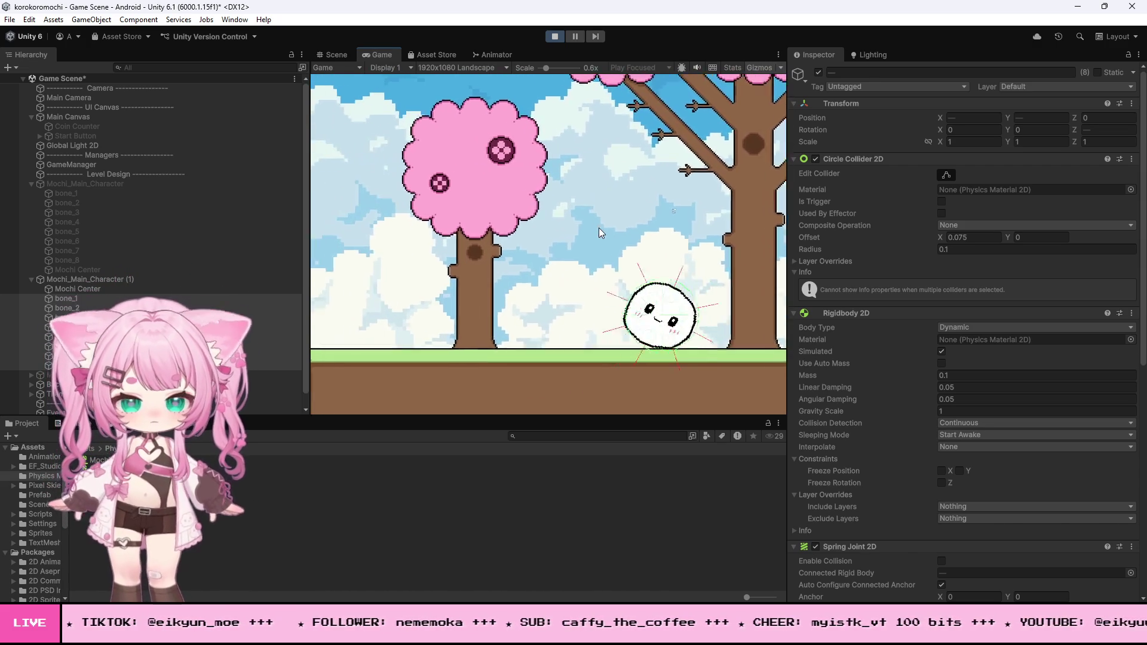
pyautogui.press('Left')
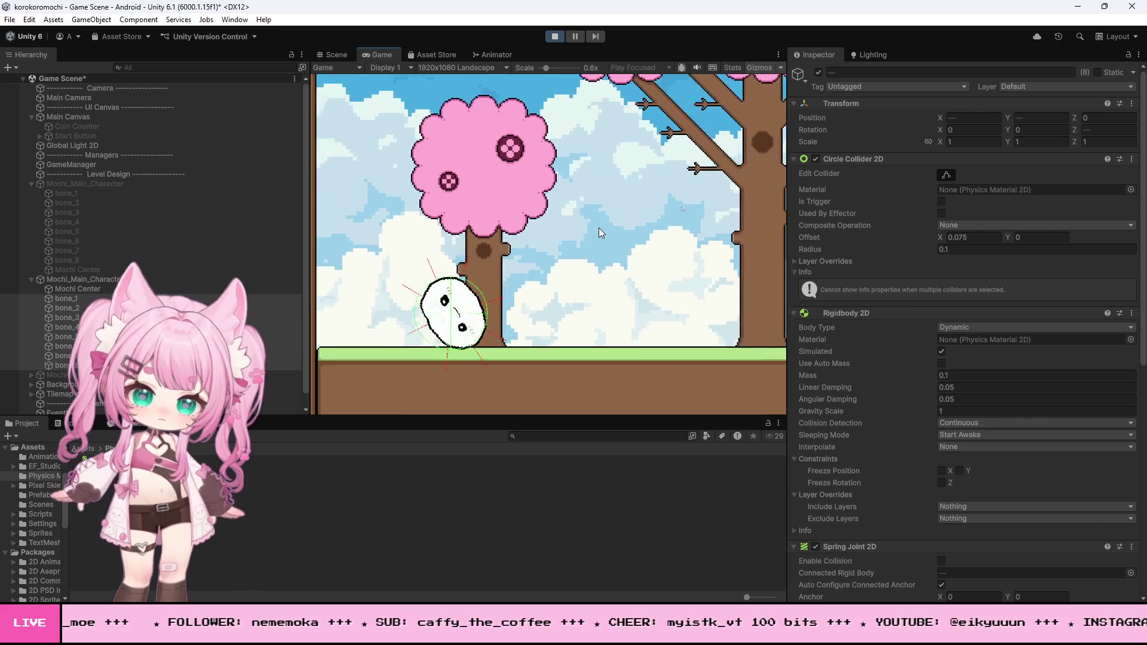
pyautogui.press('Right')
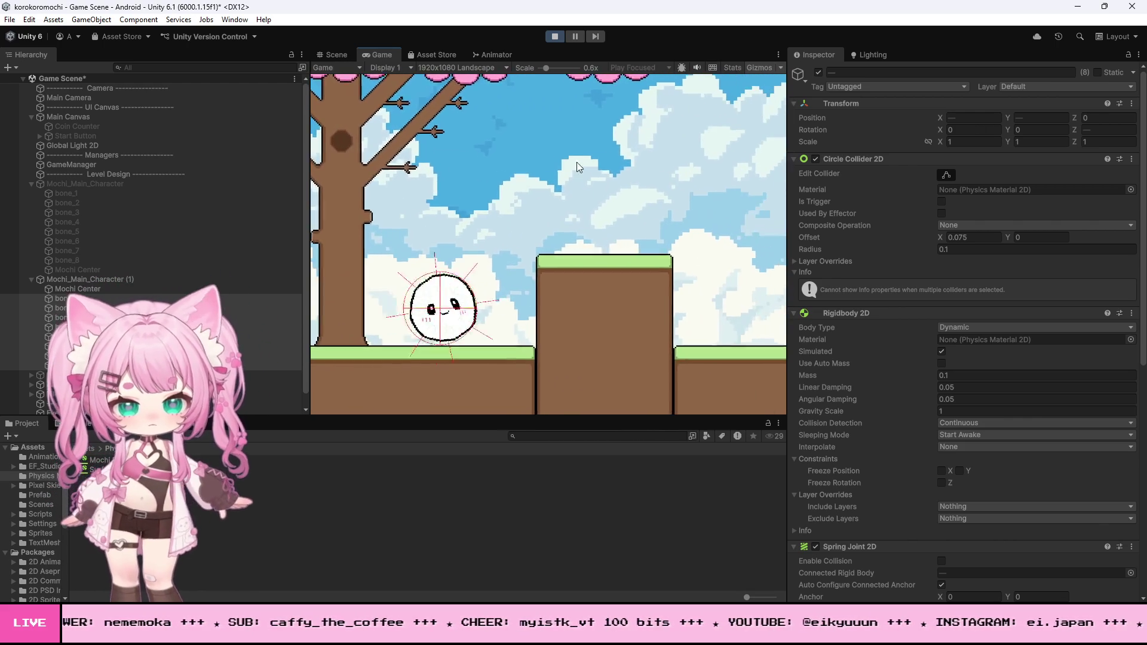
pyautogui.click(555, 37)
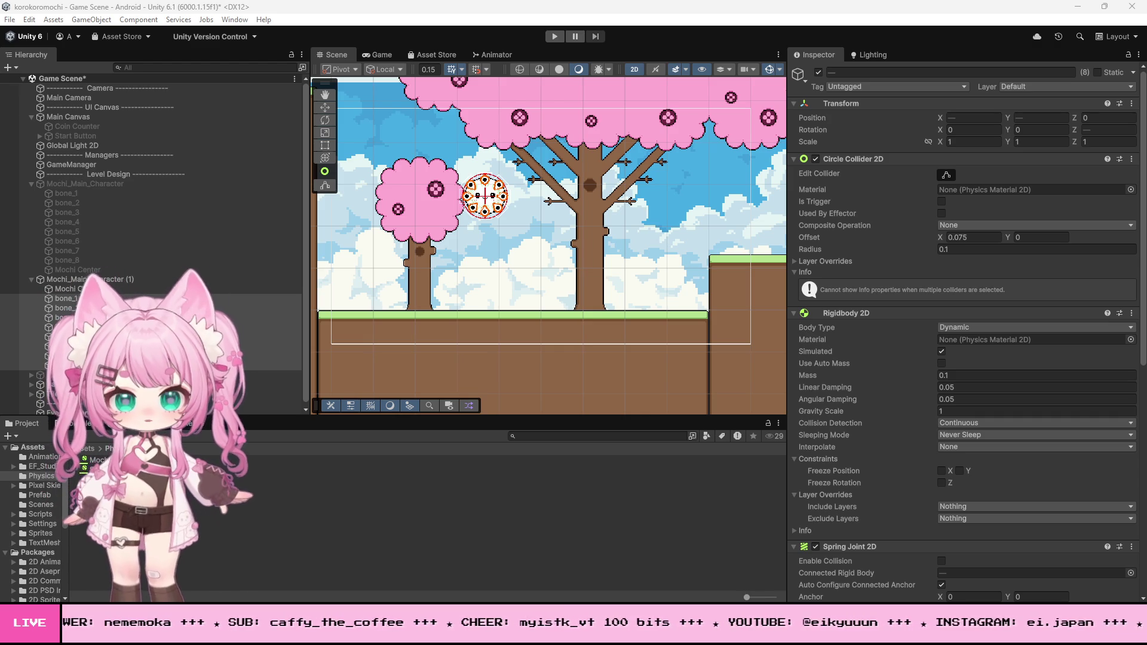
pyautogui.hotkey('alt', 'Tab')
# Find the maxSpeed * inputDirection line and replace it with the Mathf.Lerp velocity version.
pyautogui.hotkey('ctrl', 'f')
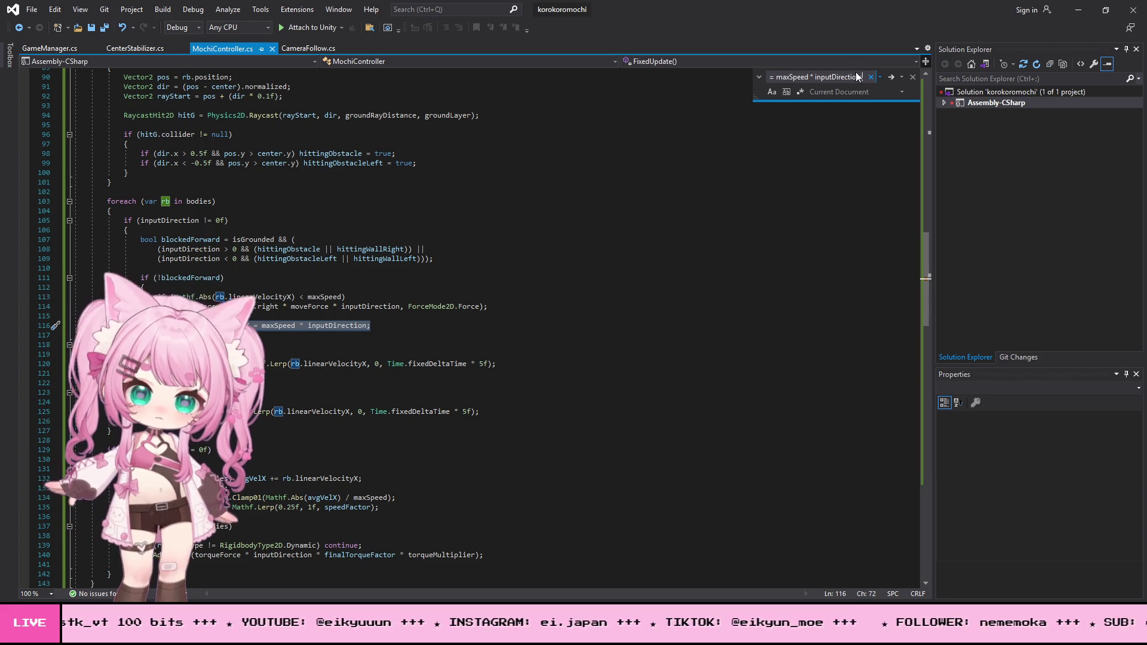
pyautogui.press('Return')
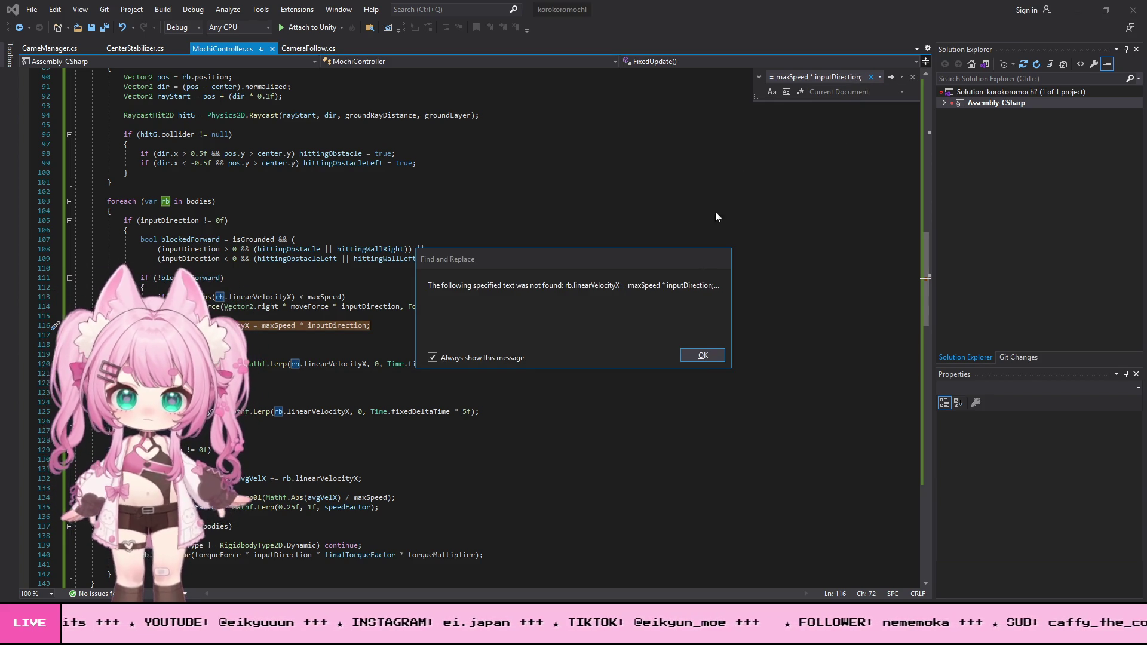
pyautogui.click(693, 361)
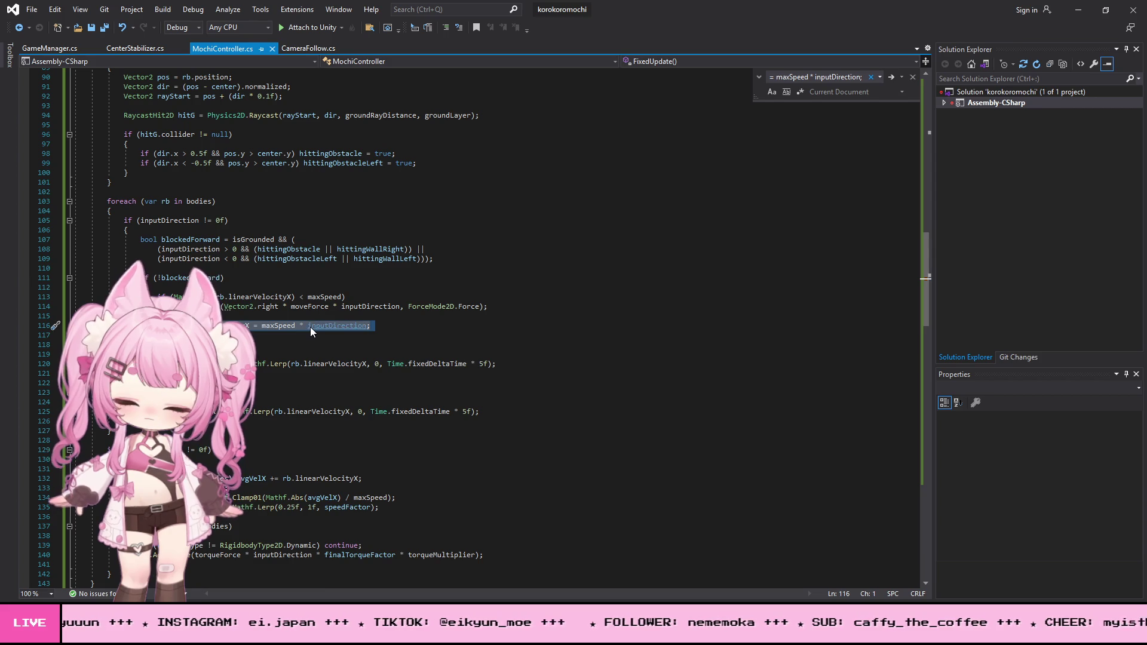
pyautogui.hotkey('ctrl', 'v')
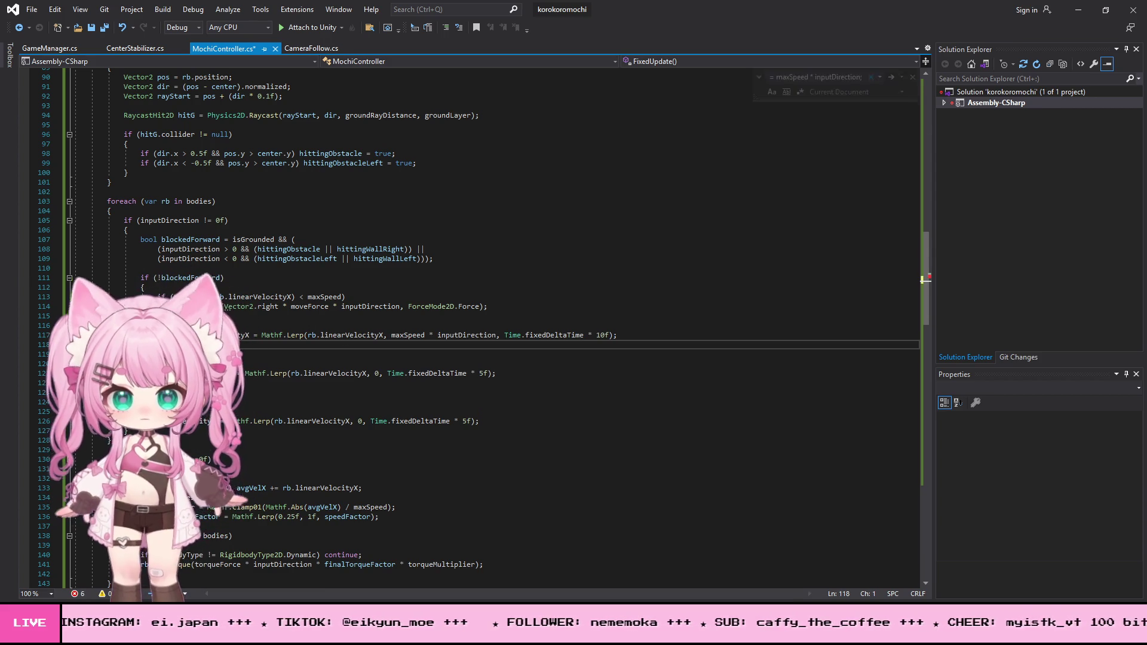
pyautogui.press('BackSpace')
pyautogui.hotkey('ctrl', 'z')
pyautogui.hotkey('ctrl', 'z')
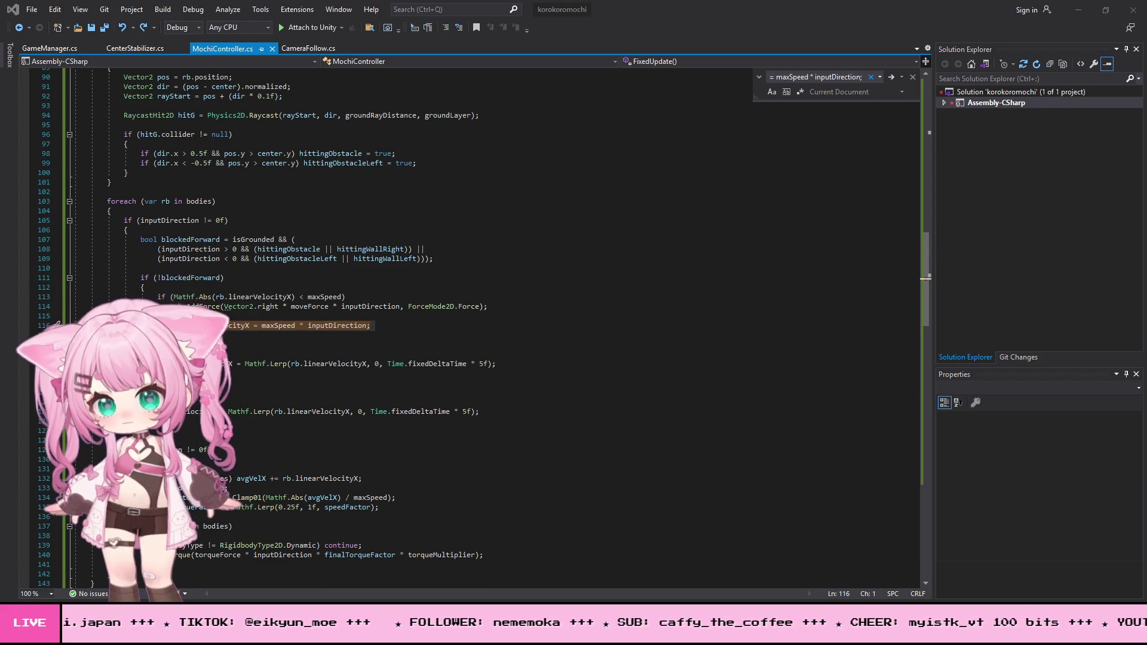
pyautogui.click(268, 318)
pyautogui.hotkey('ctrl', 'y')
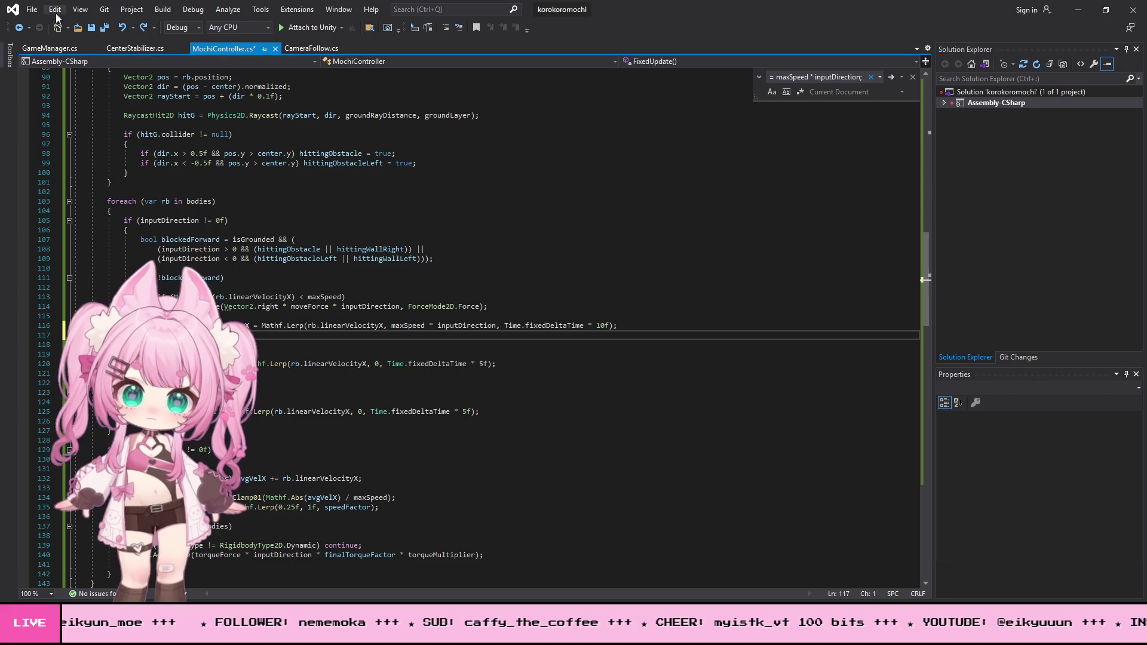
# Save MochiController.cs and minimize Visual Studio to return to Unity.
pyautogui.click(31, 12)
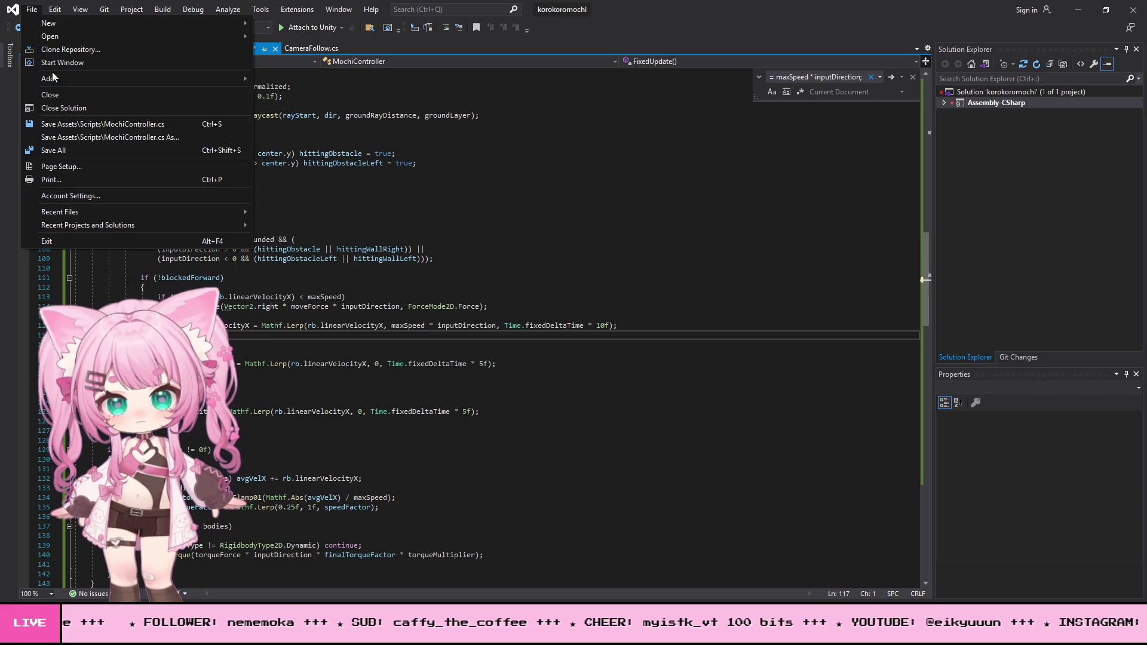
pyautogui.click(81, 154)
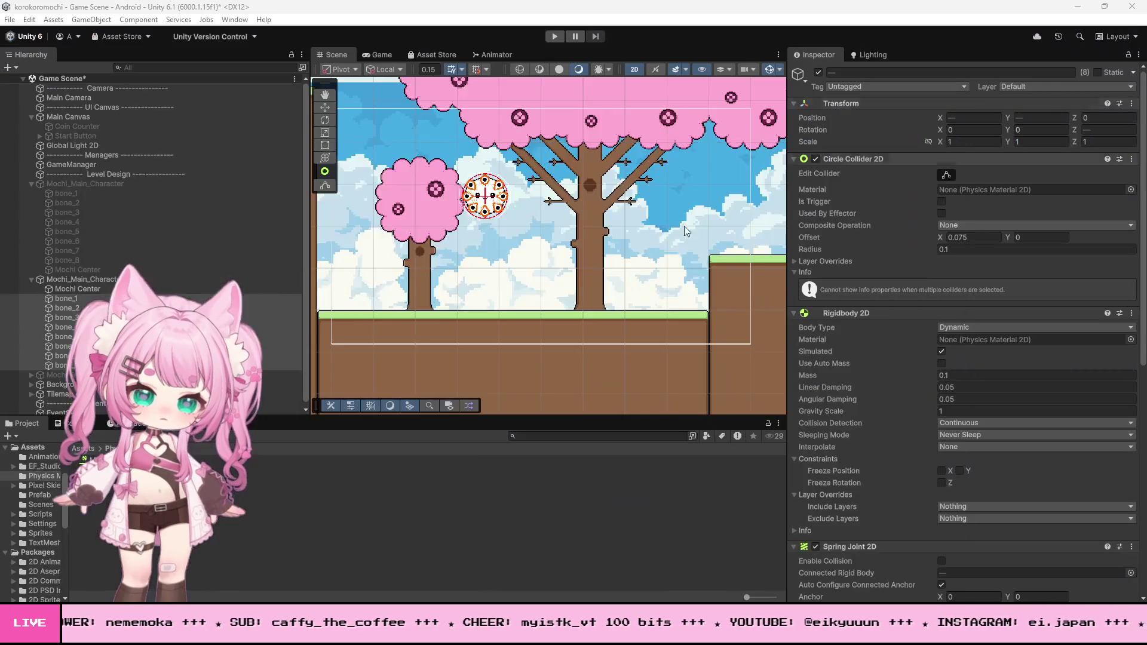
pyautogui.click(1078, 10)
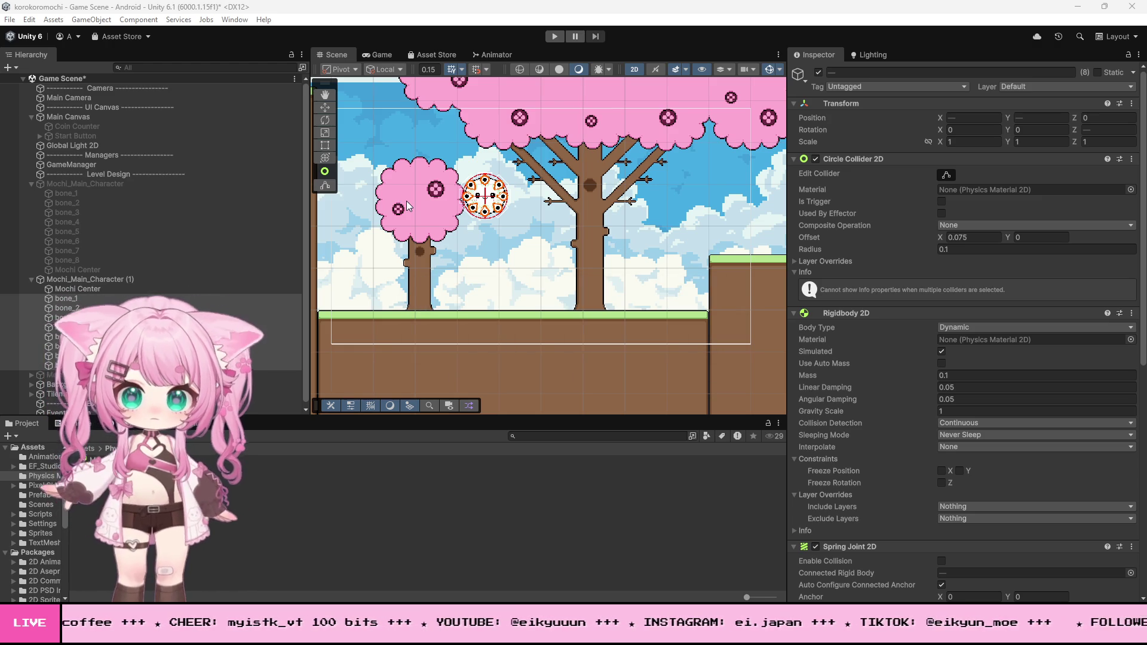
# Play-test the lerped movement by rolling right, then switch back to Visual Studio.
pyautogui.click(554, 36)
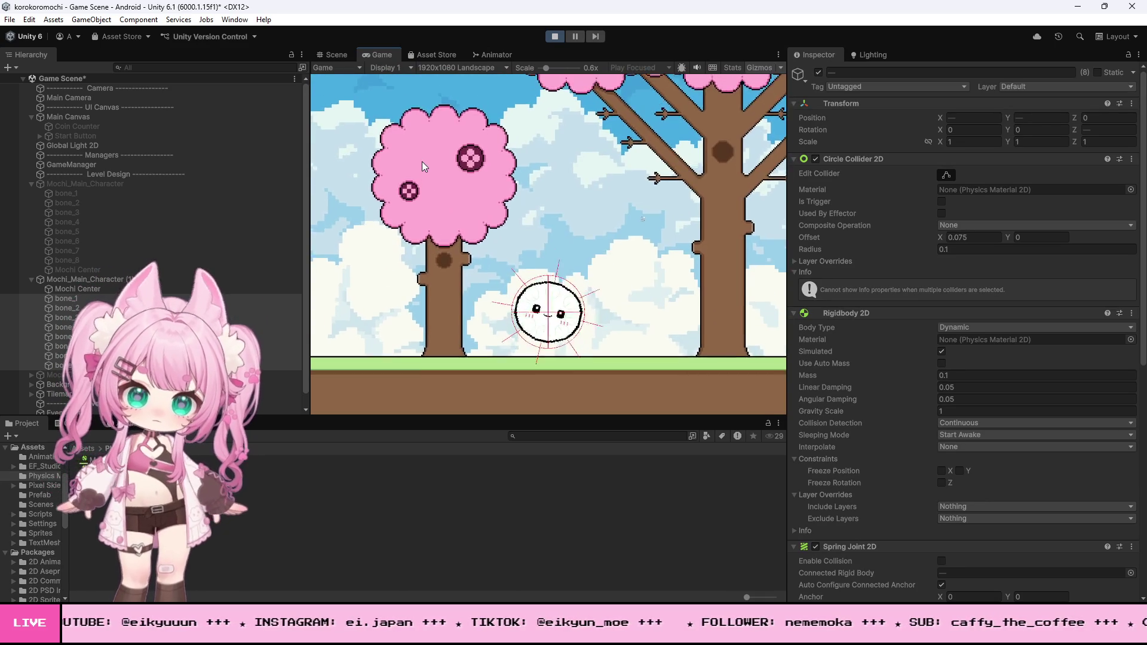
pyautogui.press('Right')
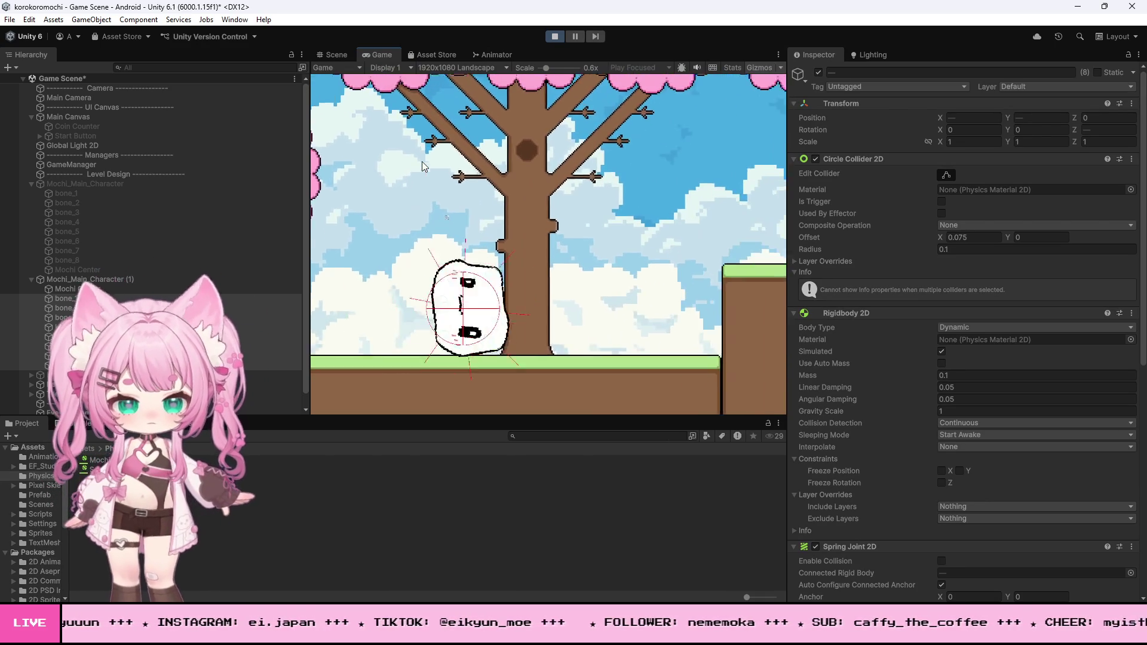
pyautogui.click(554, 35)
pyautogui.hotkey('alt', 'Tab')
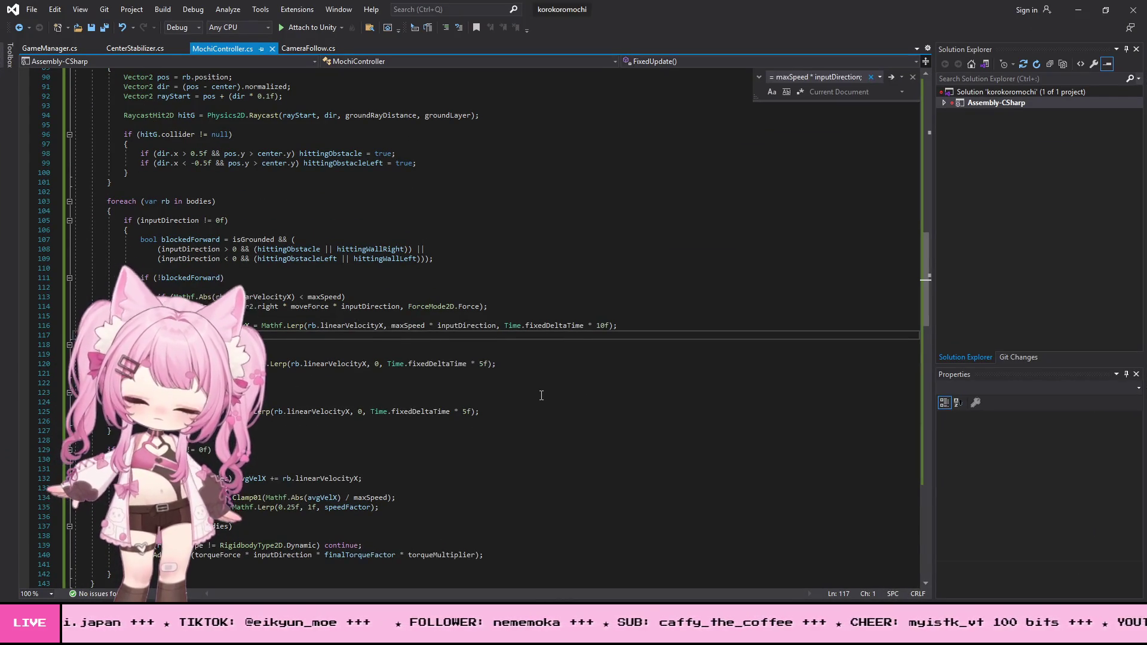
# Undo the Lerp change on line 116, select and copy the whole script, and return to Unity.
pyautogui.hotkey('ctrl', 'z')
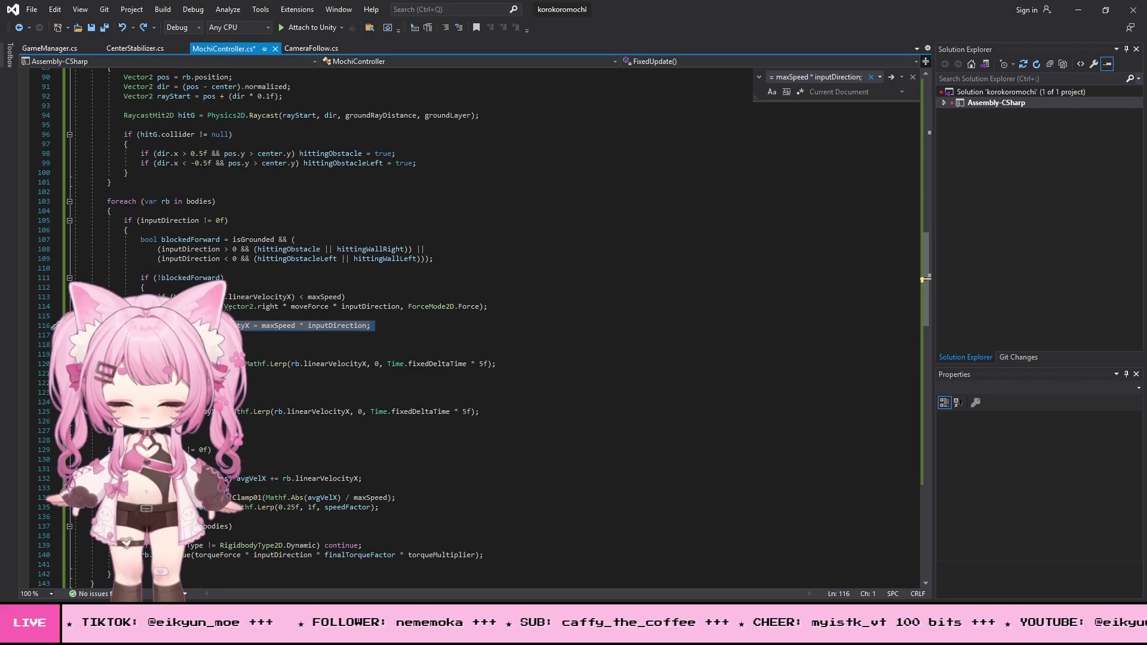
pyautogui.hotkey('alt', 'Tab')
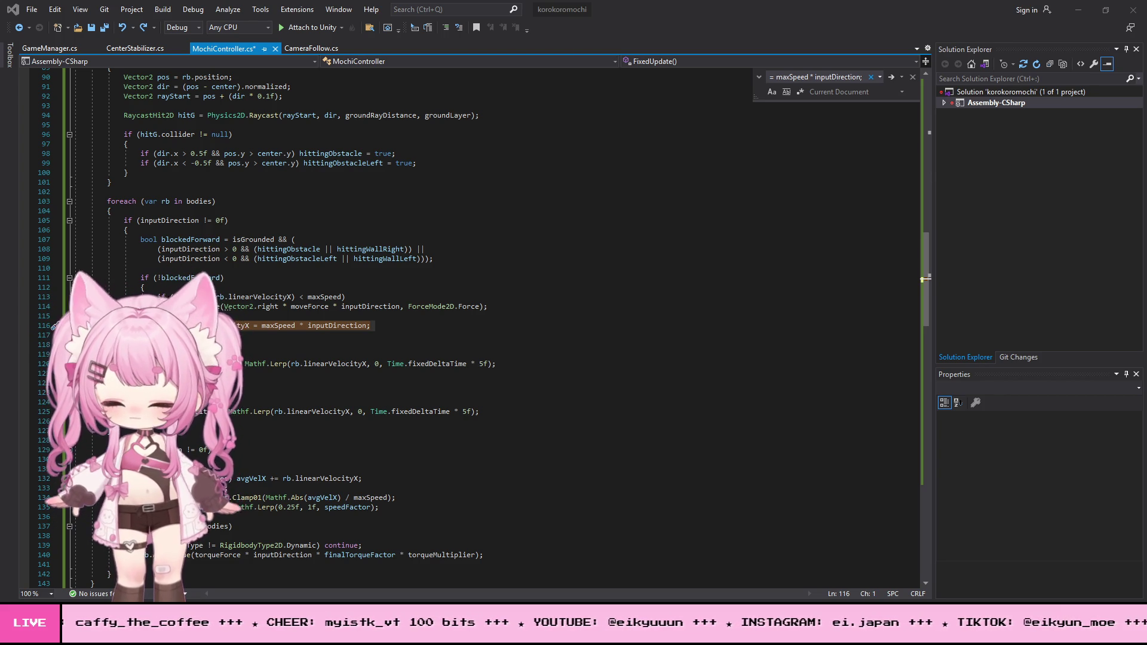
pyautogui.click(546, 250)
pyautogui.hotkey('ctrl', 'a')
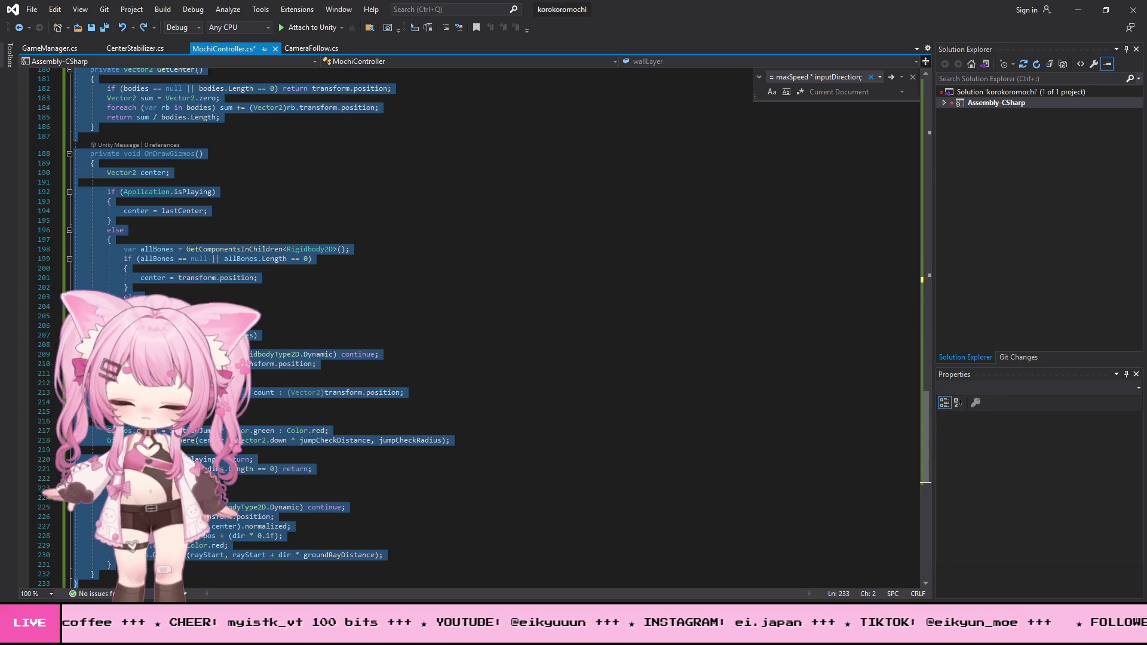
pyautogui.hotkey('alt', 'Tab')
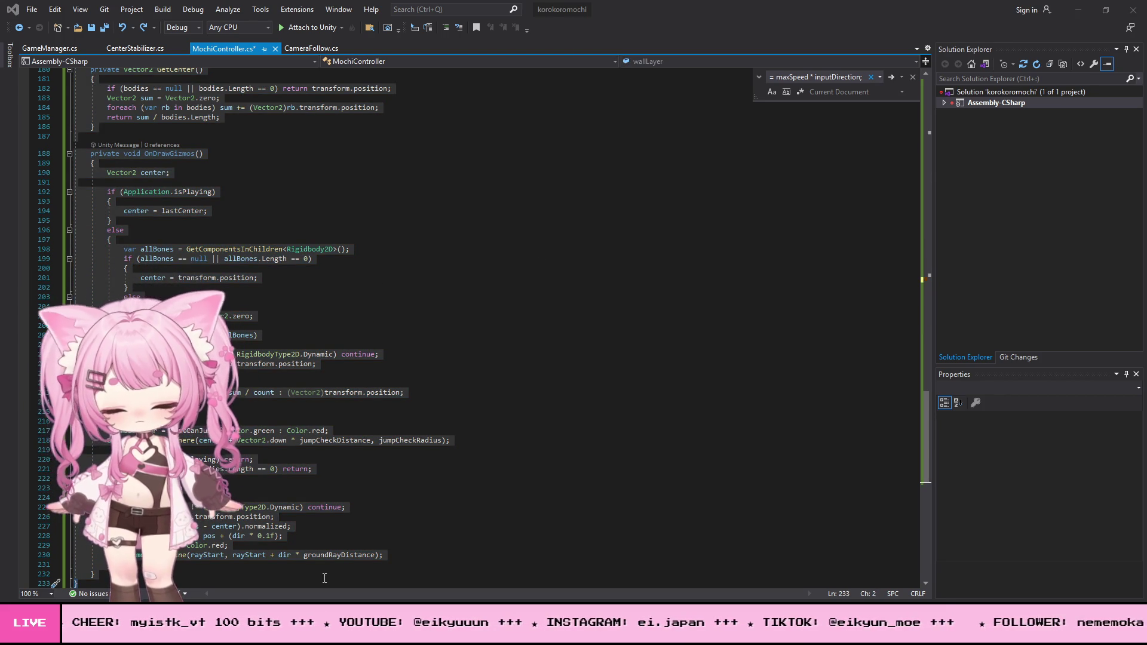
pyautogui.click(1078, 9)
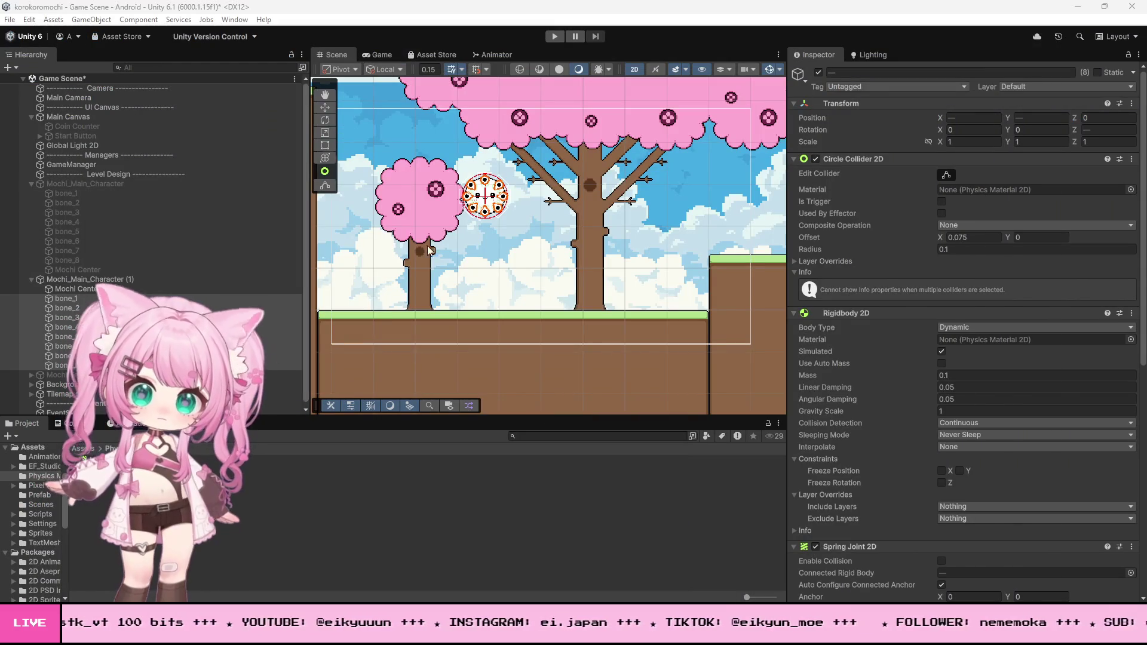
# Set the bones' Rigidbody 2D Gravity Scale to 1.2 and run a quick play test.
pyautogui.click(967, 411)
pyautogui.write('.2')
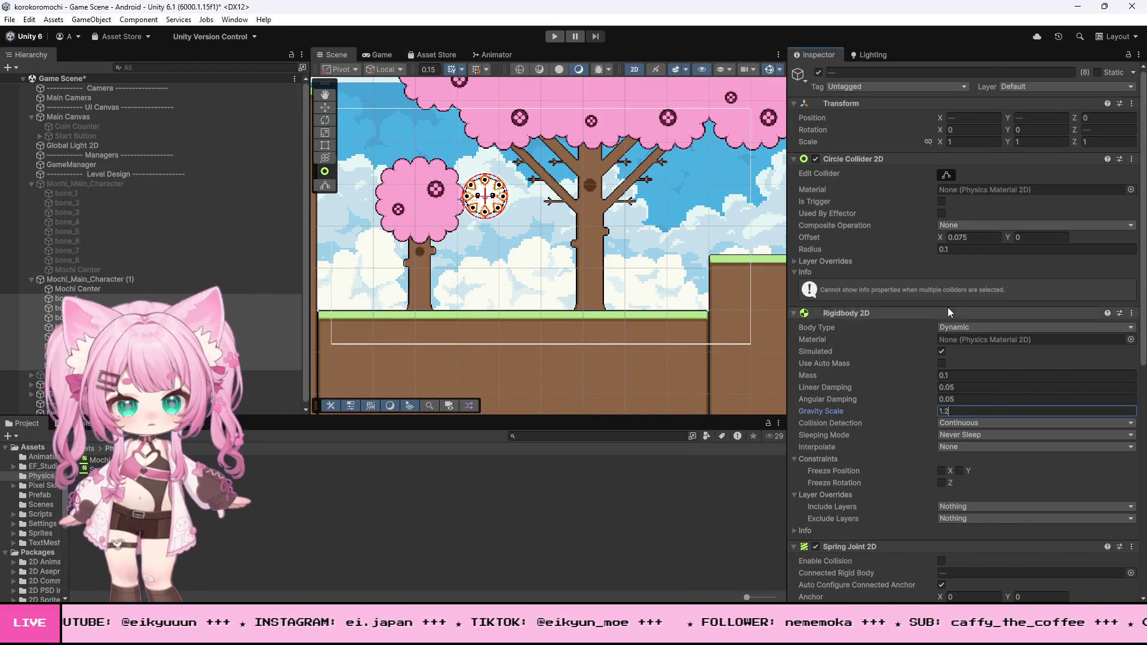
pyautogui.click(554, 36)
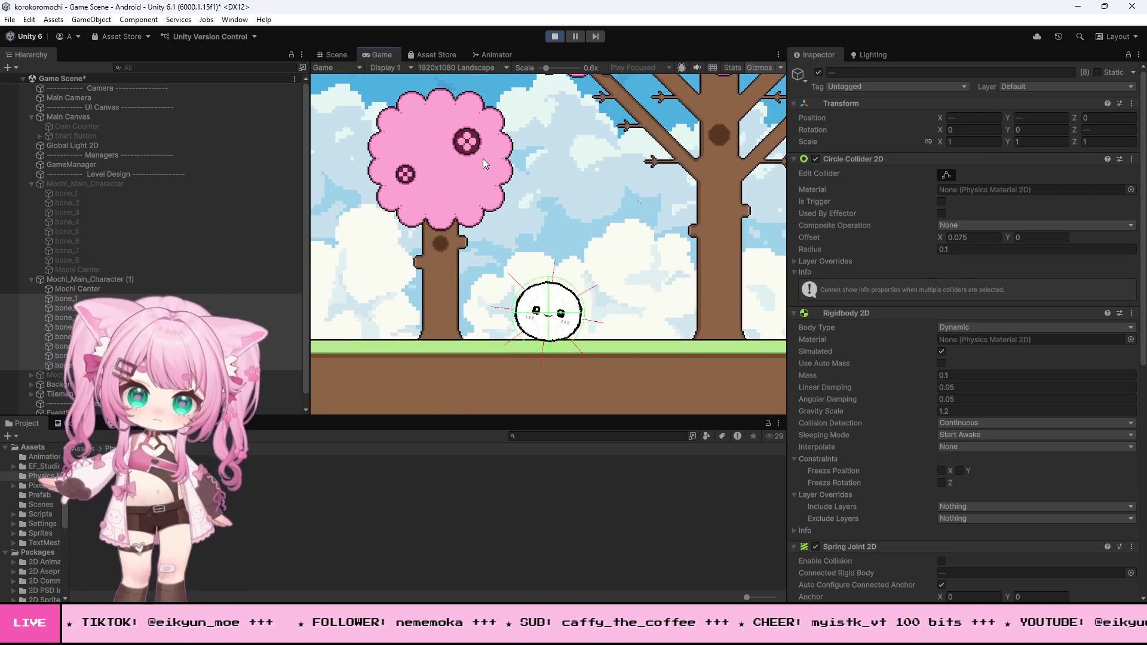
pyautogui.click(555, 36)
pyautogui.scroll(-5, 377, 301)
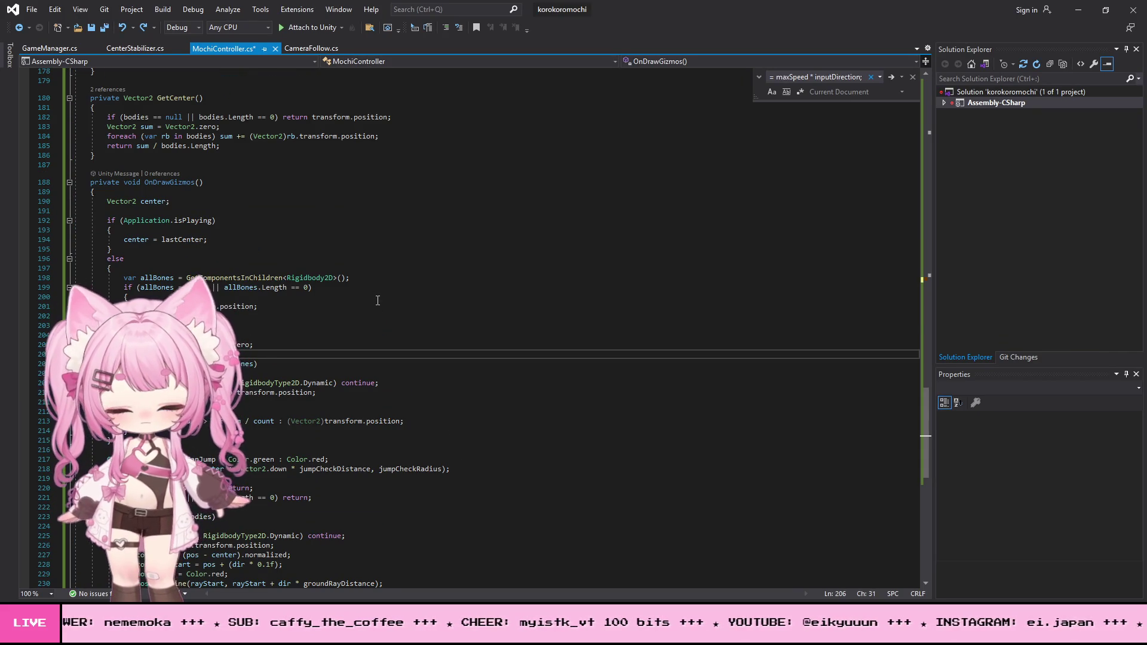
# Save all open scripts, including MochiController.cs, and return to the Unity editor.
pyautogui.hotkey('shift', 'pageup')
pyautogui.hotkey('shift', 'pageup')
pyautogui.hotkey('shift', 'pageup')
pyautogui.hotkey('ctrl', 'c')
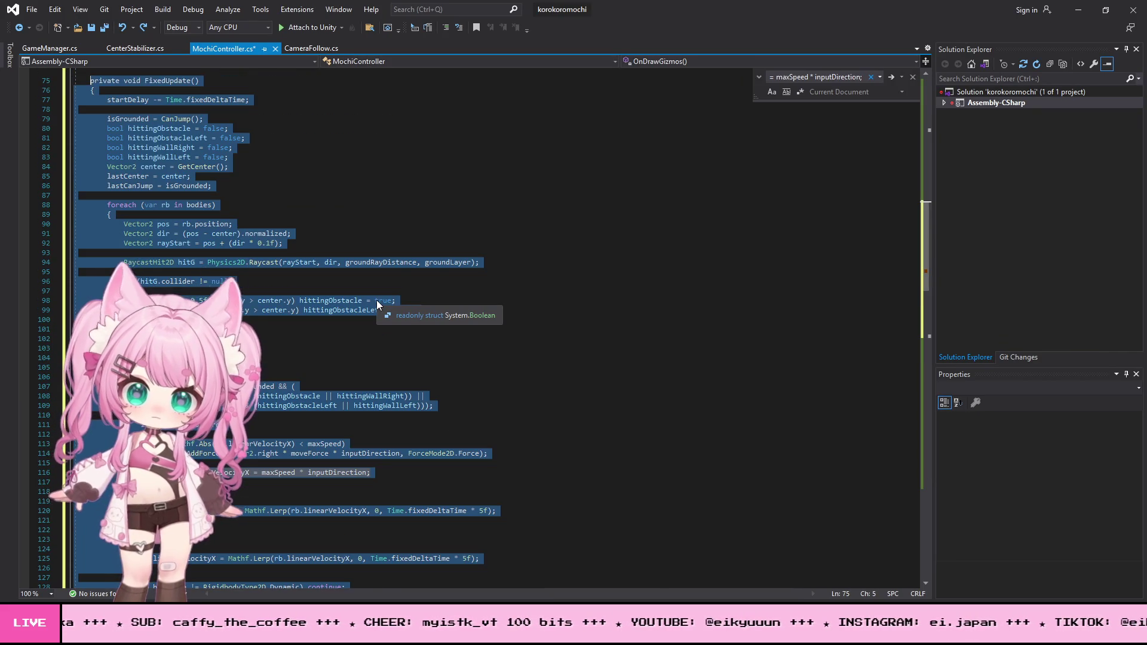
pyautogui.click(364, 227)
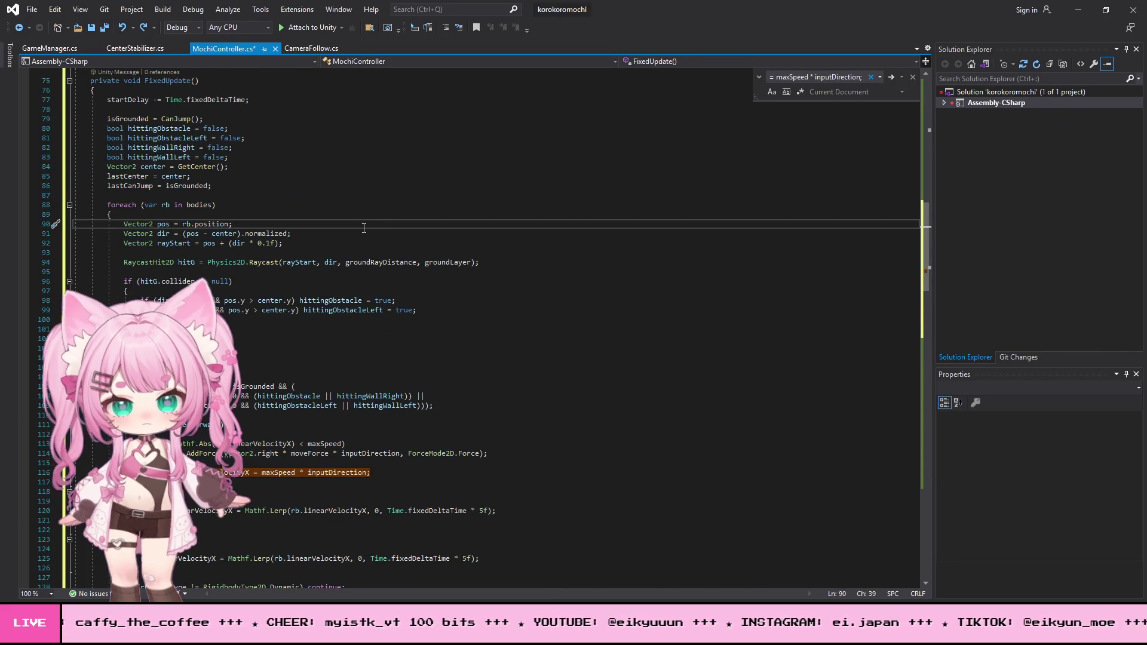
pyautogui.scroll(-1, 412, 264)
pyautogui.click(527, 301)
pyautogui.scroll(-1, 528, 302)
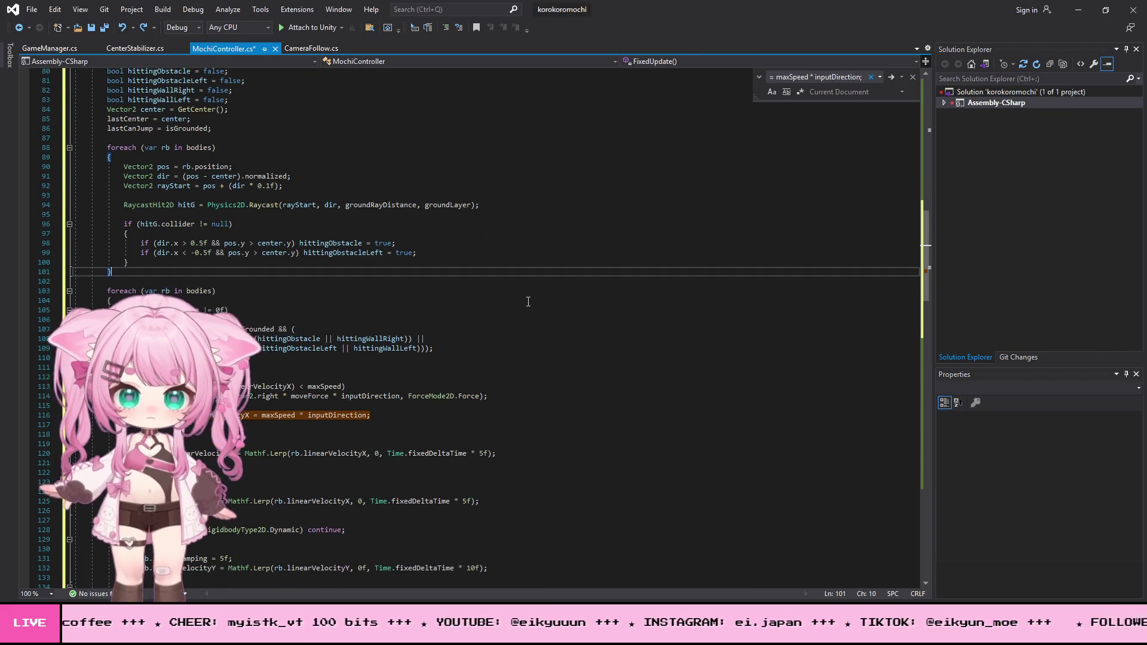
pyautogui.click(31, 9)
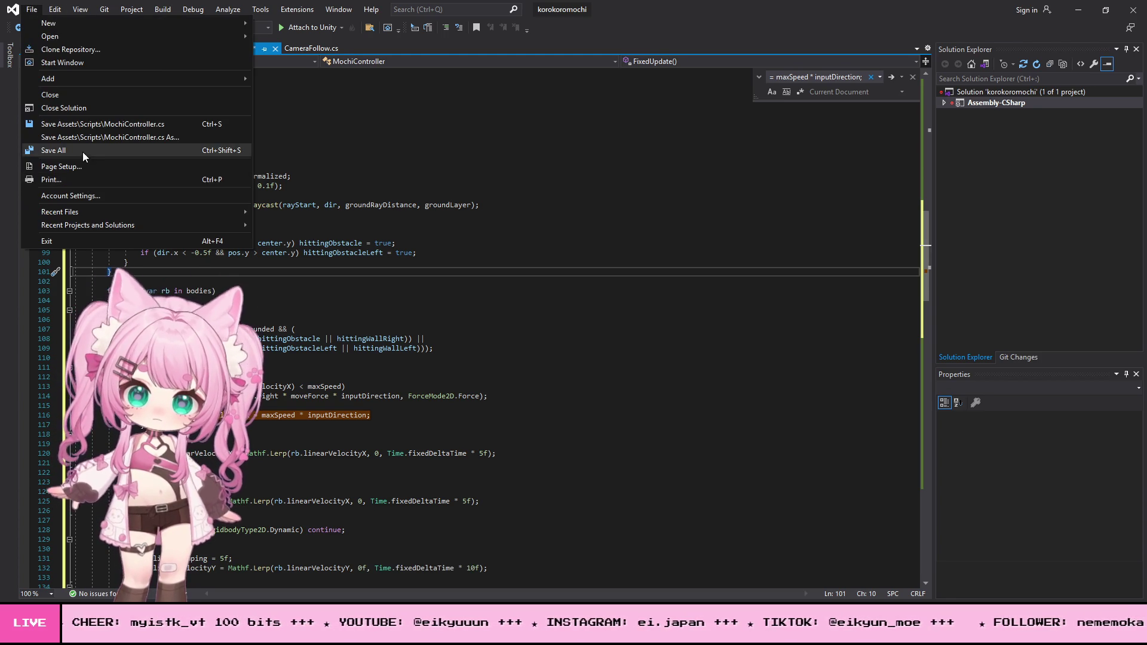
pyautogui.click(637, 488)
pyautogui.hotkey('alt', 'Tab')
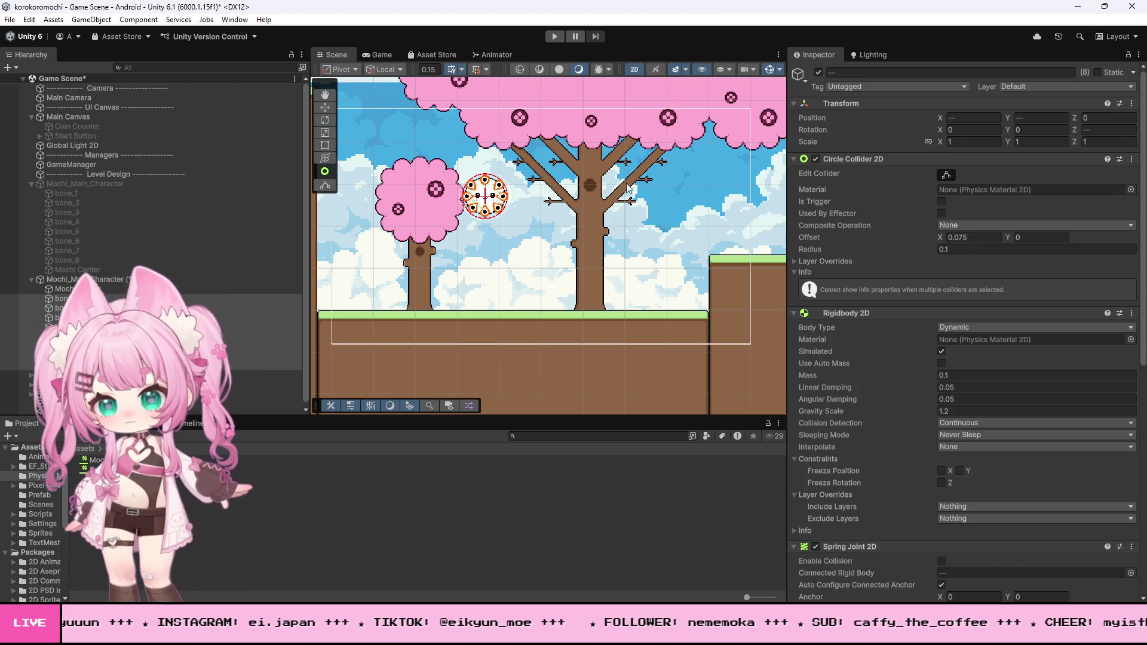
# Play-test the mochi rolling, stop, and bring MochiController.cs back up in Visual Studio.
pyautogui.click(554, 36)
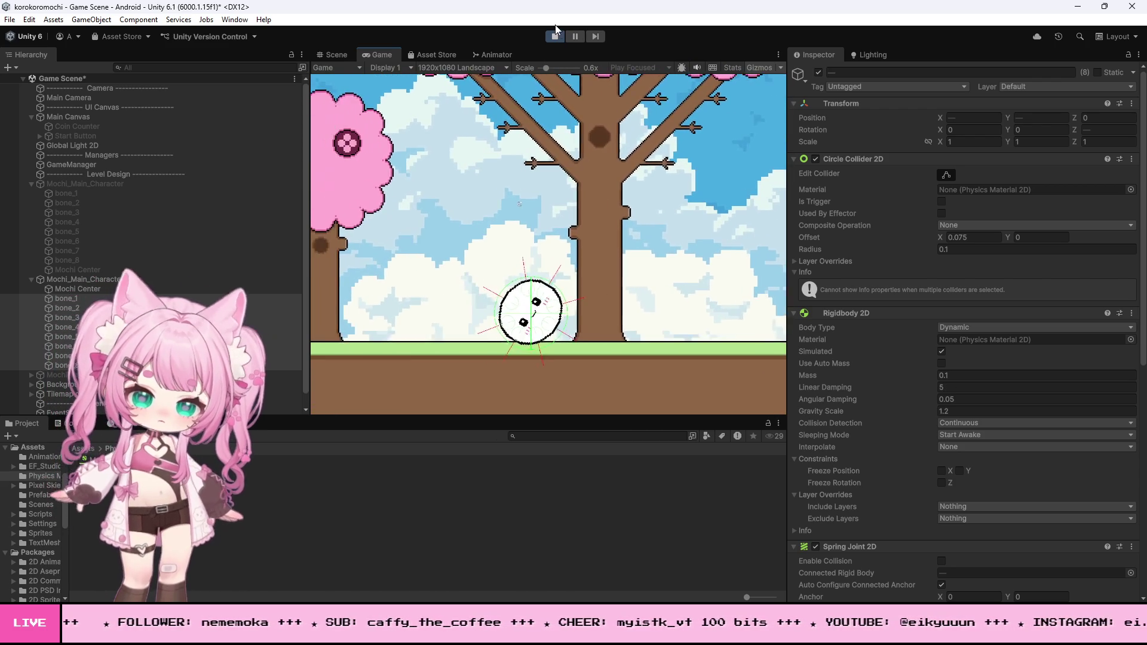
pyautogui.click(554, 36)
pyautogui.hotkey('alt', 'Tab')
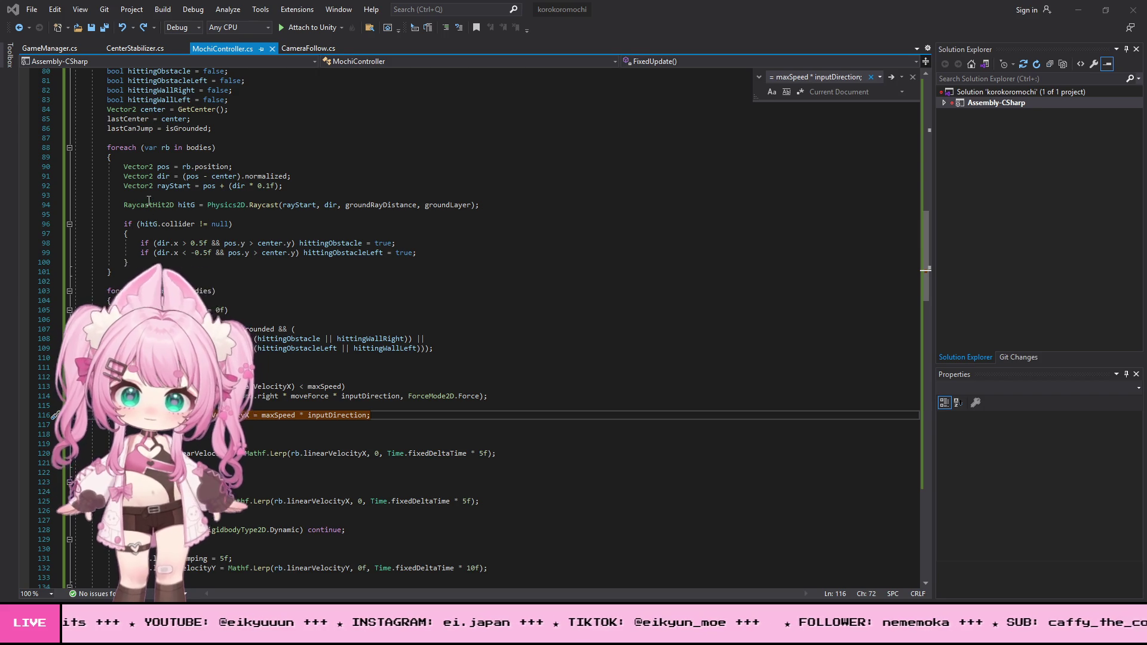
# Replace the collapsed FixedUpdate method with the pasted new version.
pyautogui.scroll(3, 151, 208)
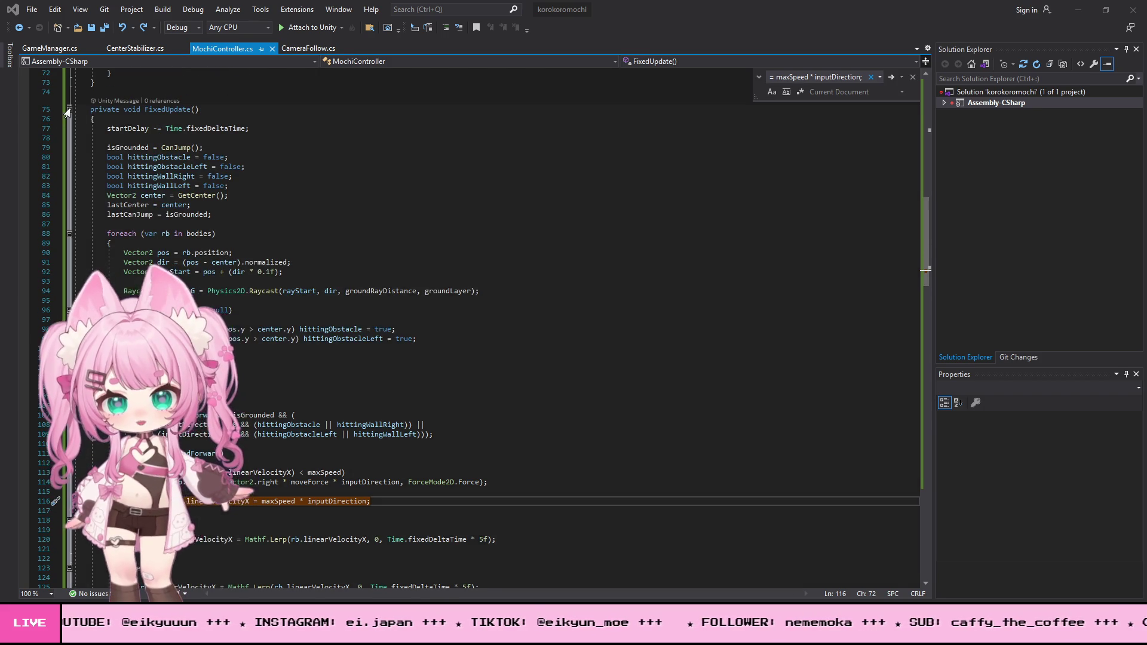
pyautogui.click(70, 109)
pyautogui.moveTo(90, 119); pyautogui.dragTo(91, 110)
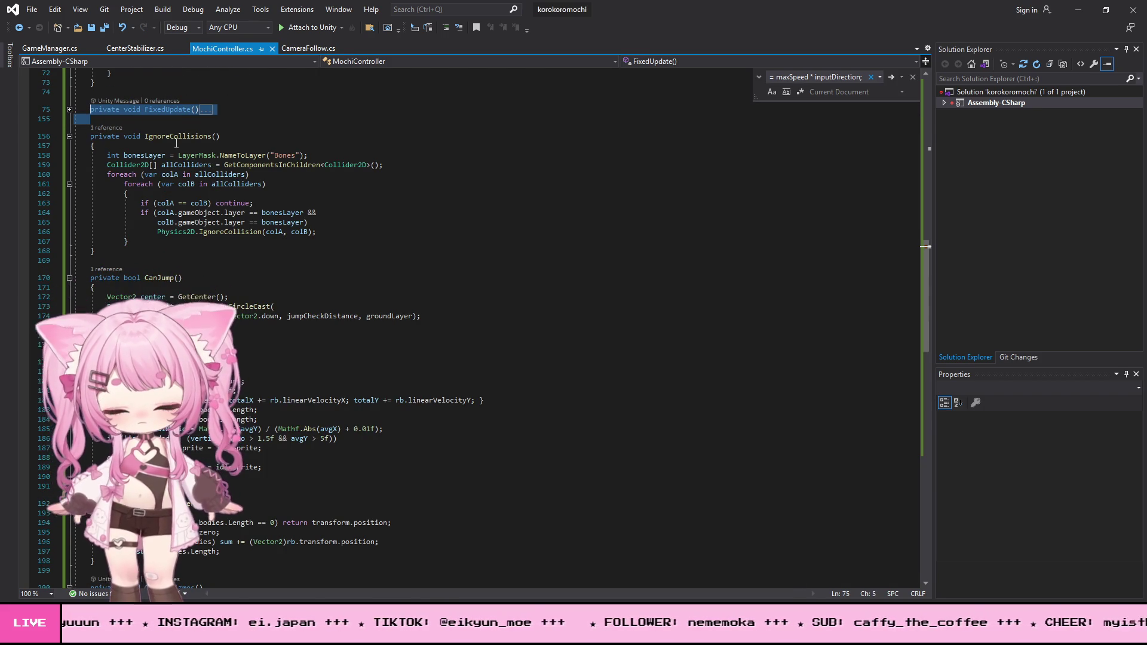
pyautogui.hotkey('ctrl', 'v')
pyautogui.scroll(6, 239, 194)
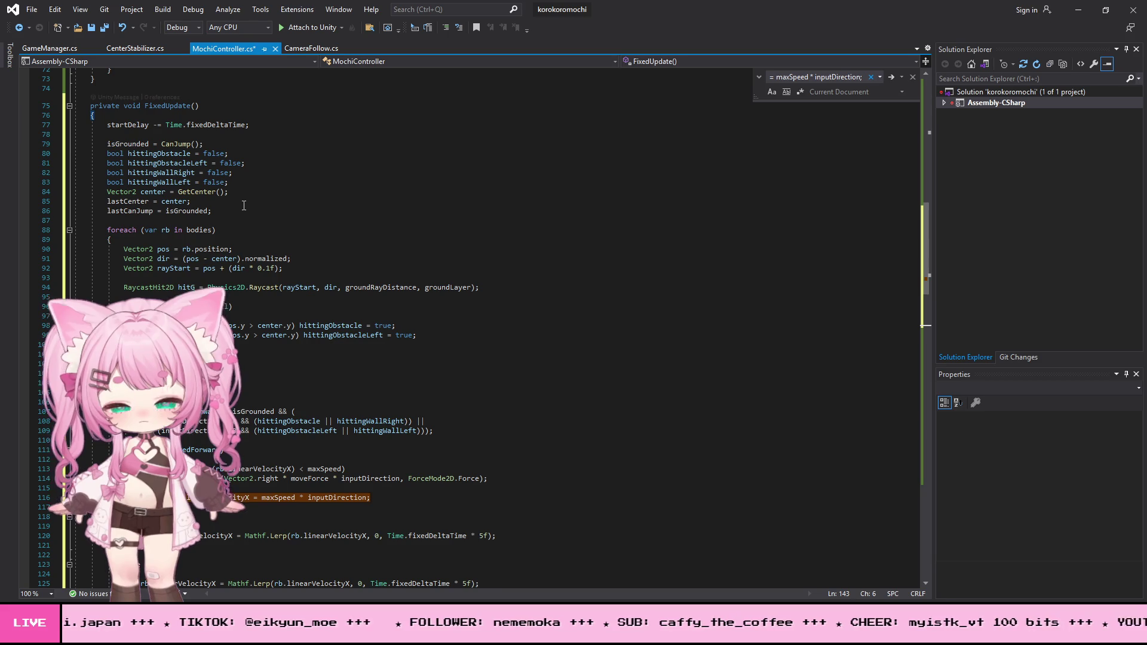
pyautogui.scroll(-3, 247, 203)
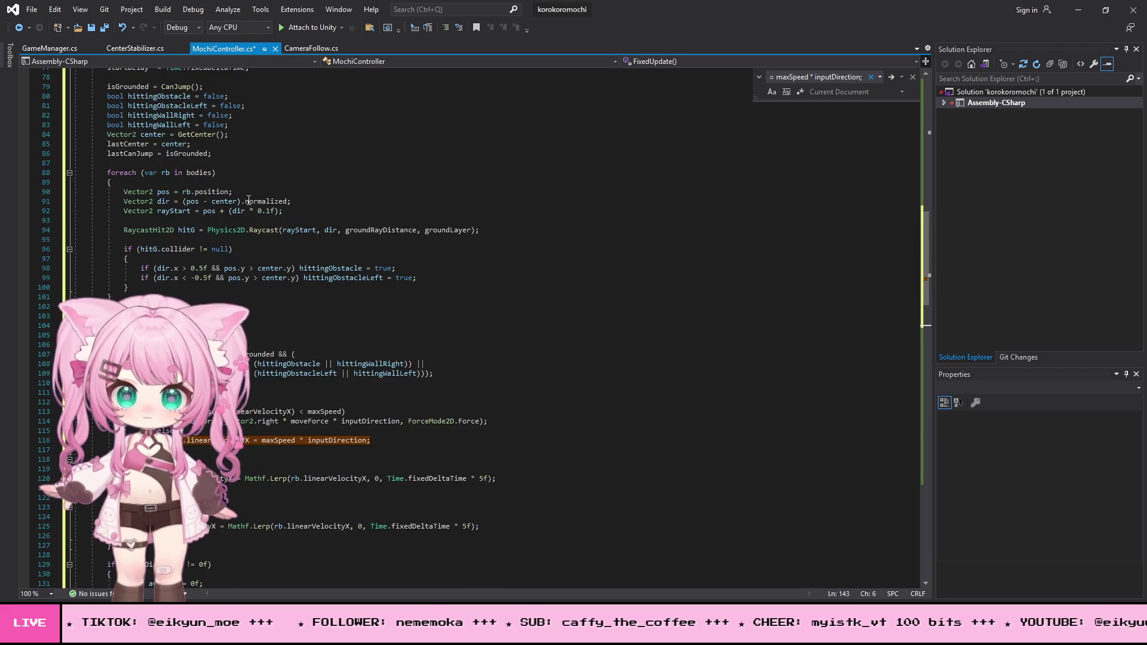
pyautogui.scroll(-5, 464, 232)
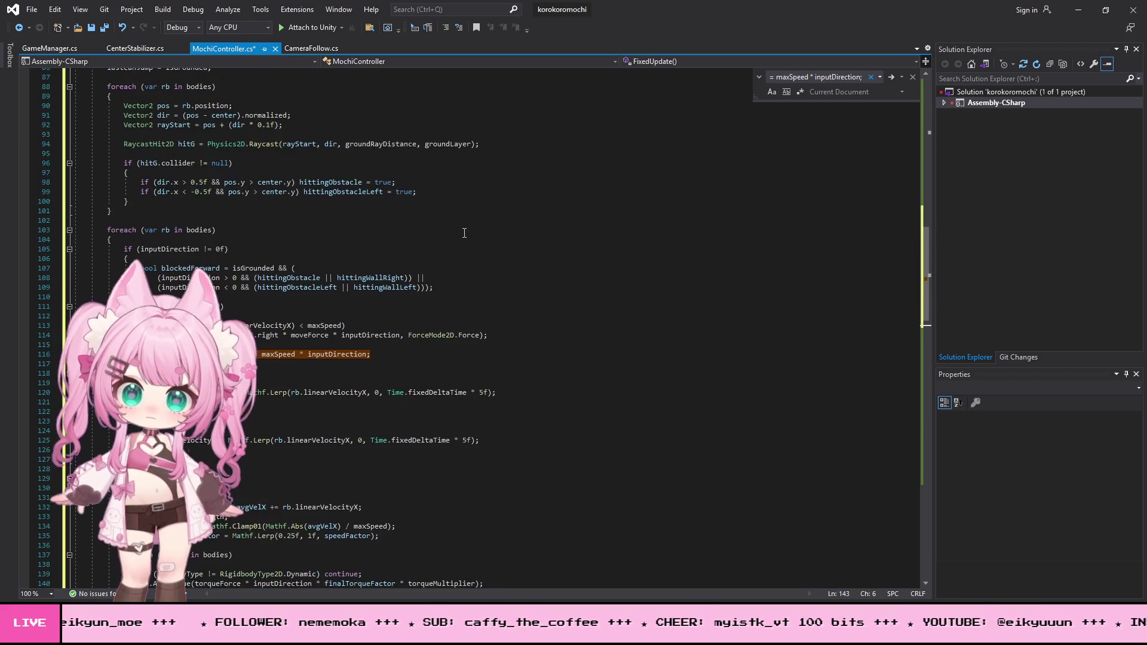
pyautogui.scroll(10, 464, 232)
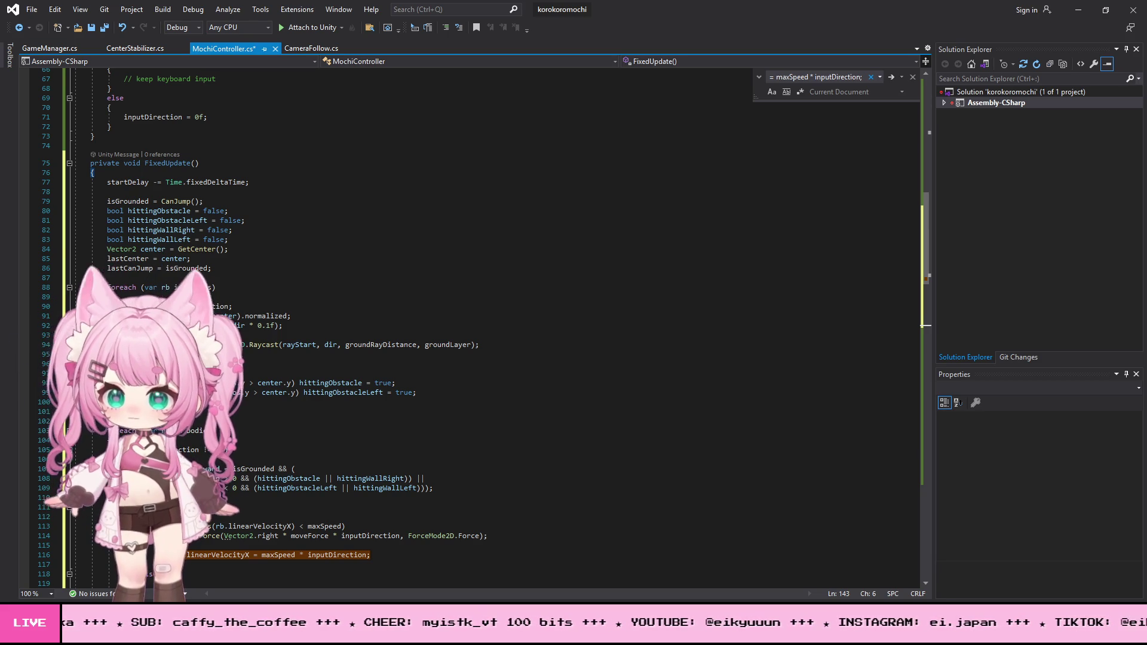
# Save MochiController.cs and minimize Visual Studio to return to Unity.
pyautogui.click(34, 9)
pyautogui.click(73, 148)
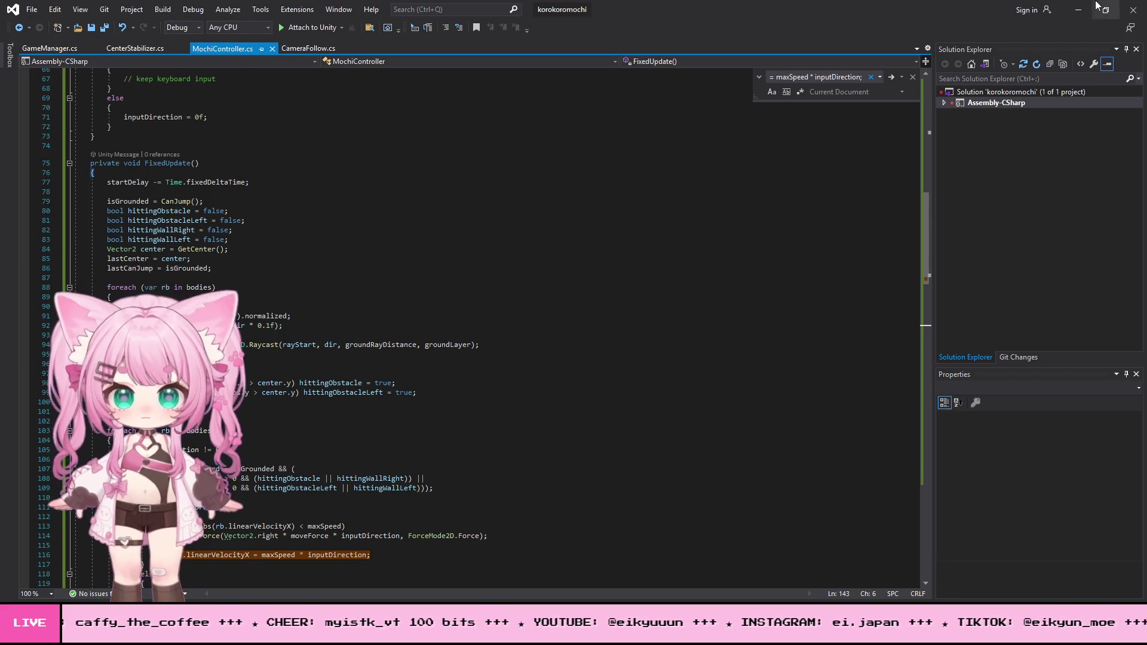
pyautogui.click(1081, 10)
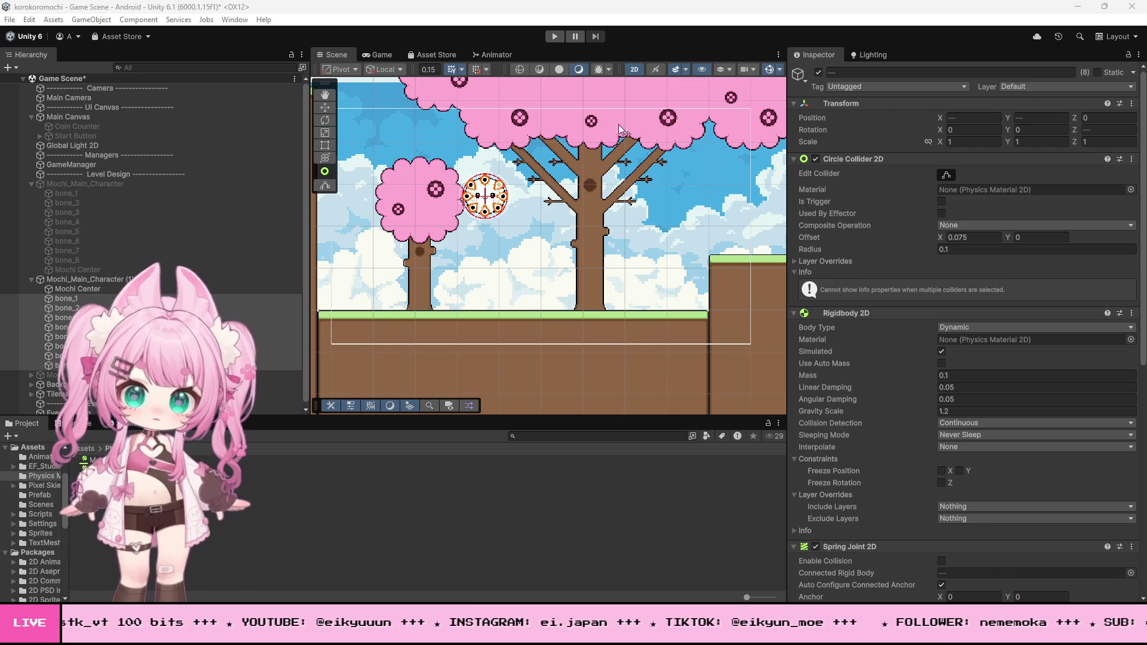
pyautogui.click(557, 36)
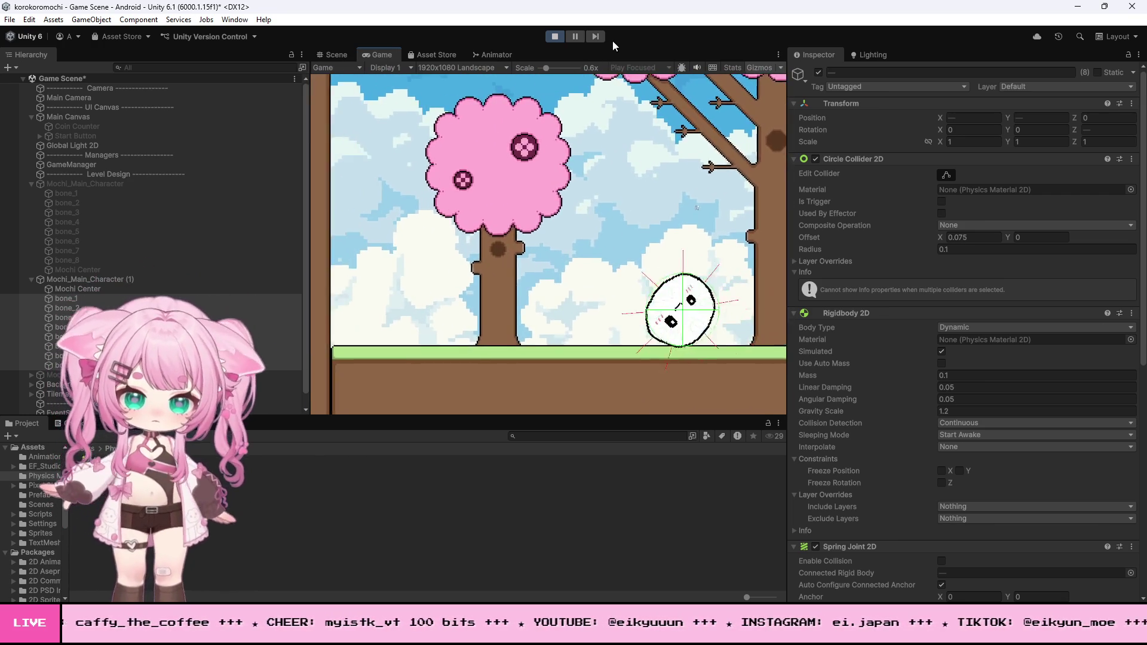
pyautogui.click(556, 37)
pyautogui.click(81, 281)
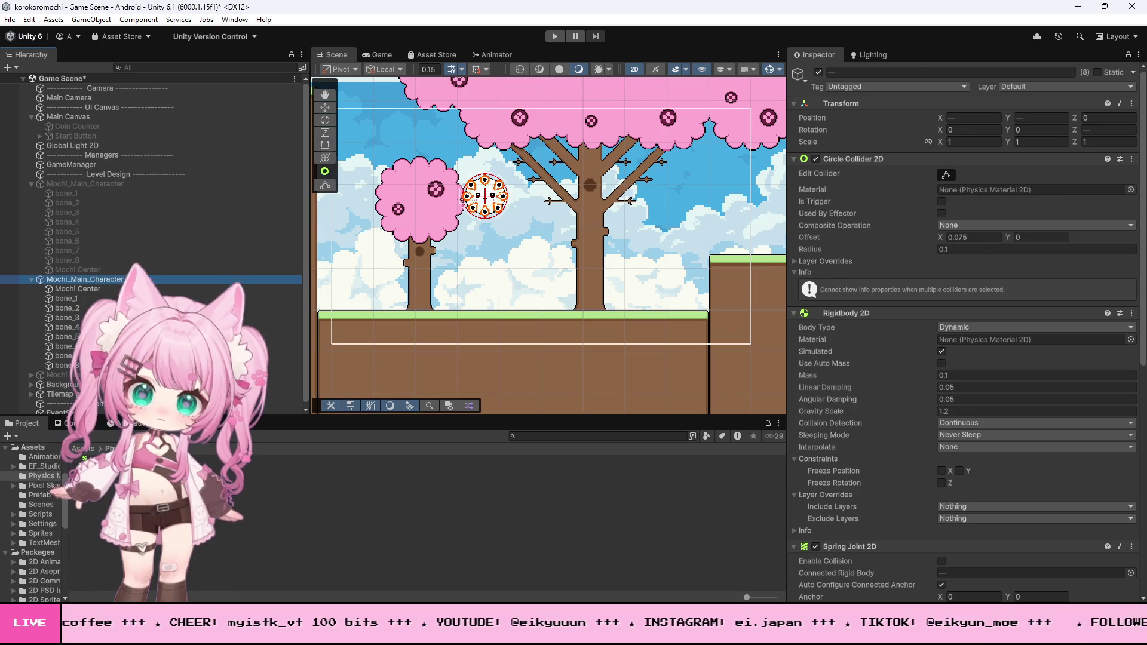
# Set Torque Force -1.5, Move Force 4, Max Speed 5, Torque Multiplier 2, then play.
pyautogui.scroll(-10, 928, 413)
pyautogui.scroll(5, 933, 245)
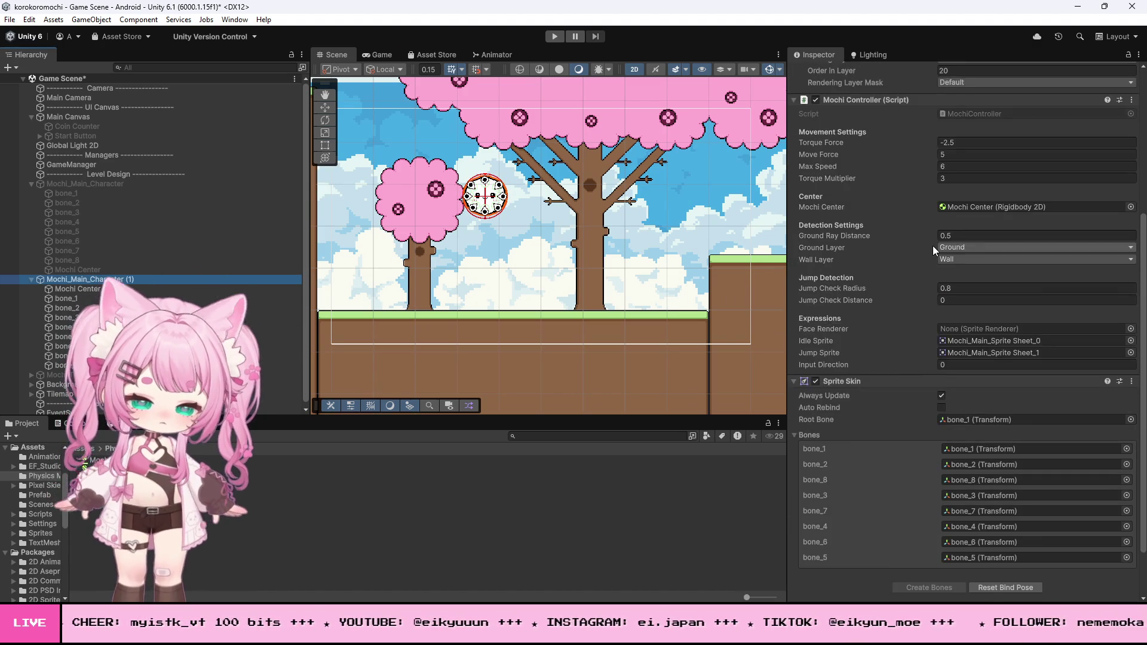
pyautogui.doubleClick(958, 213)
pyautogui.write('1')
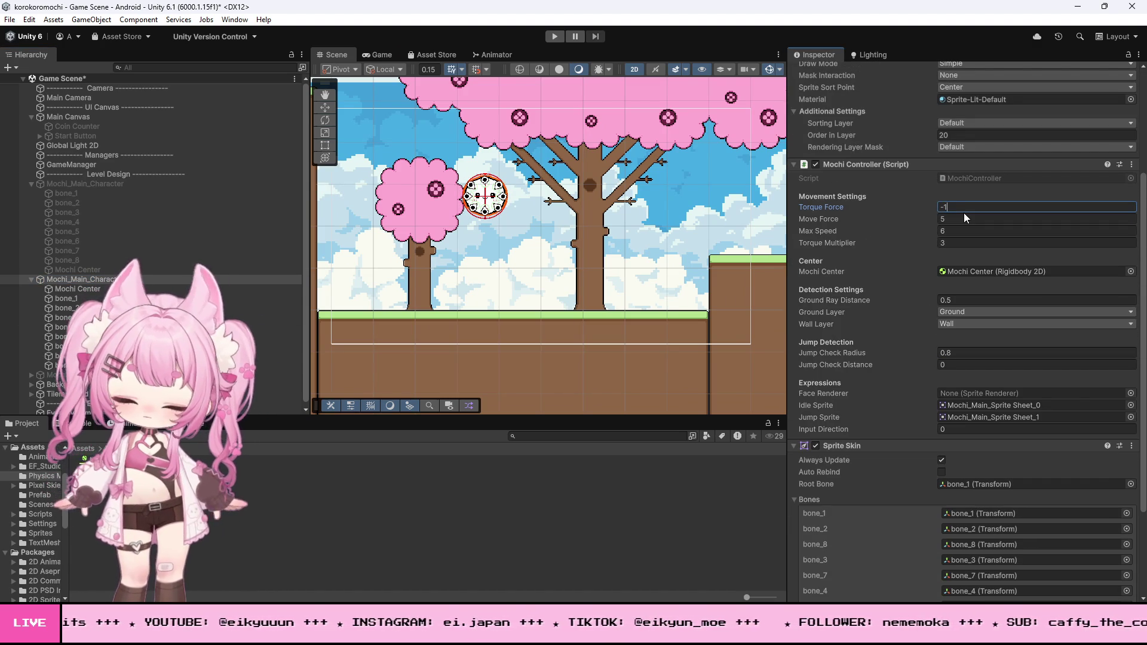
pyautogui.write('.5')
pyautogui.press('Tab')
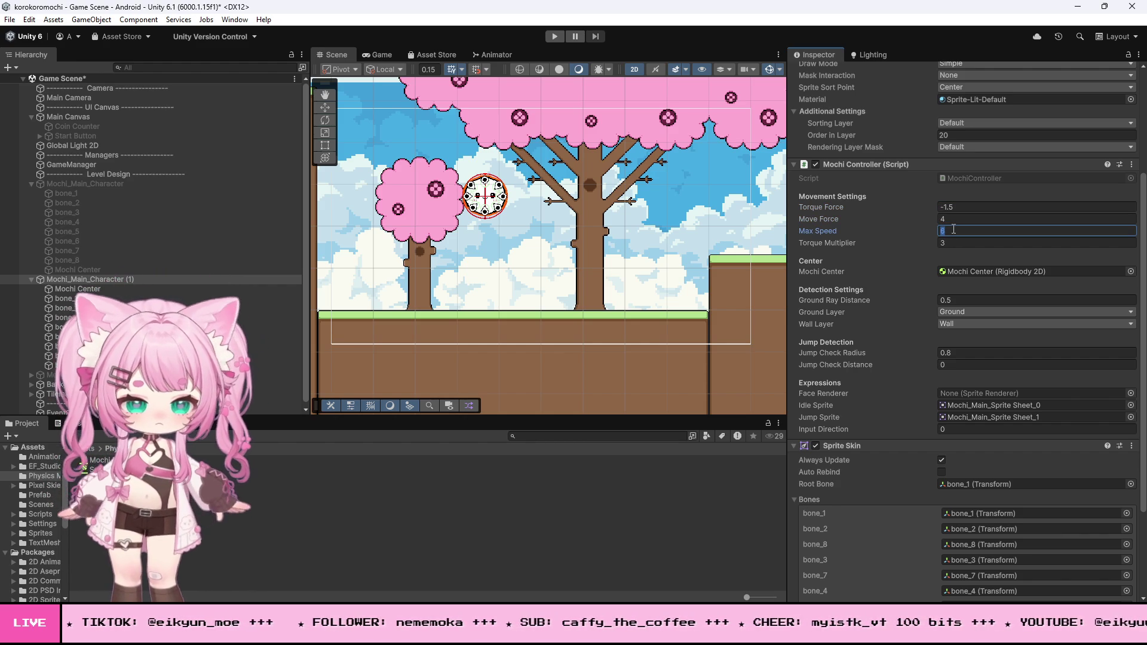
pyautogui.write('5')
pyautogui.click(953, 241)
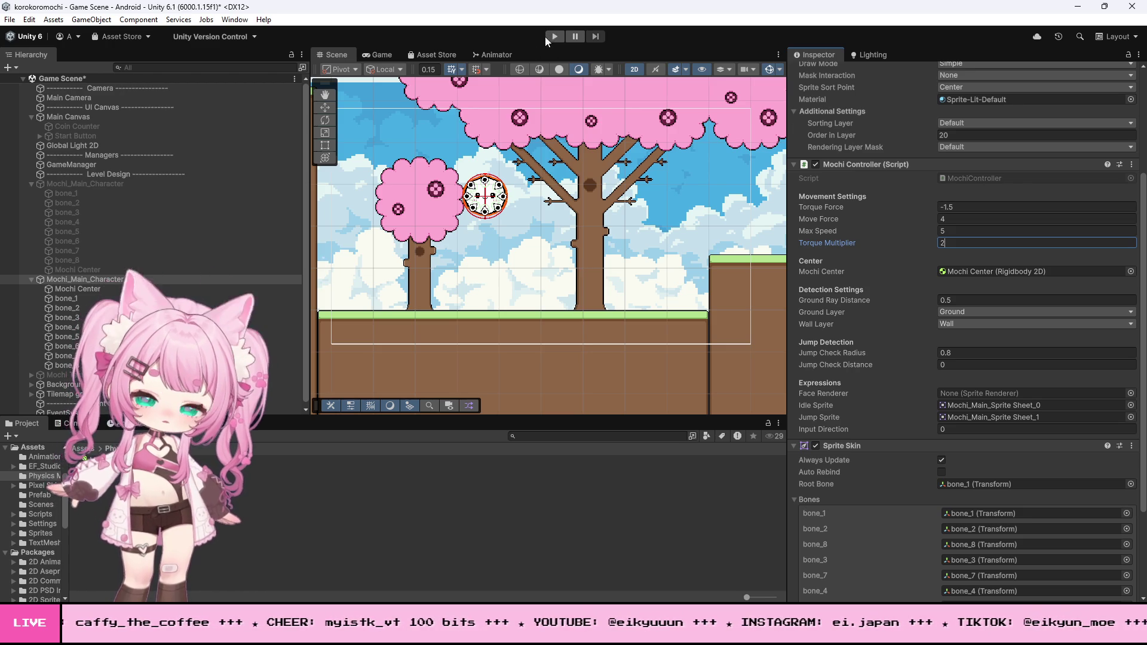
pyautogui.click(553, 37)
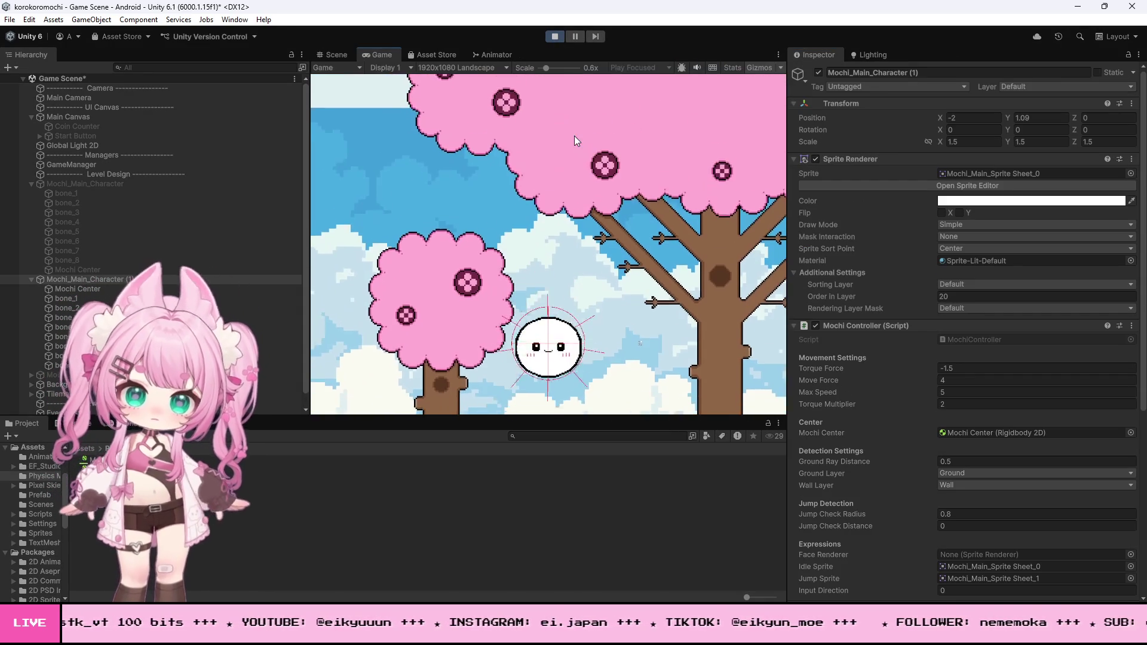
# Roll the mochi right, left and right again, then stop play mode.
pyautogui.press('d')
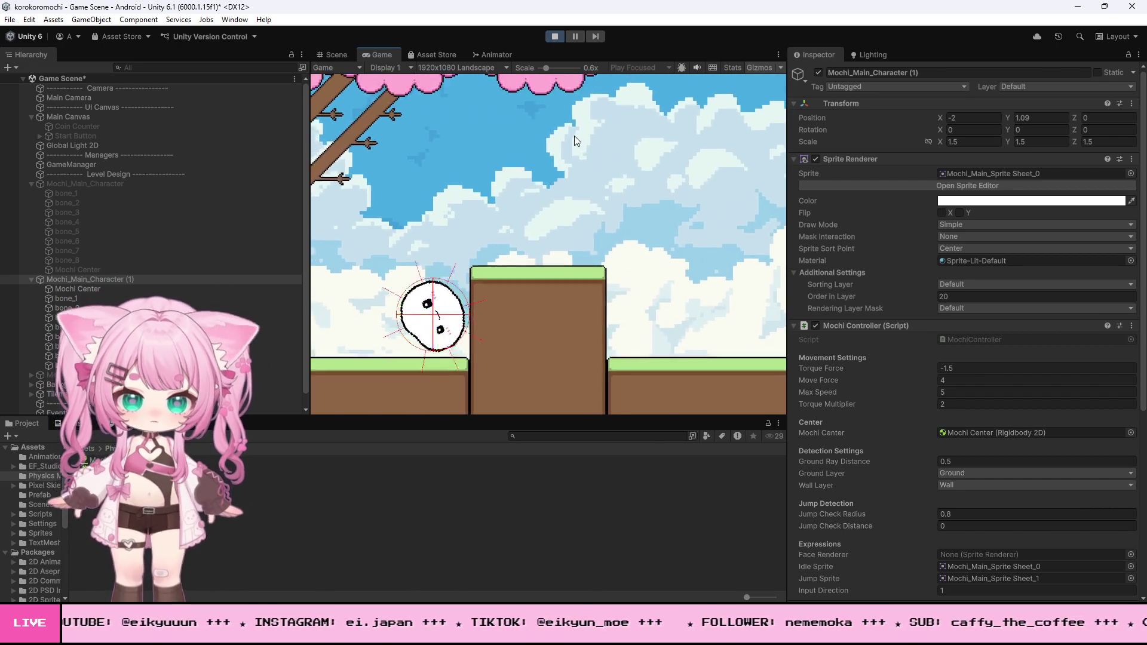
pyautogui.press('a')
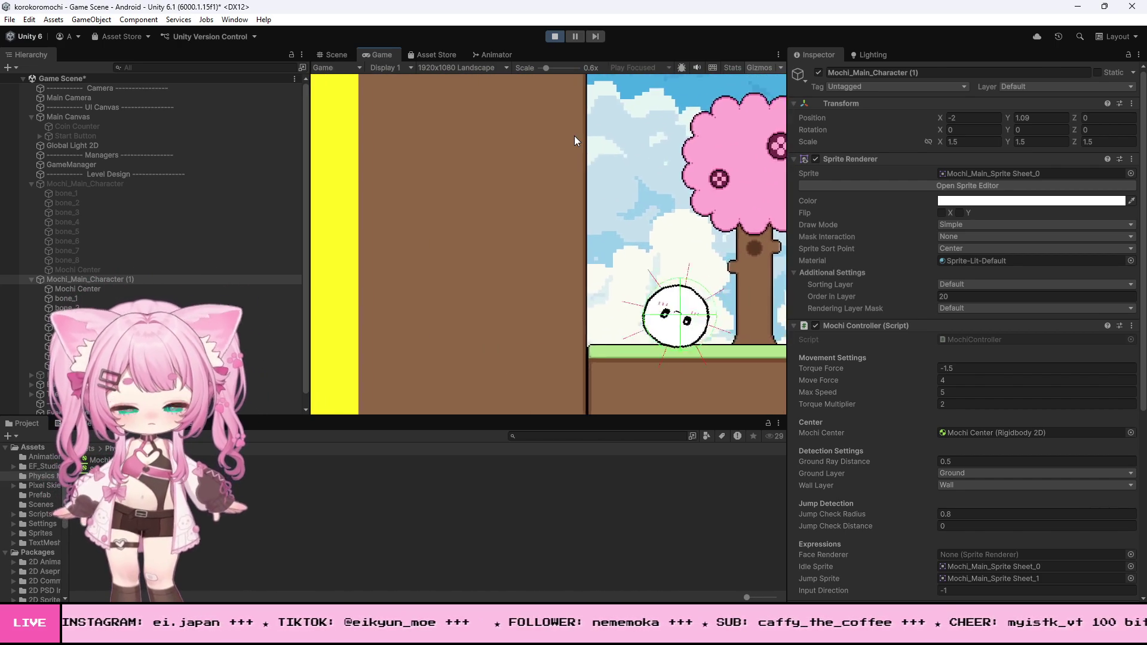
pyautogui.press('d')
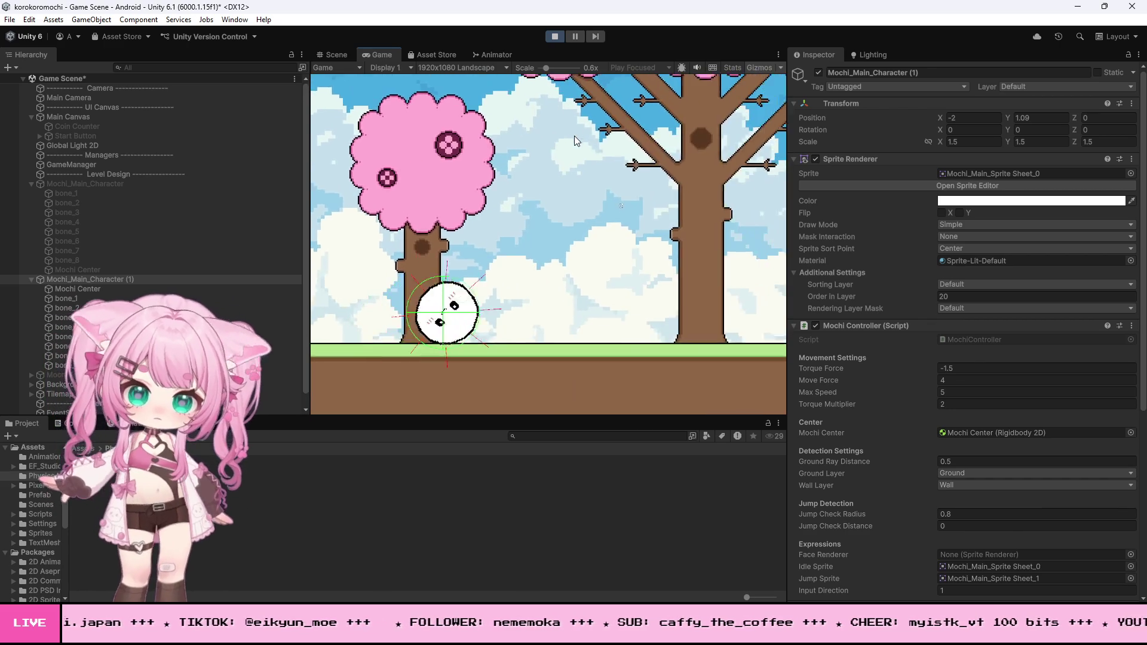
pyautogui.hotkey('ctrl', 'p')
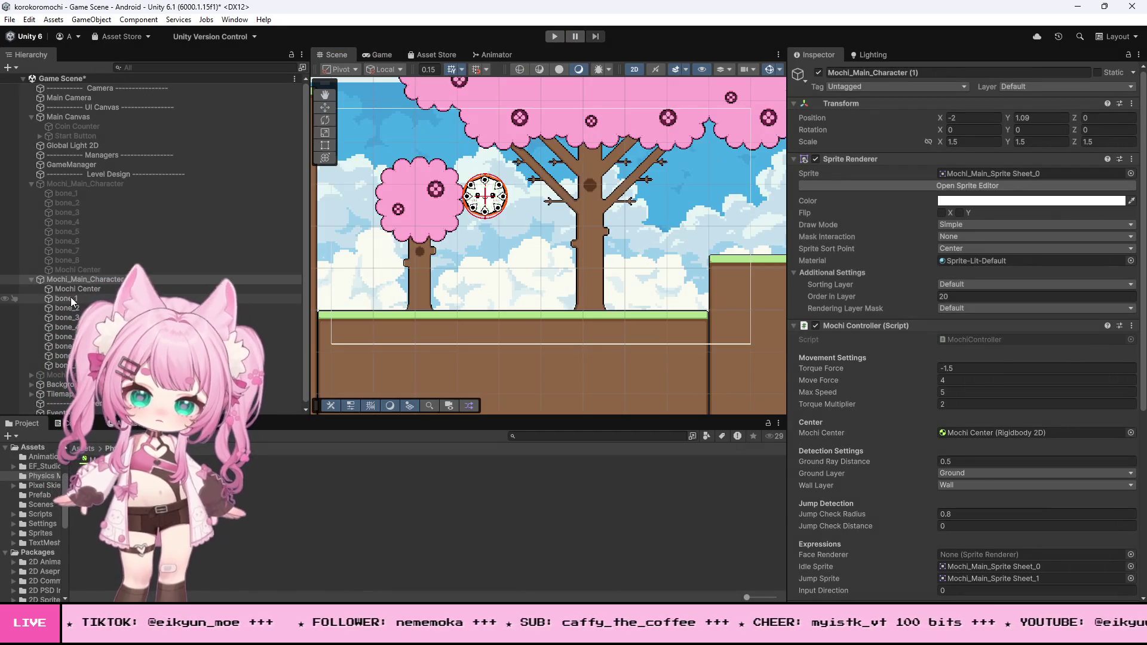
# Set Gravity Scale to 1 on bone_1 through bone_8 and run a play test.
pyautogui.click(67, 298)
pyautogui.keyDown('shift'); pyautogui.click(64, 365); pyautogui.keyUp('shift')
pyautogui.click(958, 411)
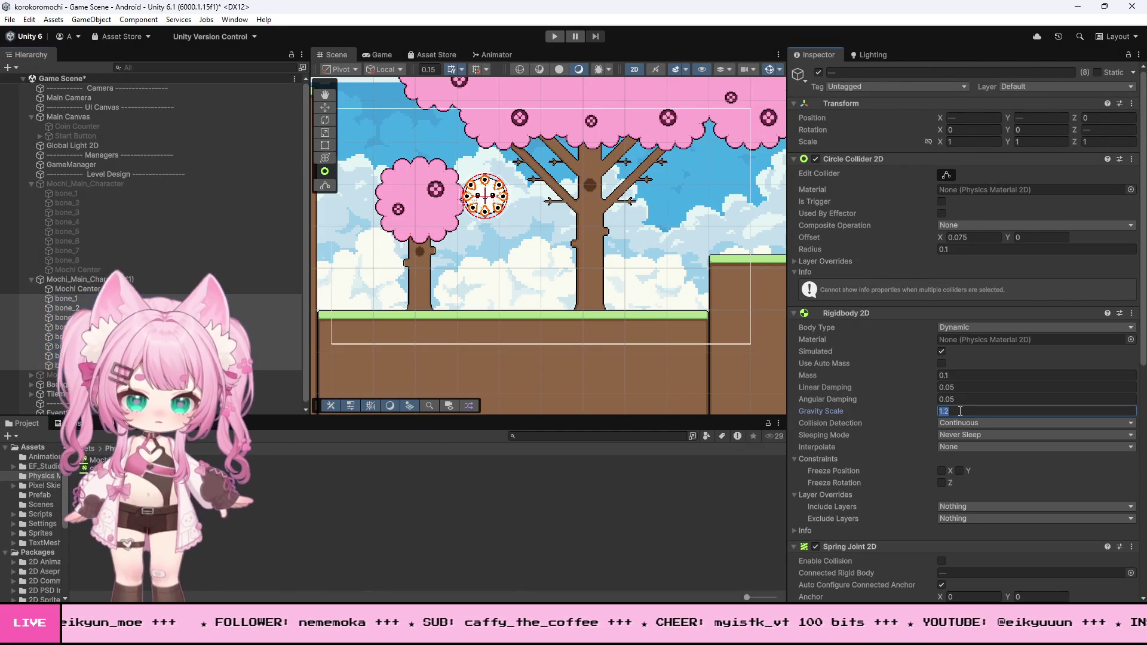
pyautogui.write('1')
pyautogui.hotkey('ctrl', 'p')
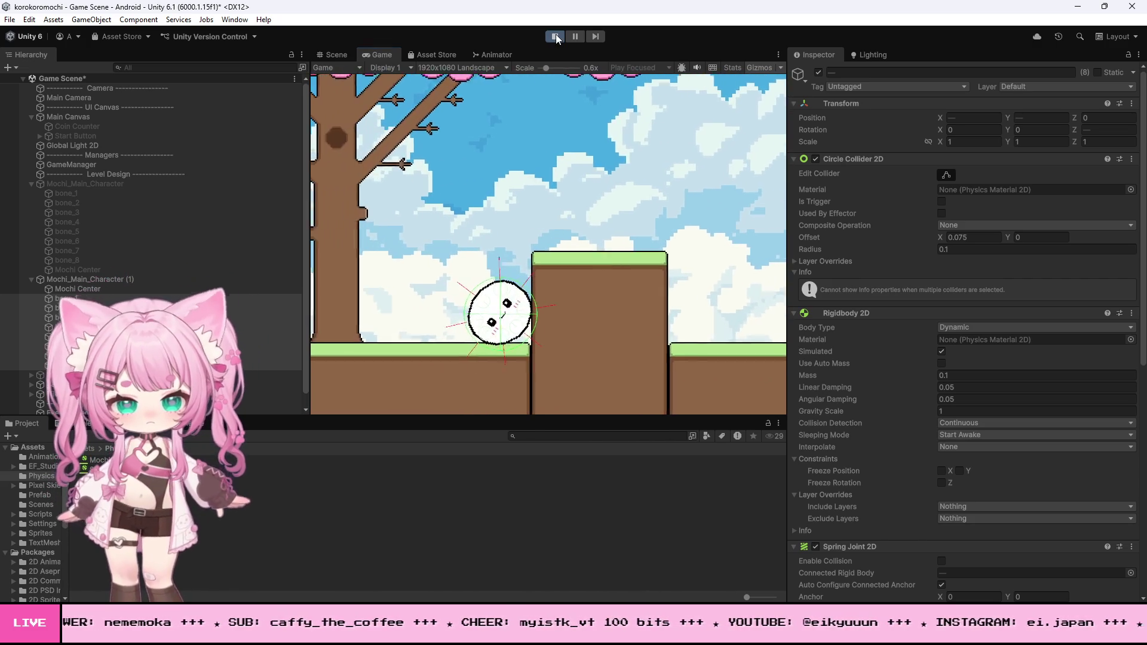
pyautogui.hotkey('ctrl', 'p')
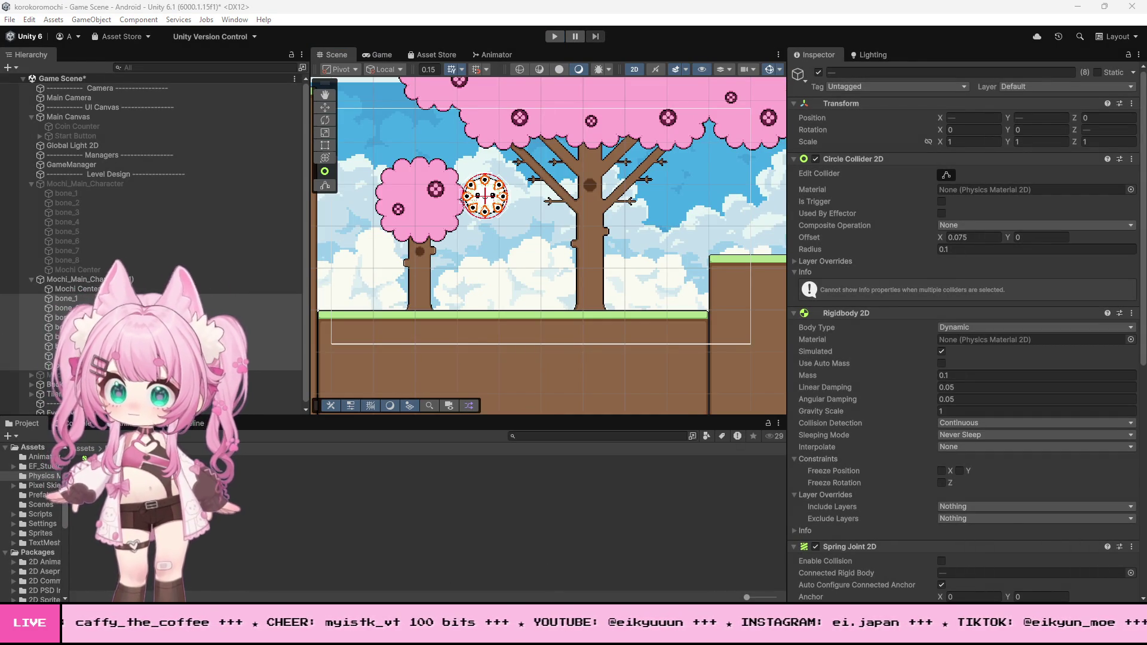
# Save the Game Scene and zoom the Scene view onto the mochi.
pyautogui.click(10, 19)
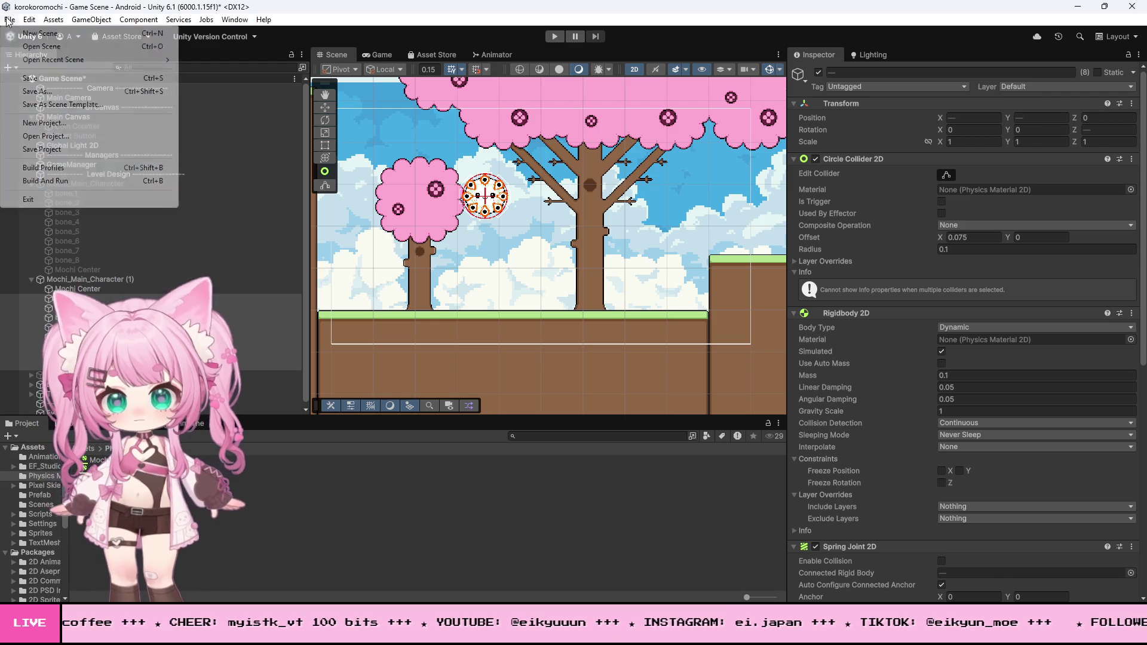
pyautogui.click(29, 80)
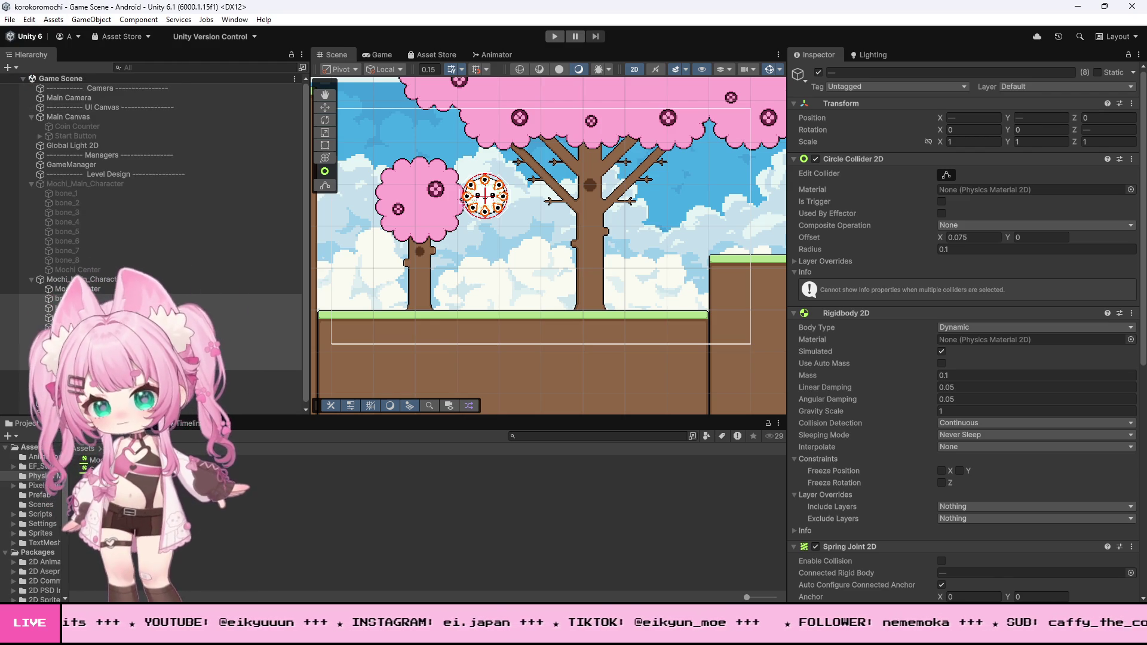
pyautogui.scroll(8, 485, 196)
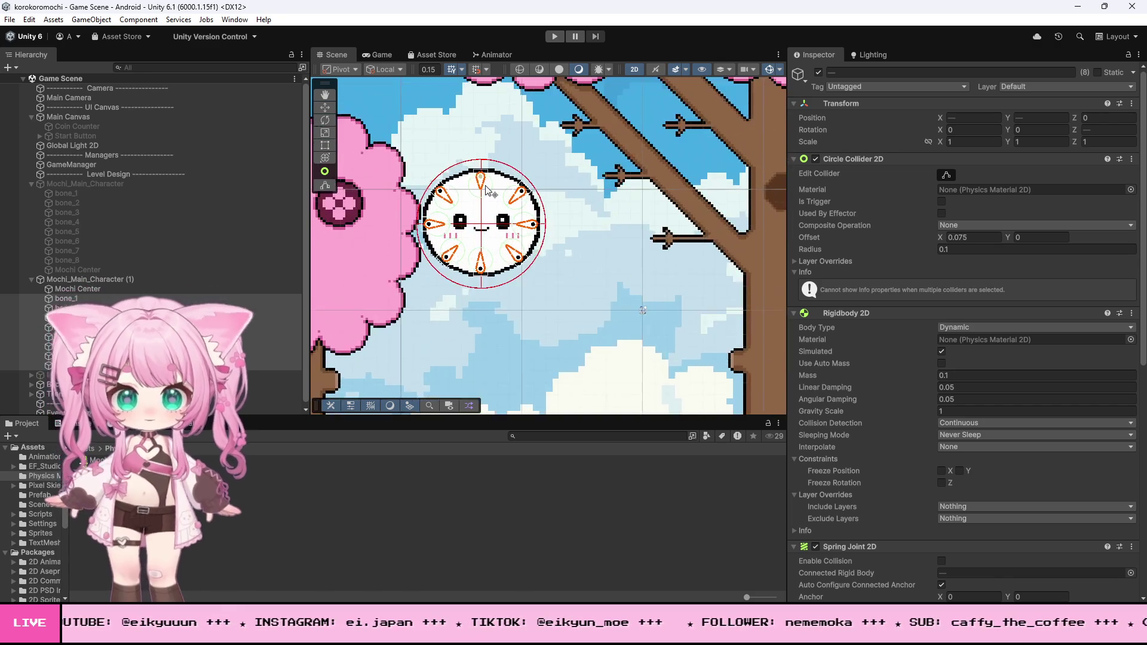
pyautogui.scroll(2, 486, 190)
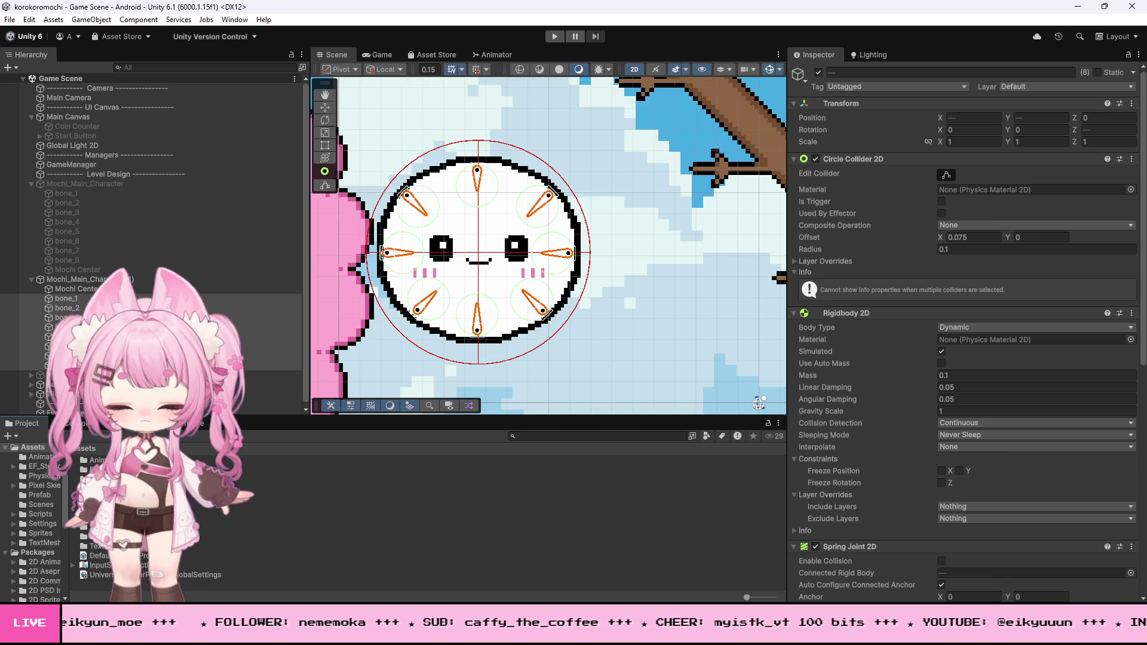
# Reveal Mochi_Main_Sprite Sheet from Sprites/Main Characters in Explorer and open it in Photoshop.
pyautogui.click(40, 533)
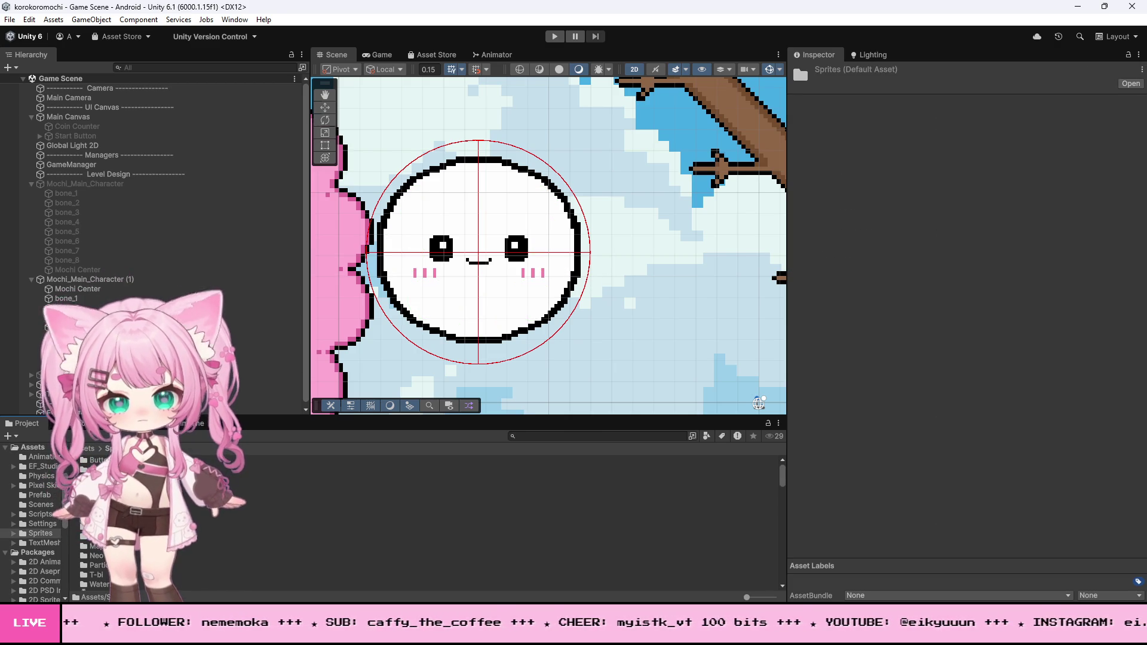
pyautogui.click(95, 537)
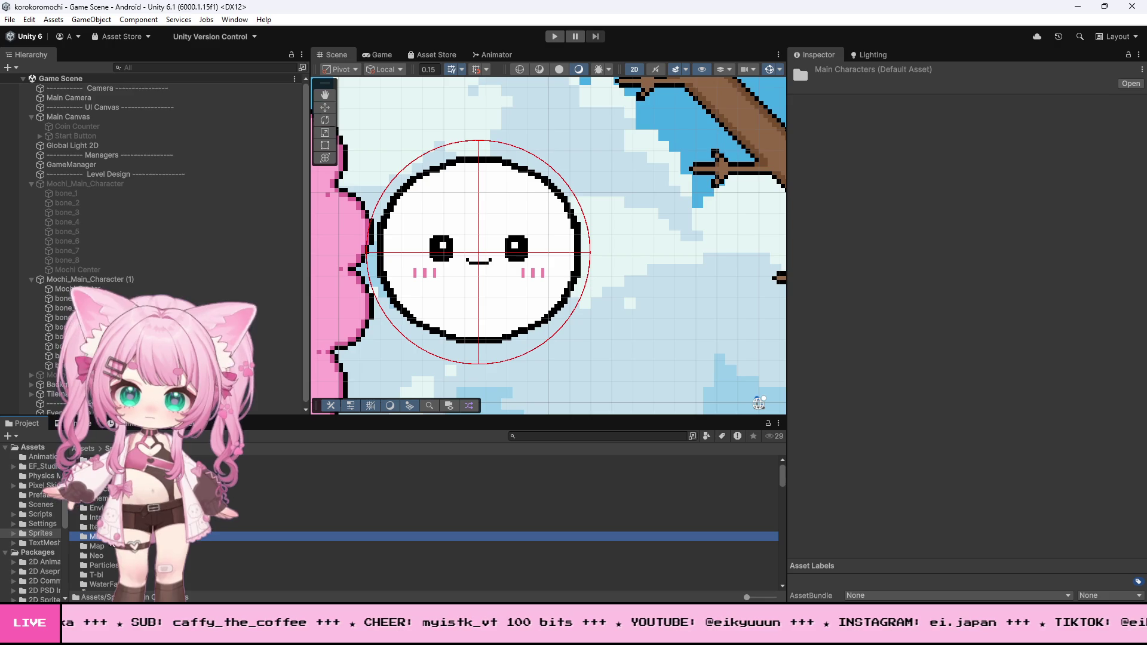
pyautogui.doubleClick(96, 537)
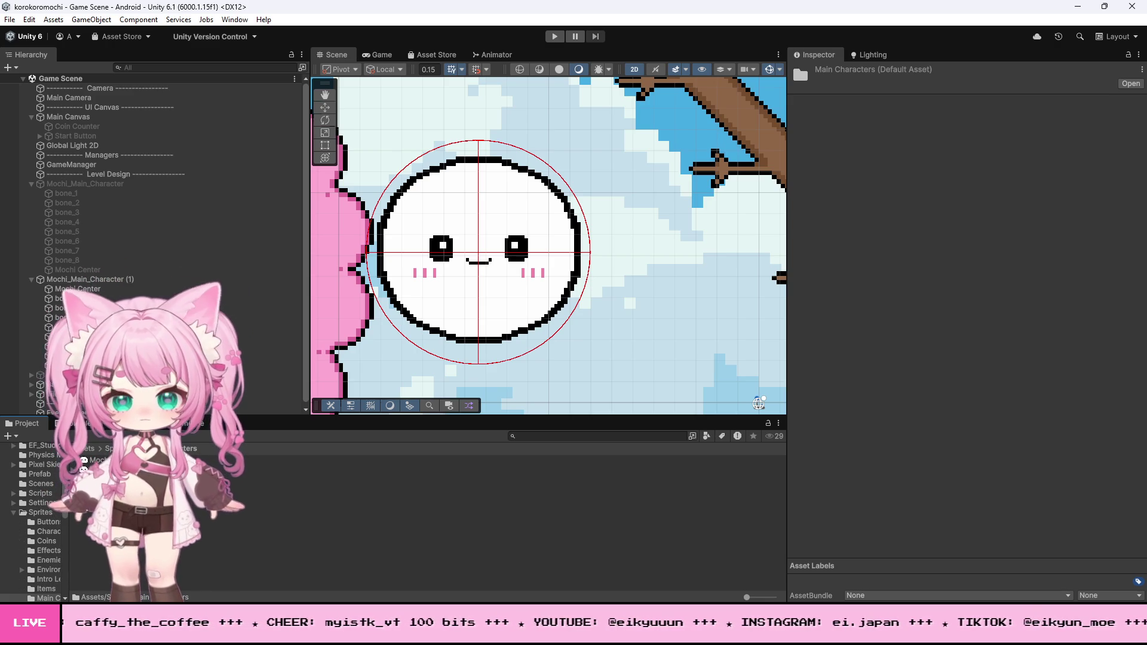
pyautogui.click(96, 507)
pyautogui.rightClick(99, 508)
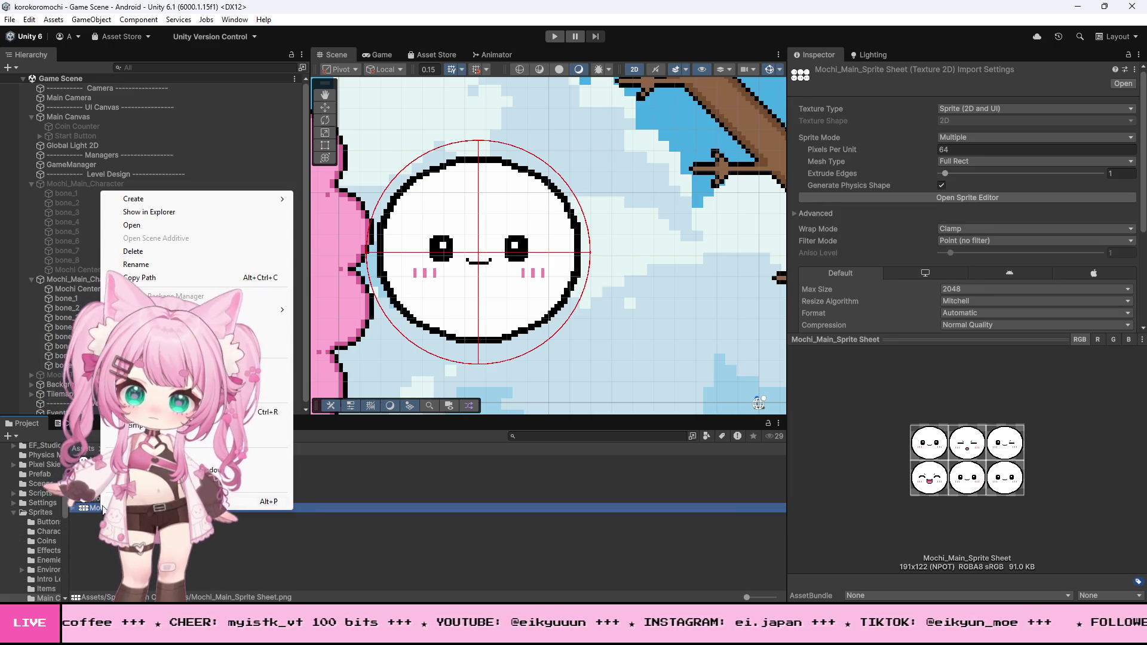
pyautogui.click(144, 212)
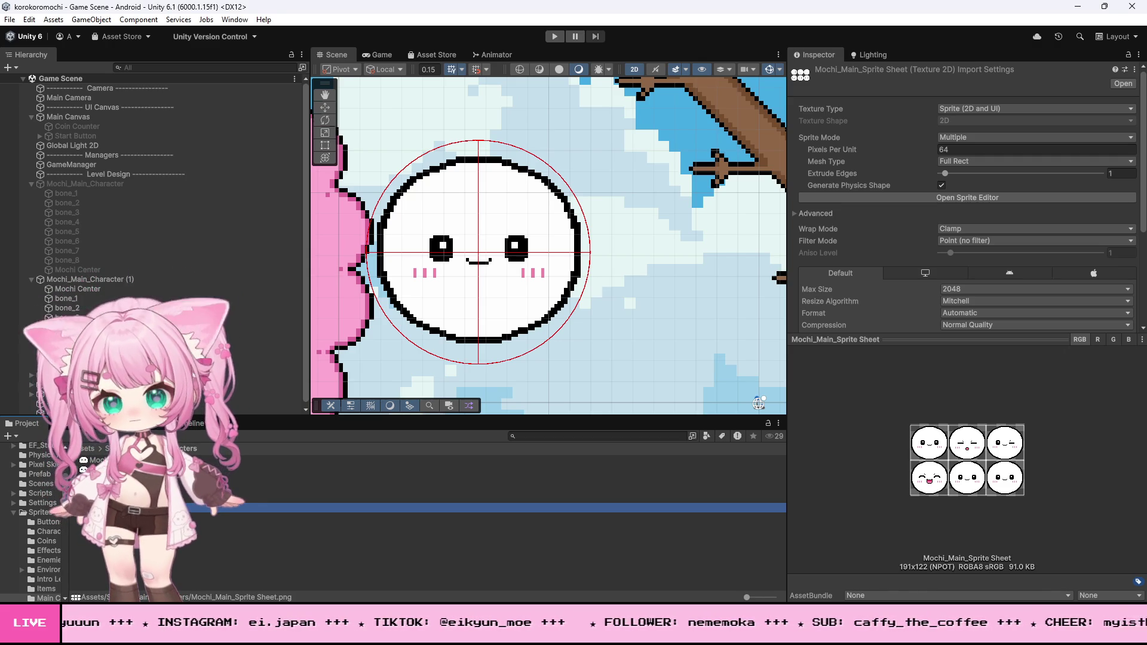
pyautogui.hotkey('alt', 'Tab')
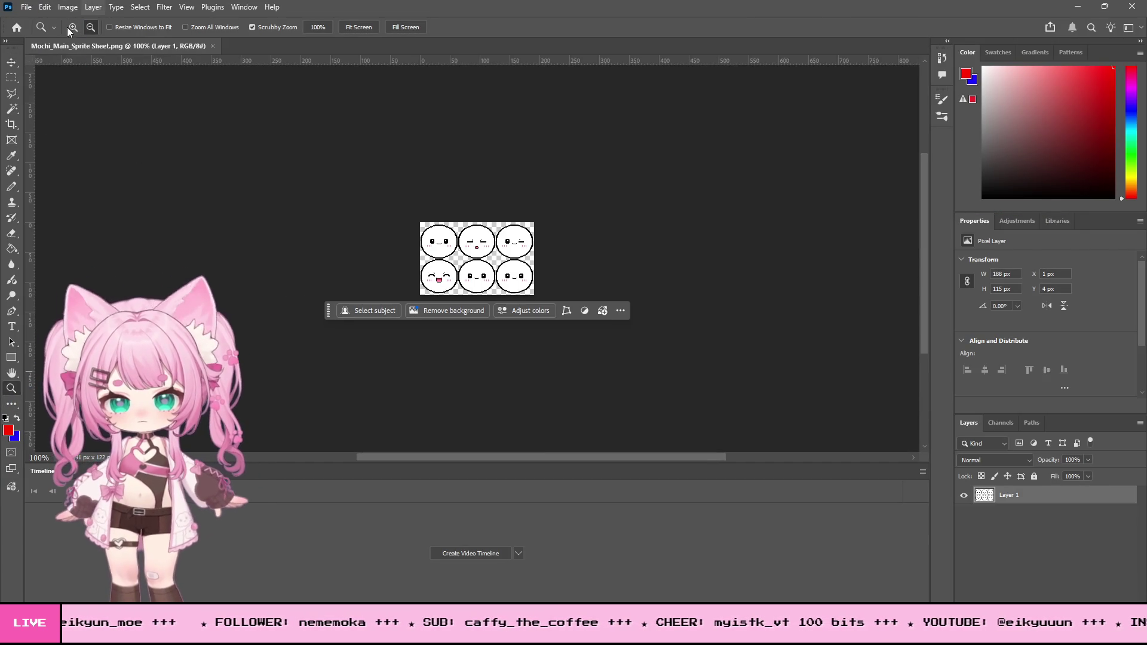
# Zoom the sprite sheet to 500% and marquee the laughing lower-left face.
pyautogui.click(581, 263)
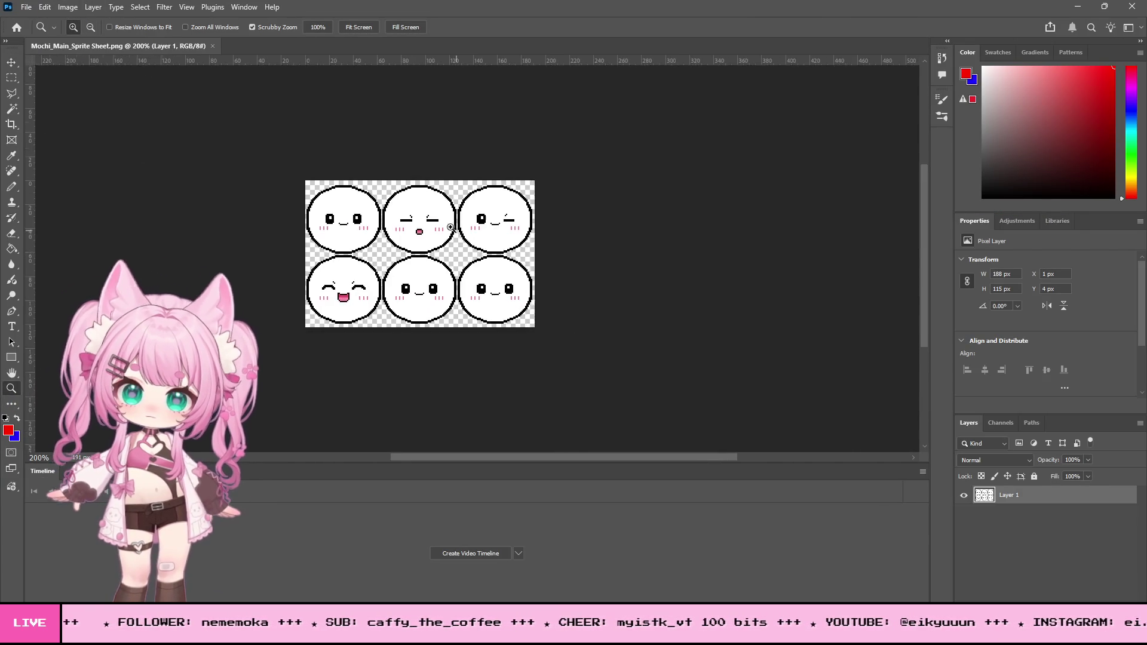
pyautogui.click(455, 231)
pyautogui.click(361, 203)
pyautogui.click(386, 207)
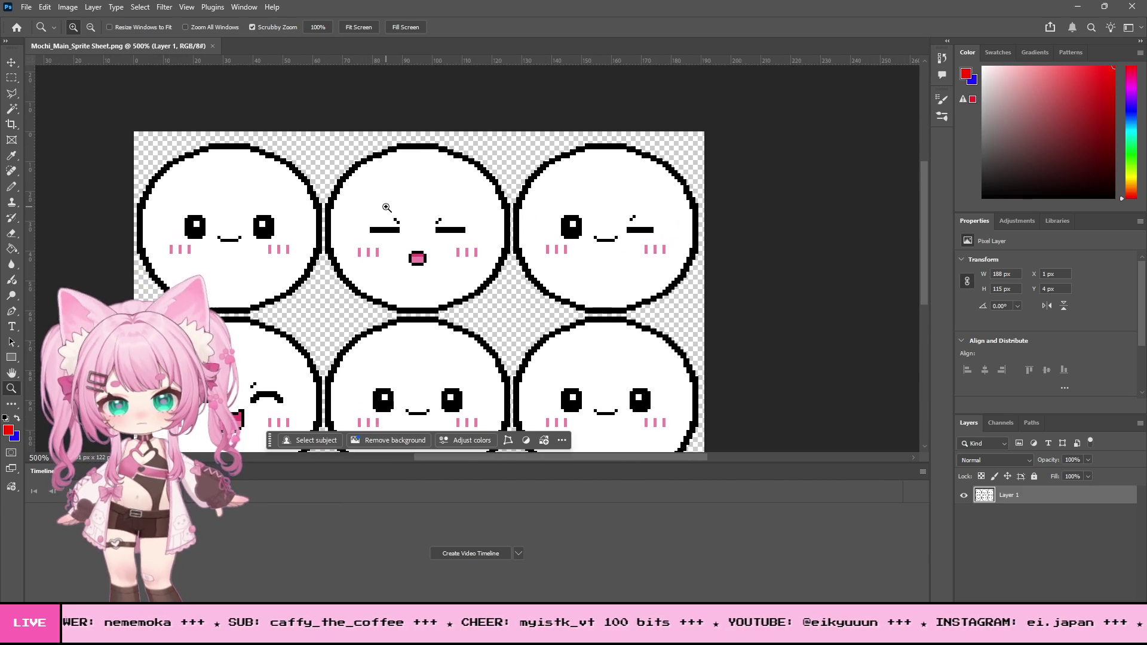
pyautogui.scroll(-2, 386, 207)
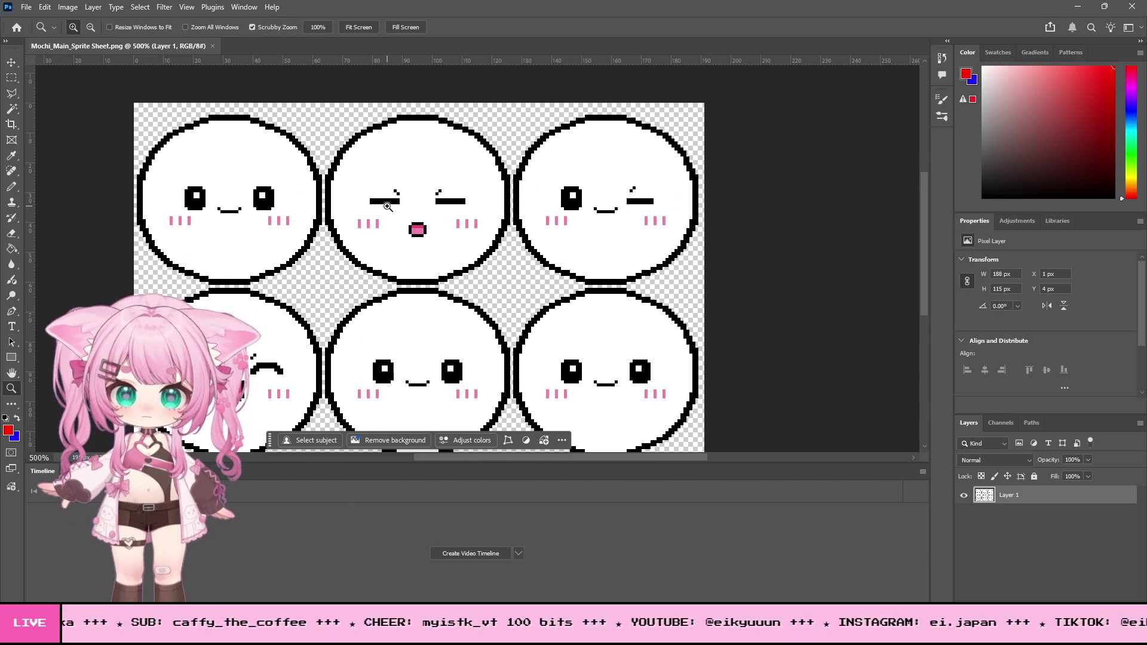
pyautogui.click(11, 78)
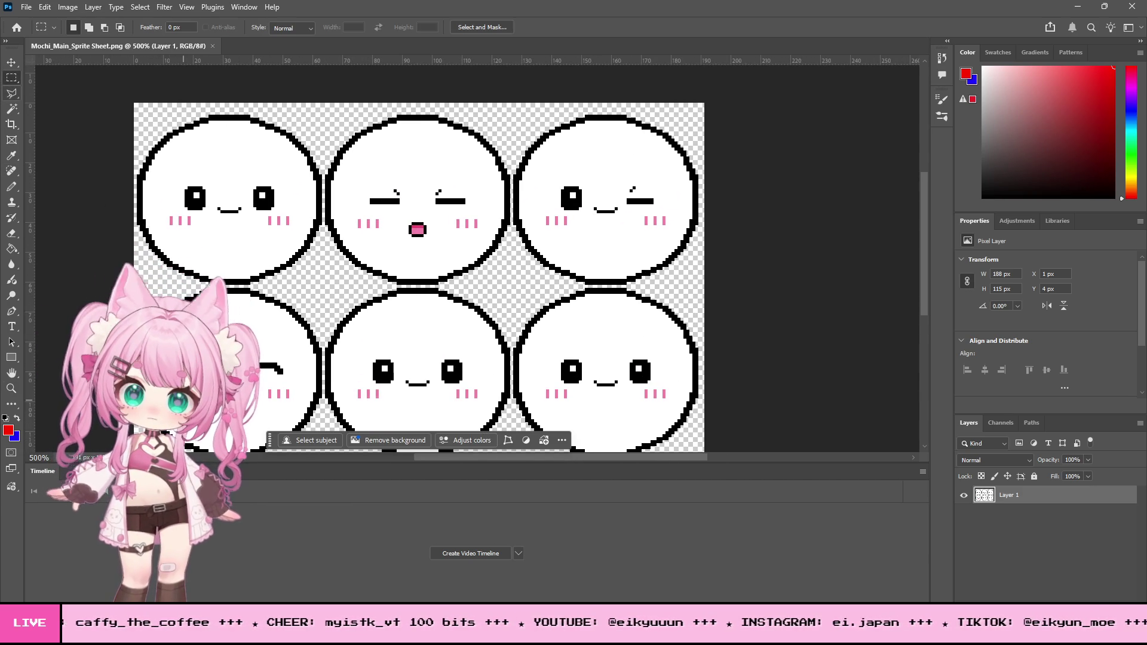
pyautogui.moveTo(164, 339); pyautogui.dragTo(291, 411)
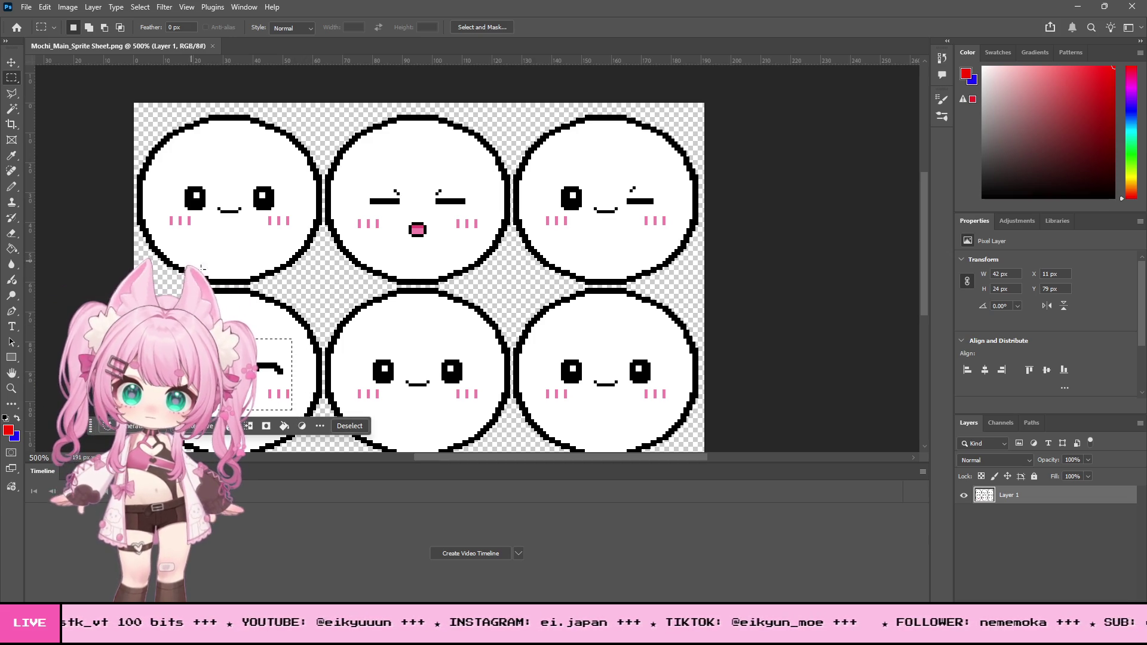
# Copy the face and create a new 42 × 24 px document from the Clipboard preset.
pyautogui.click(24, 8)
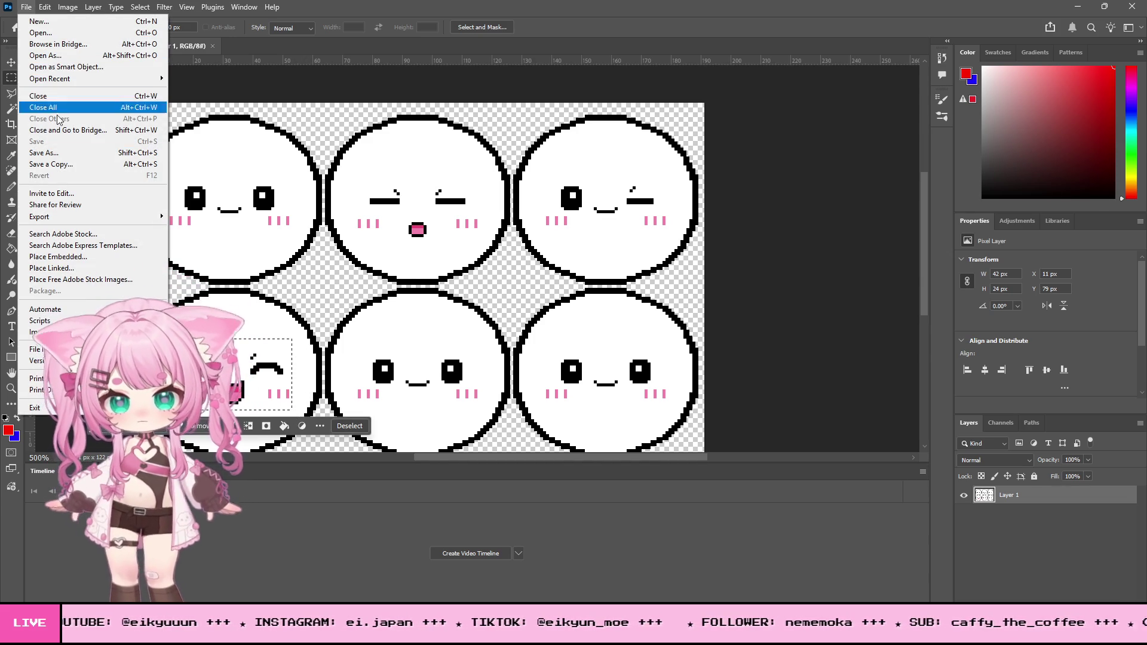
pyautogui.moveTo(45, 7)
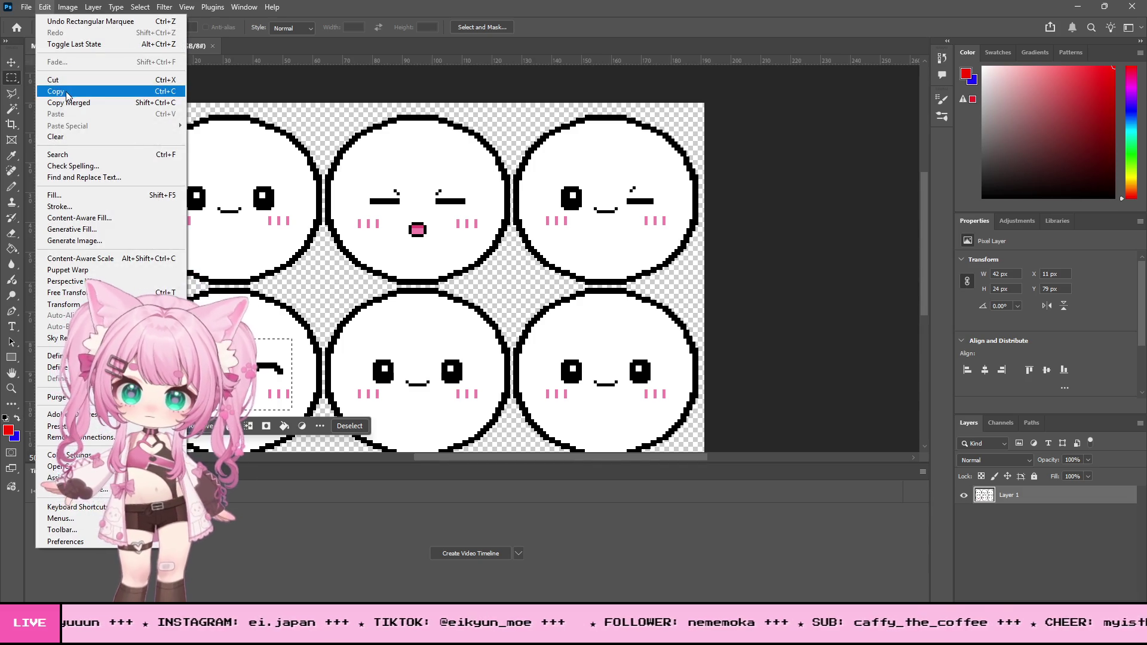
pyautogui.click(67, 94)
pyautogui.click(26, 7)
pyautogui.click(37, 21)
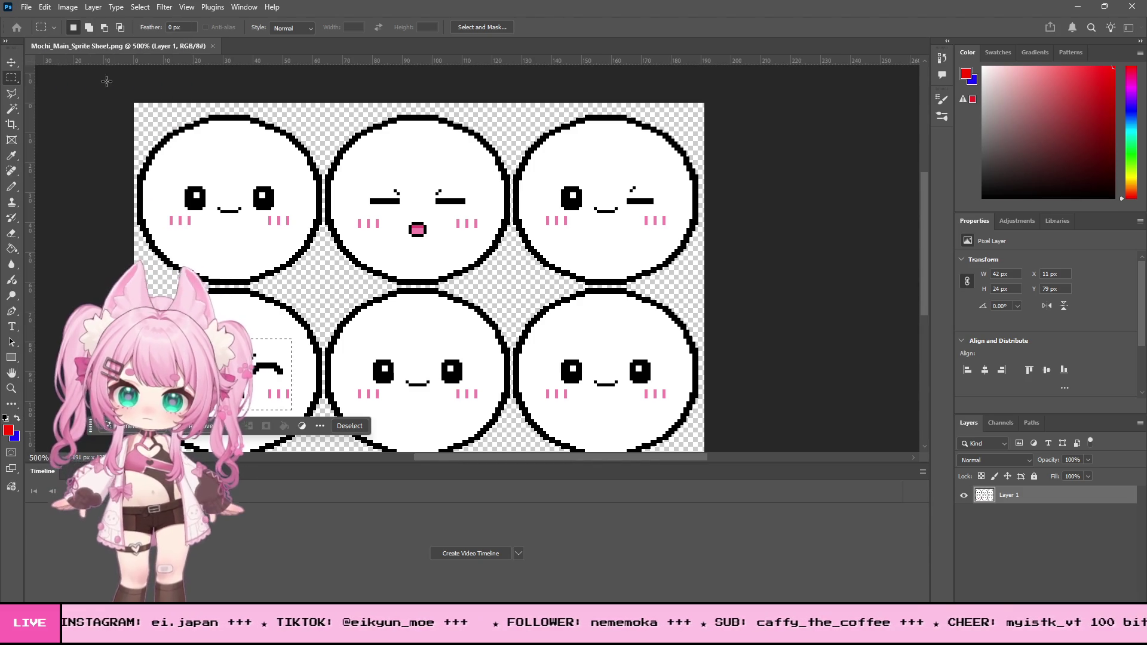
pyautogui.click(809, 488)
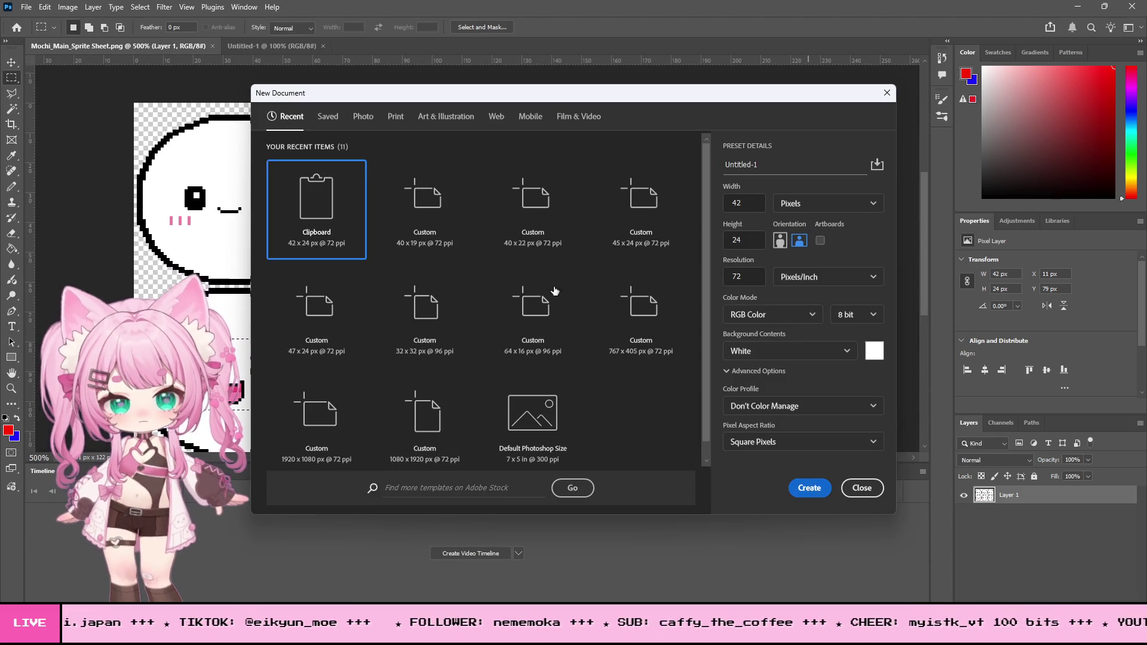
# Paste the face into the new document and zoom it to 1200%.
pyautogui.hotkey('ctrl', 'v')
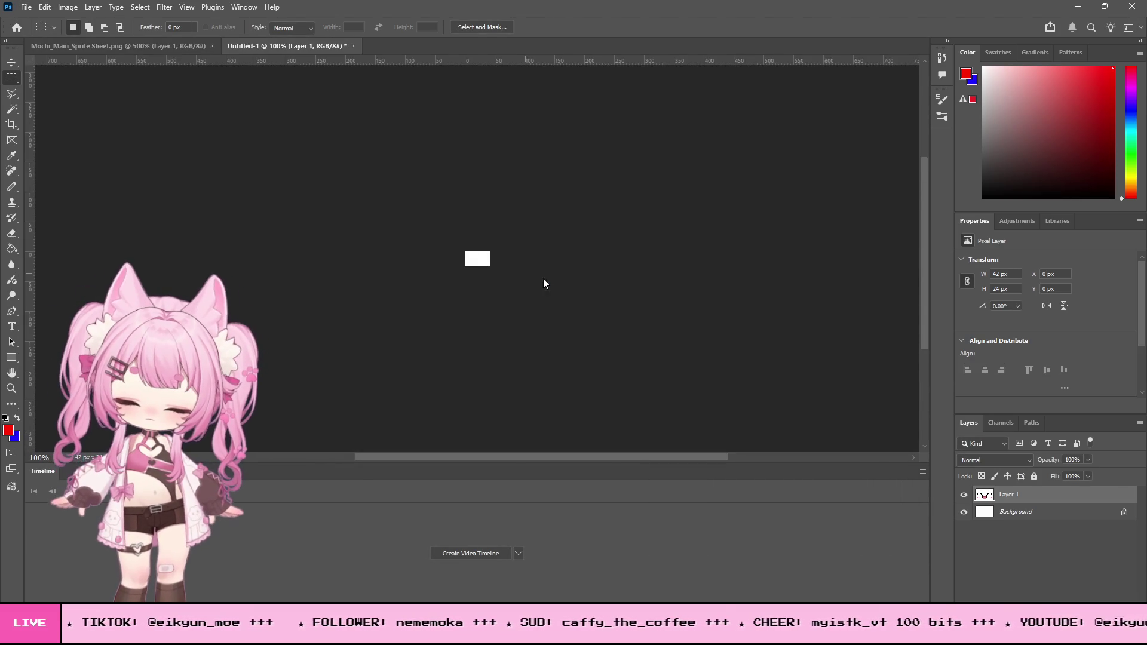
pyautogui.click(11, 388)
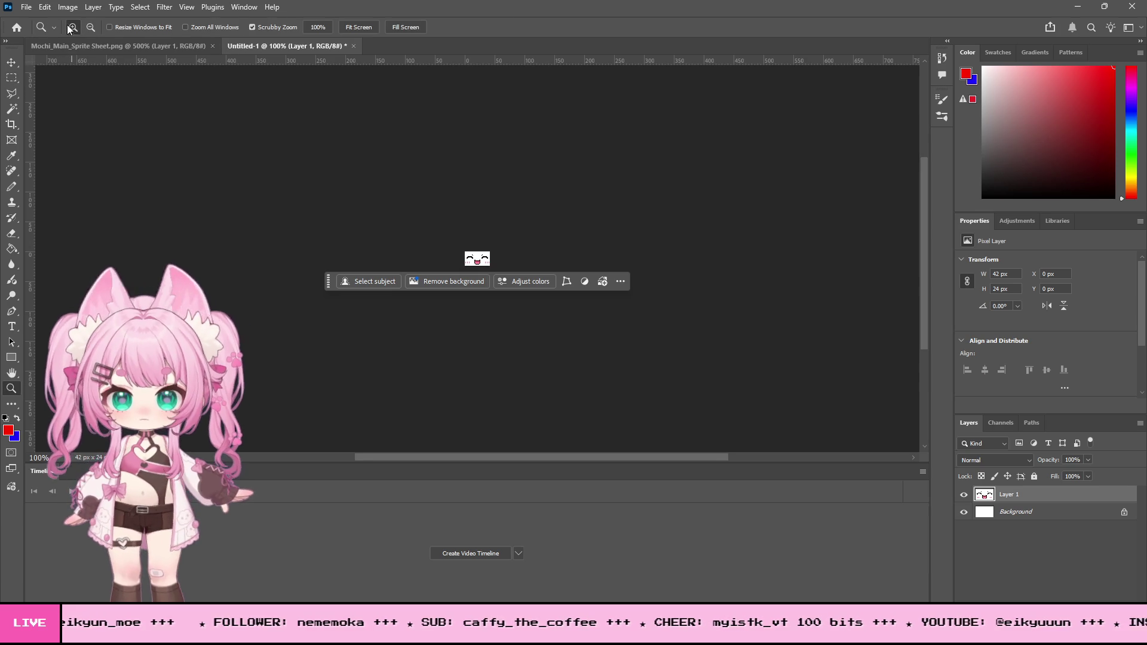
pyautogui.click(514, 257)
pyautogui.click(530, 294)
pyautogui.click(516, 258)
pyautogui.click(516, 258)
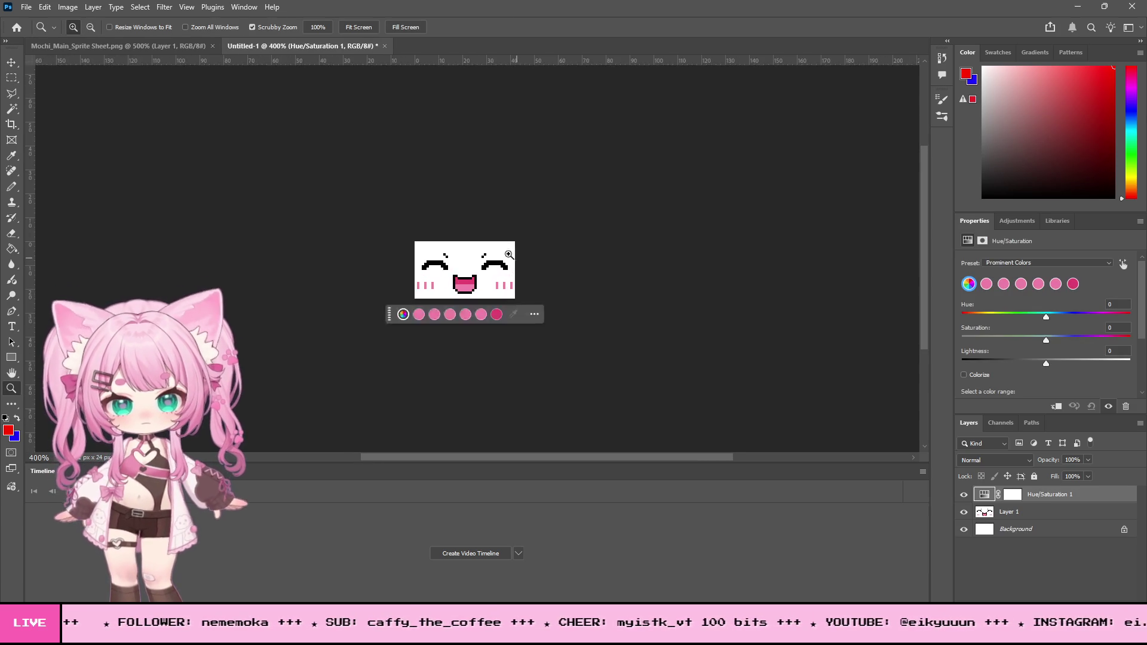
pyautogui.click(516, 258)
pyautogui.click(435, 230)
pyautogui.click(435, 230)
pyautogui.click(435, 230)
pyautogui.click(436, 230)
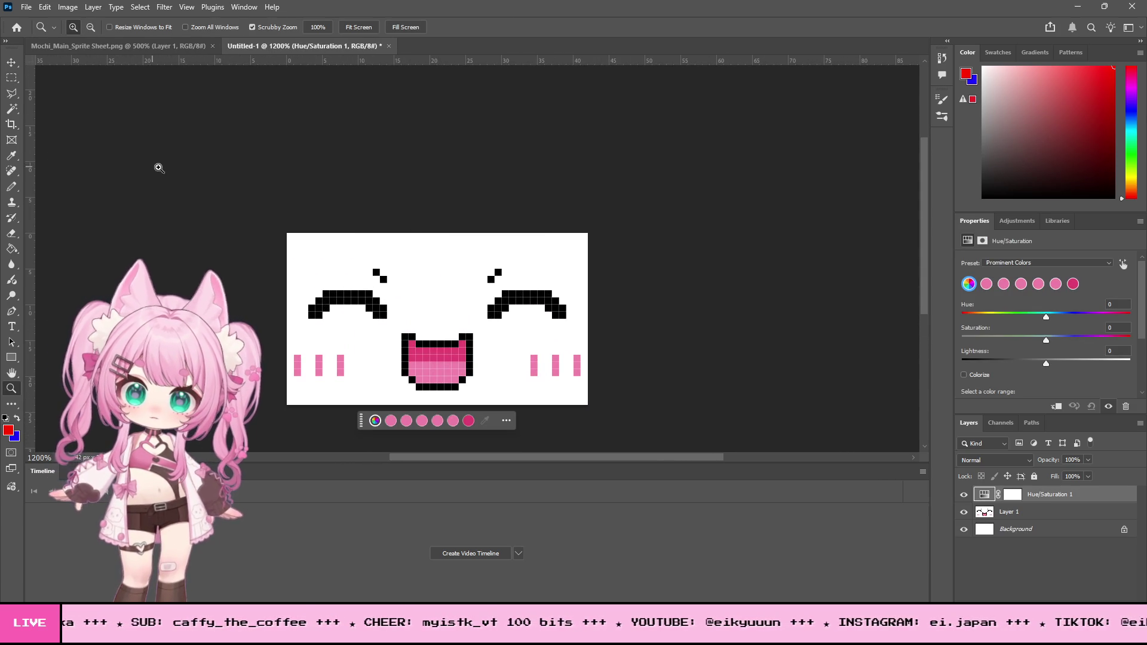
# Delete the Hue/Saturation 1 and unlocked Background layers, leaving only the face layer.
pyautogui.click(124, 11)
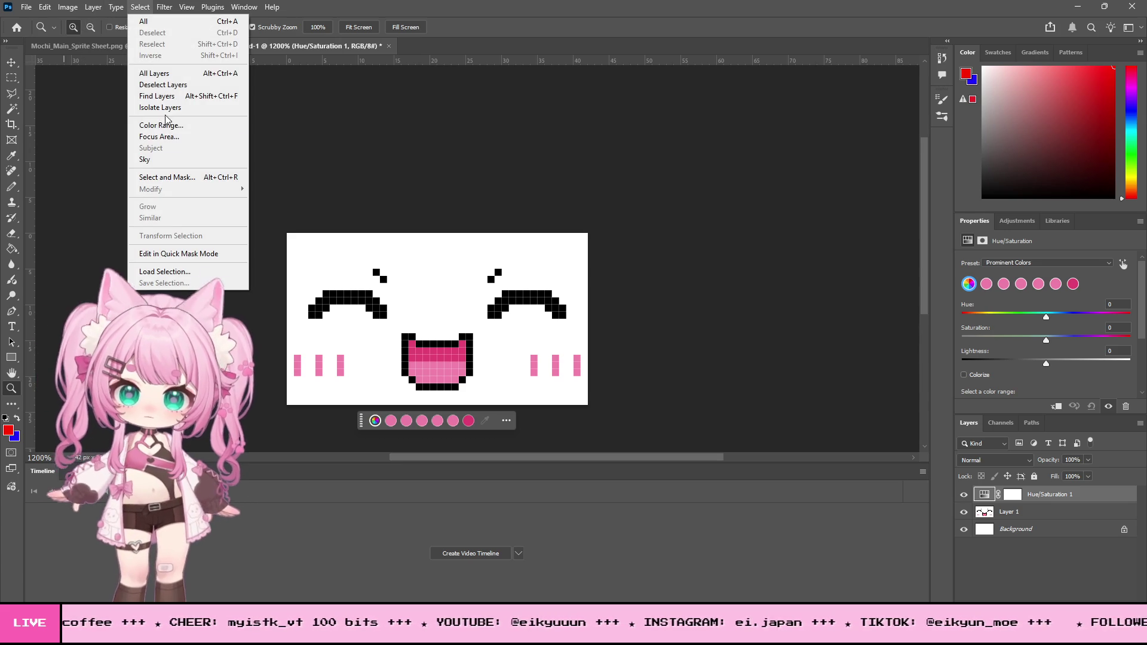
pyautogui.click(160, 125)
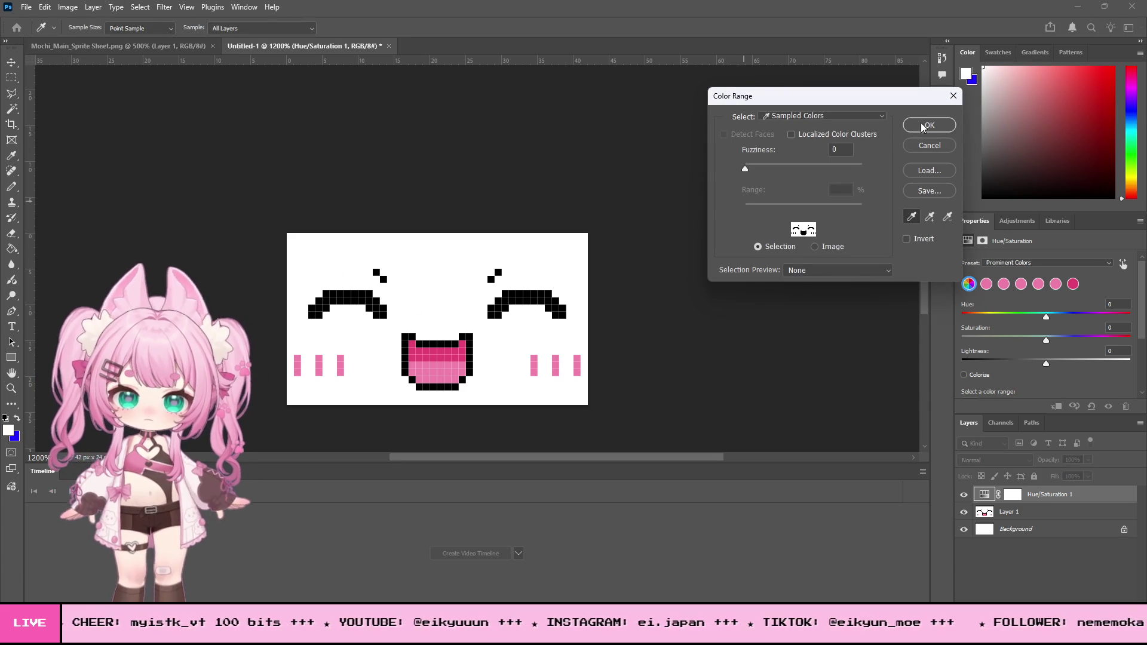
pyautogui.click(920, 126)
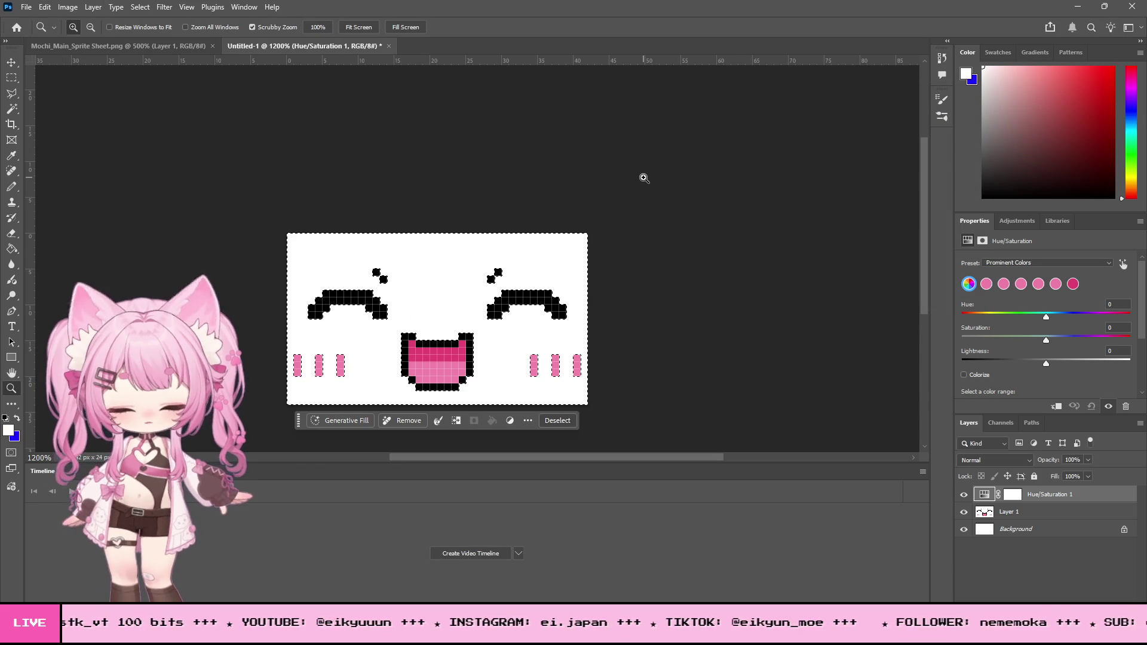
pyautogui.click(583, 233)
pyautogui.click(1061, 510)
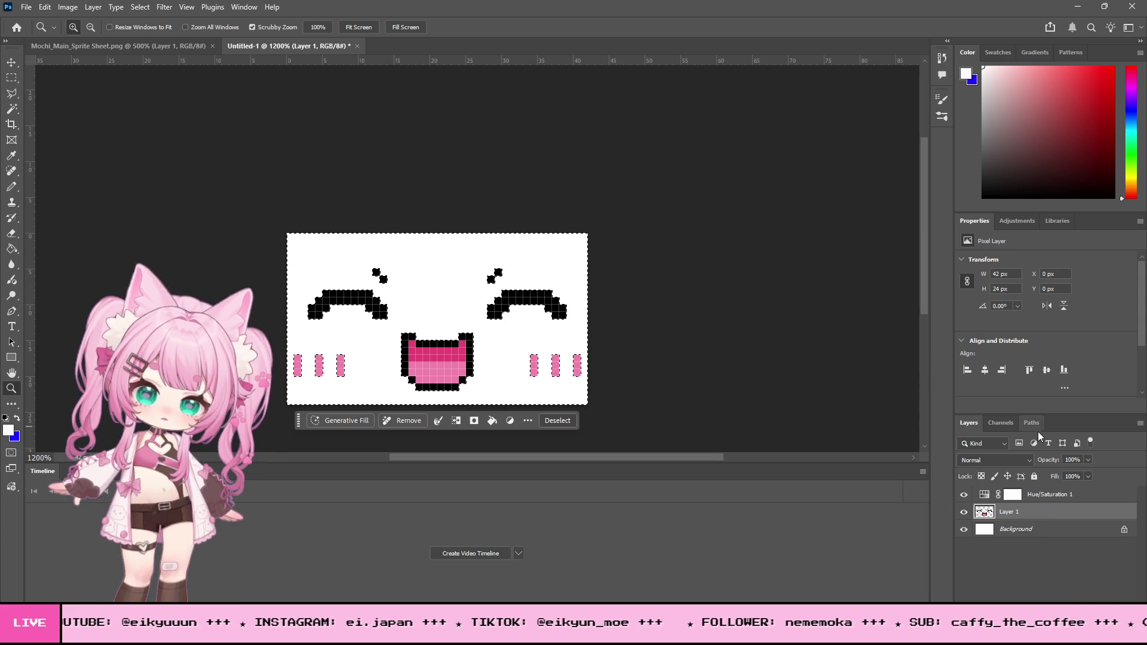
pyautogui.click(1126, 529)
pyautogui.click(1092, 496)
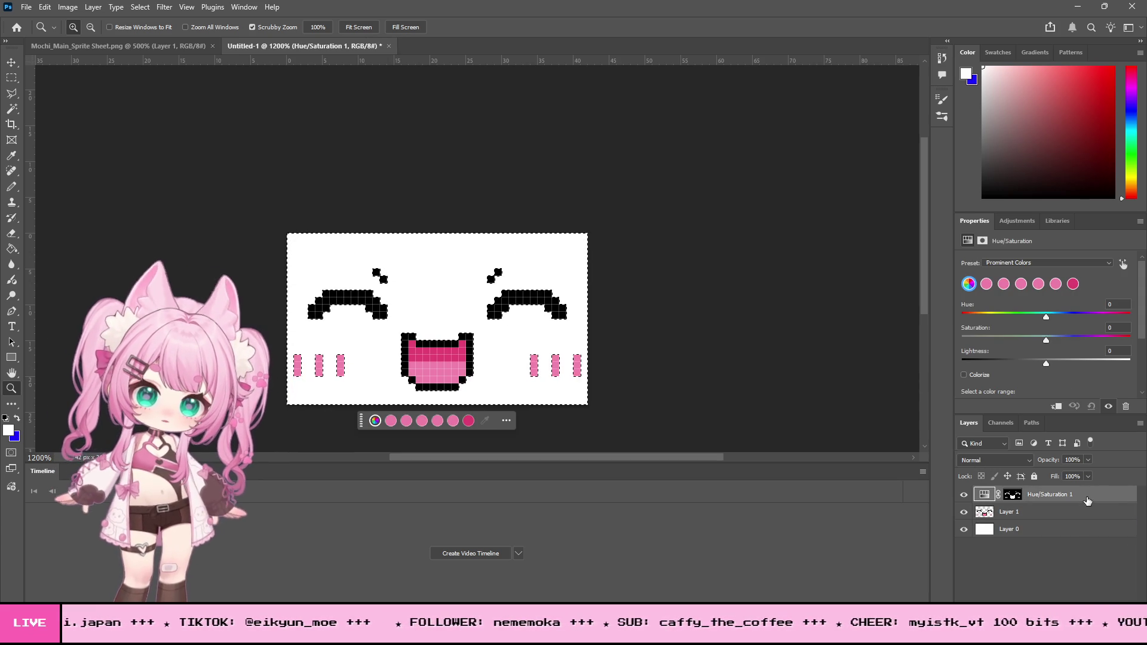
pyautogui.press('Delete')
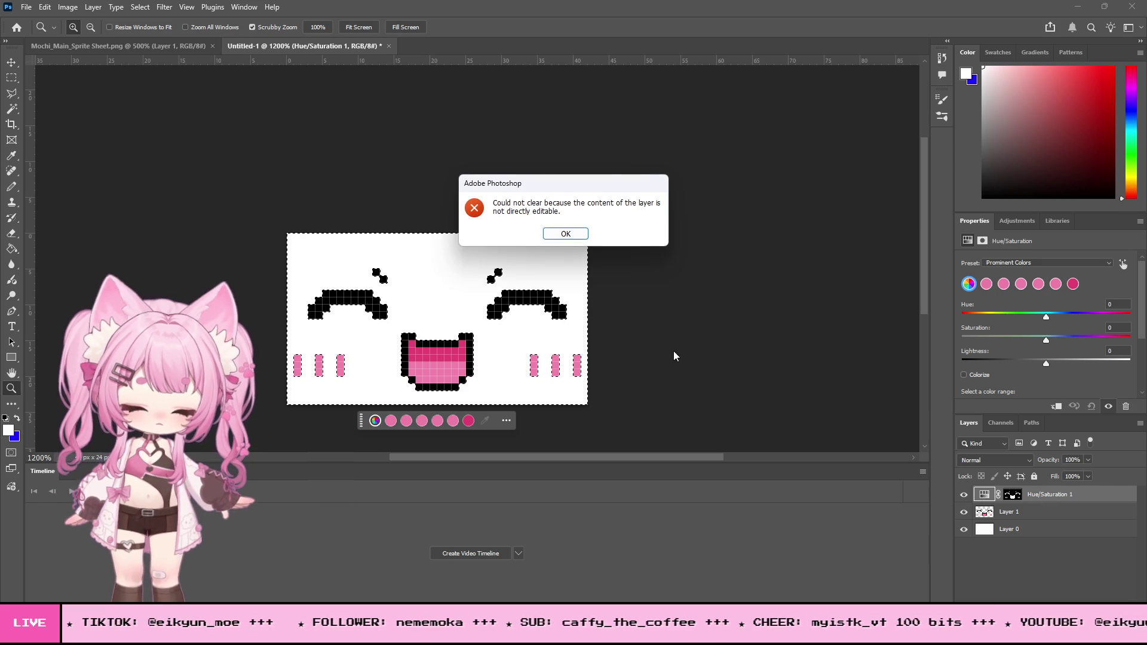
pyautogui.click(559, 233)
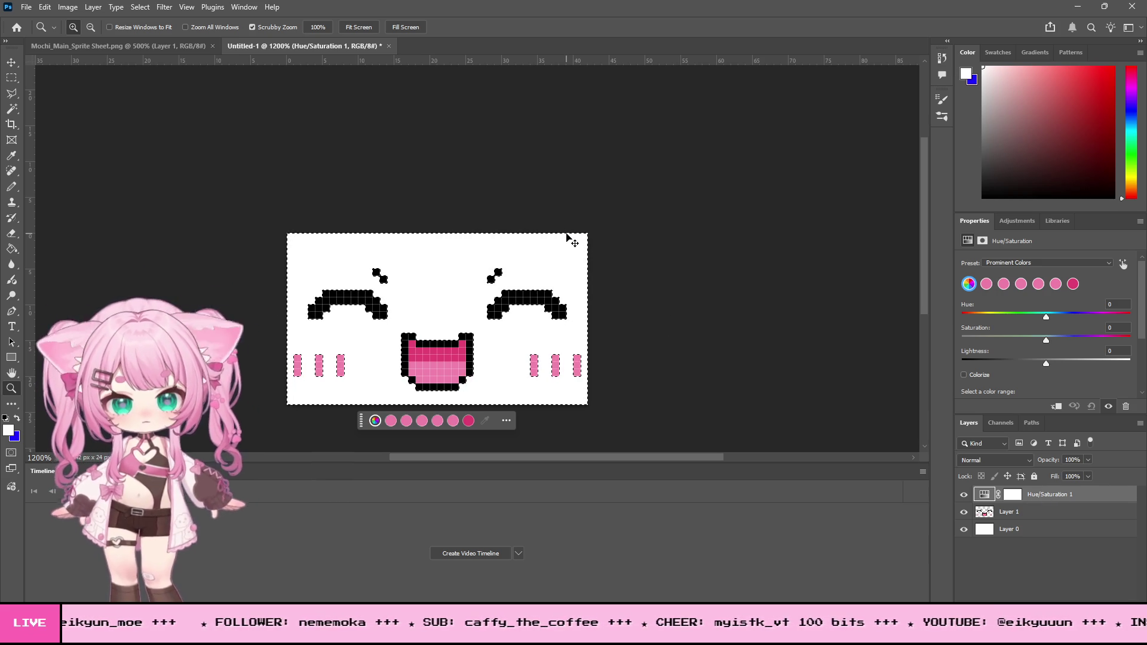
pyautogui.press('Delete')
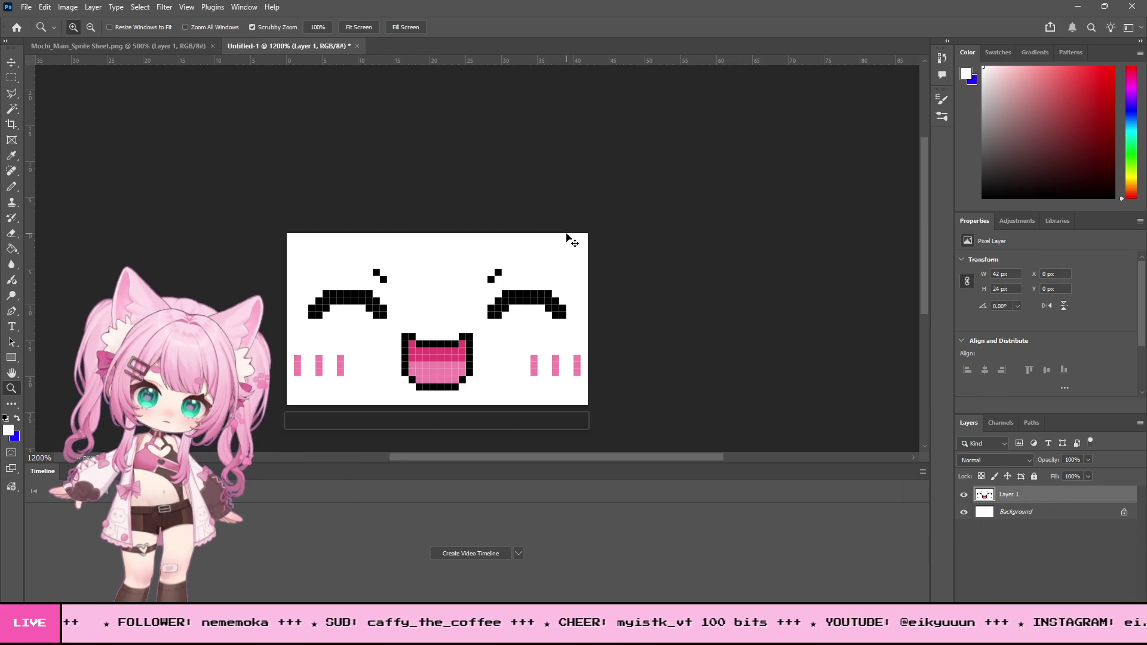
pyautogui.click(1124, 513)
pyautogui.press('Delete')
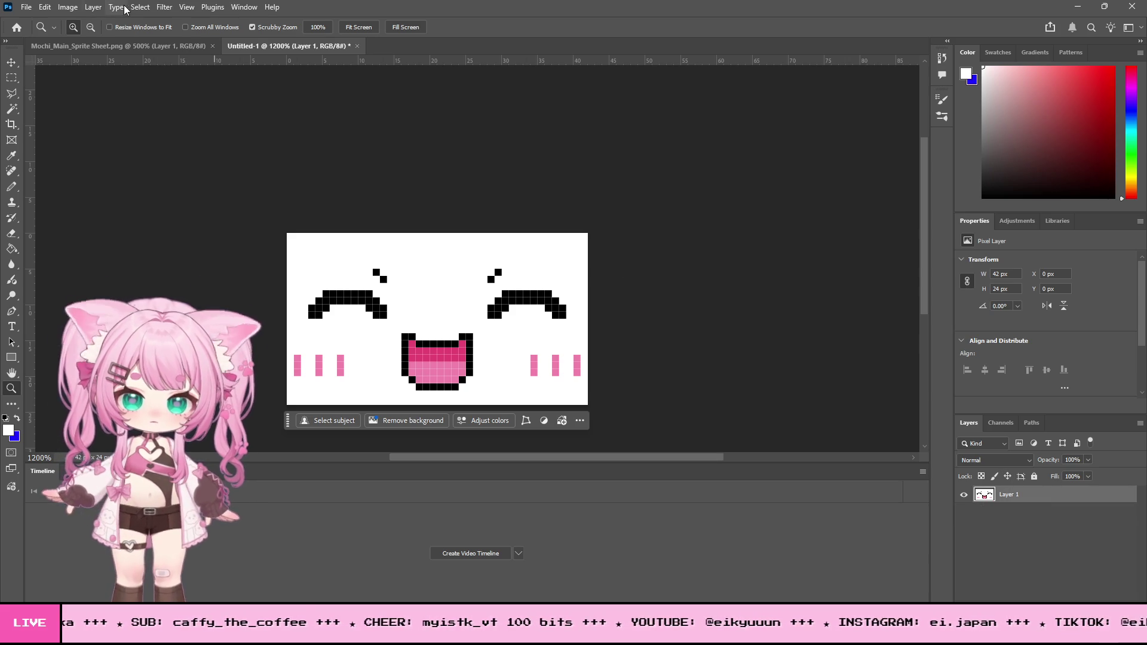
# Select the white background with Color Range and clear it to transparency.
pyautogui.click(115, 8)
pyautogui.click(188, 127)
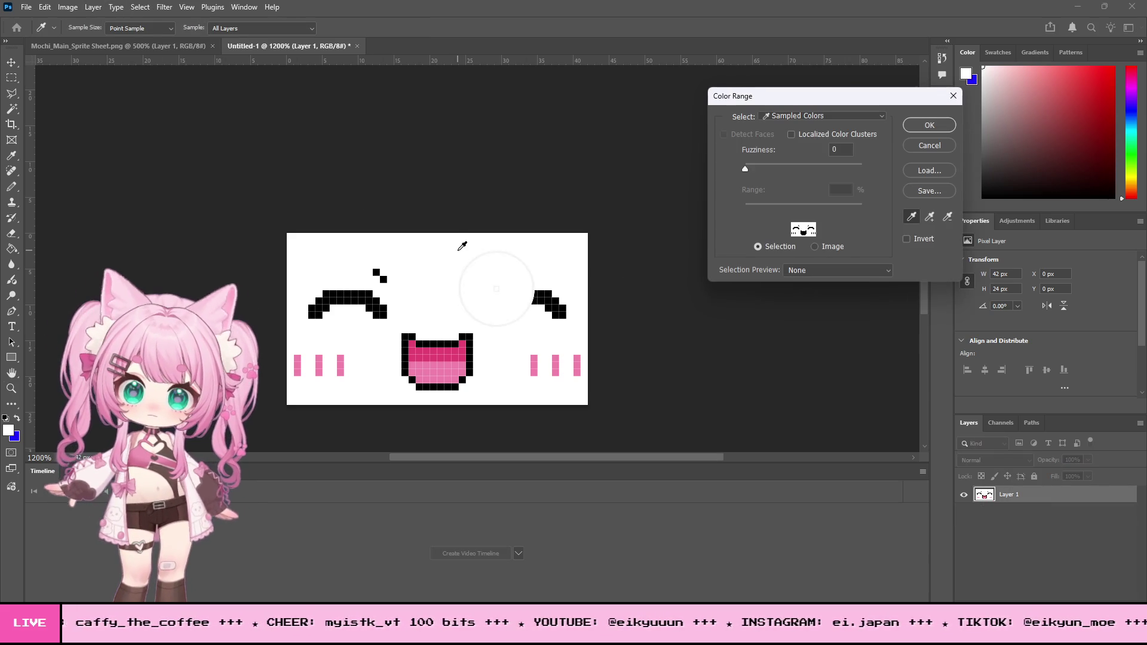
pyautogui.press('Return')
pyautogui.press('z')
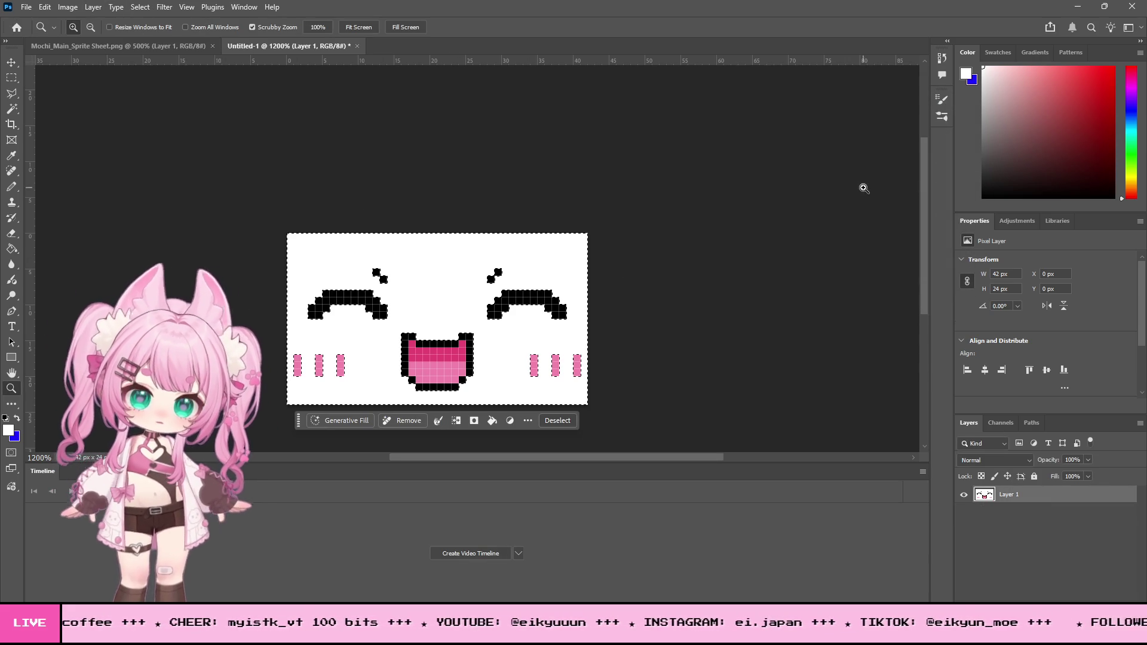
pyautogui.press('Delete')
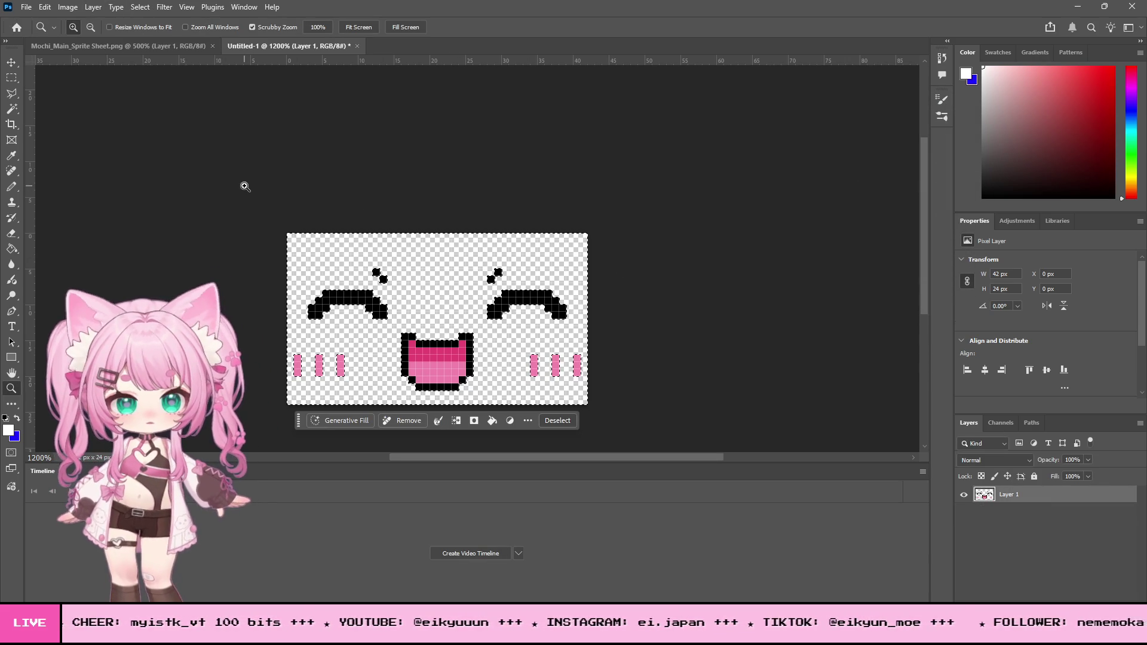
# Marquee the first face on the Mochi_Main_Sprite Sheet document.
pyautogui.click(11, 77)
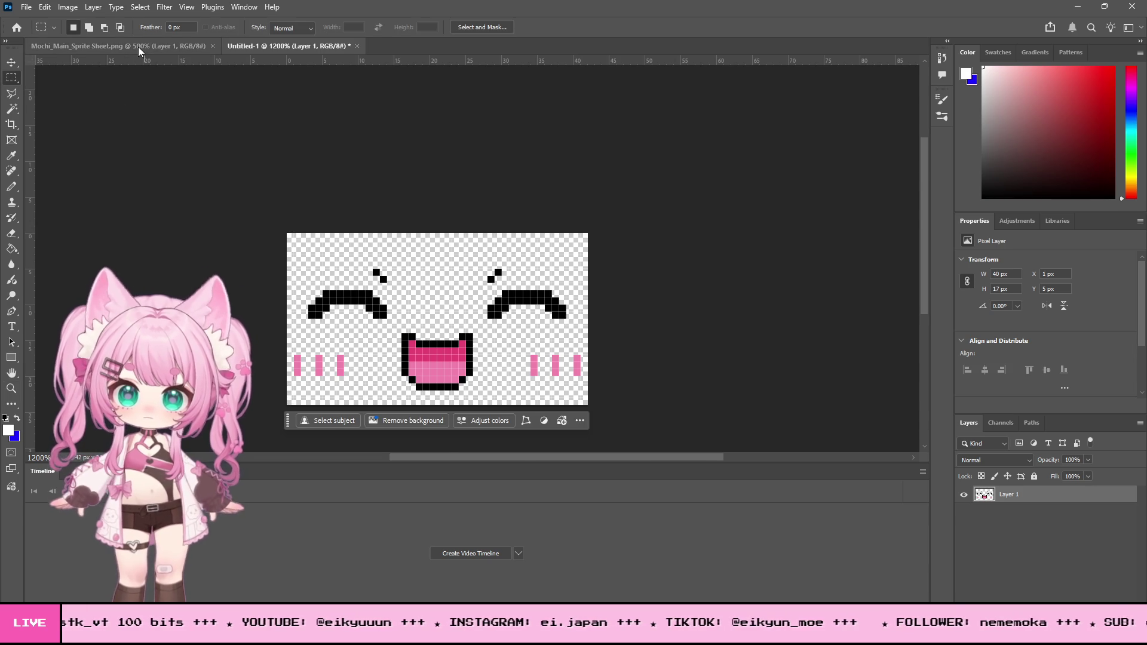
pyautogui.click(138, 48)
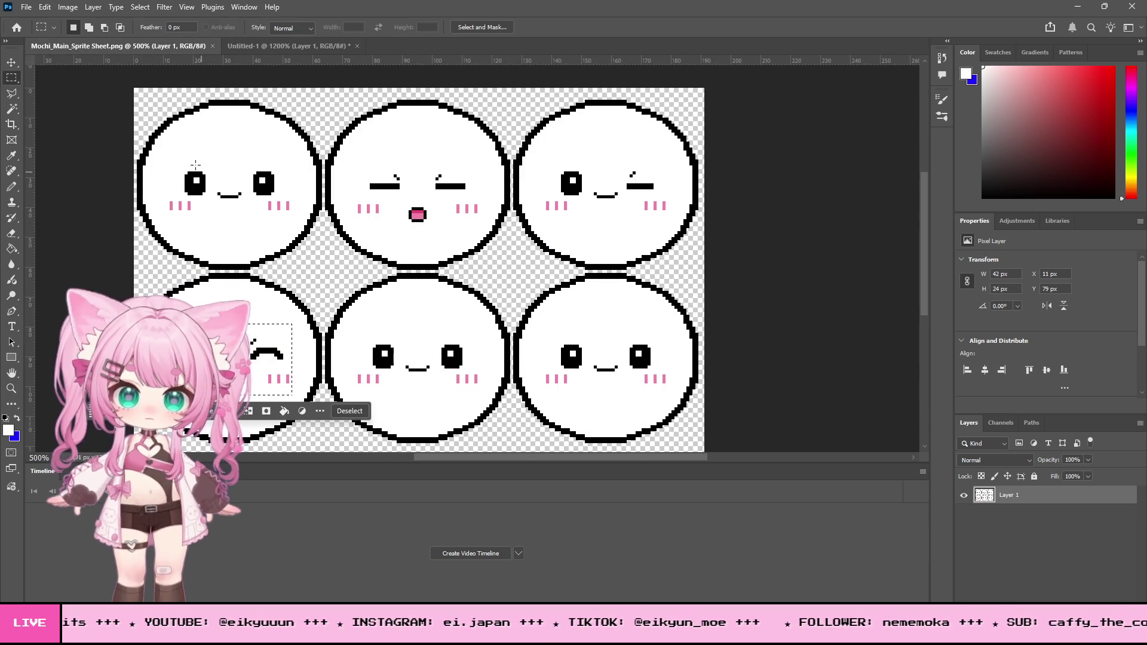
pyautogui.moveTo(166, 159); pyautogui.dragTo(291, 220)
# Paste the first face into Untitled-1 as Layer 2 and delete its white background.
pyautogui.hotkey('ctrl', 'c')
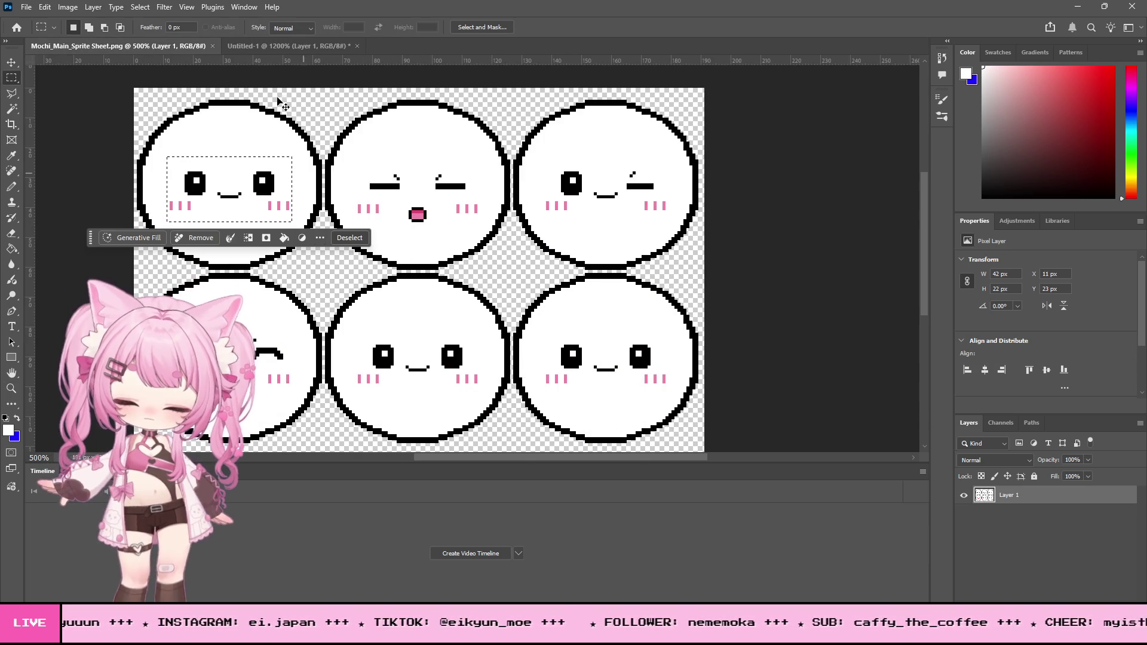
pyautogui.click(286, 46)
pyautogui.hotkey('ctrl', 'v')
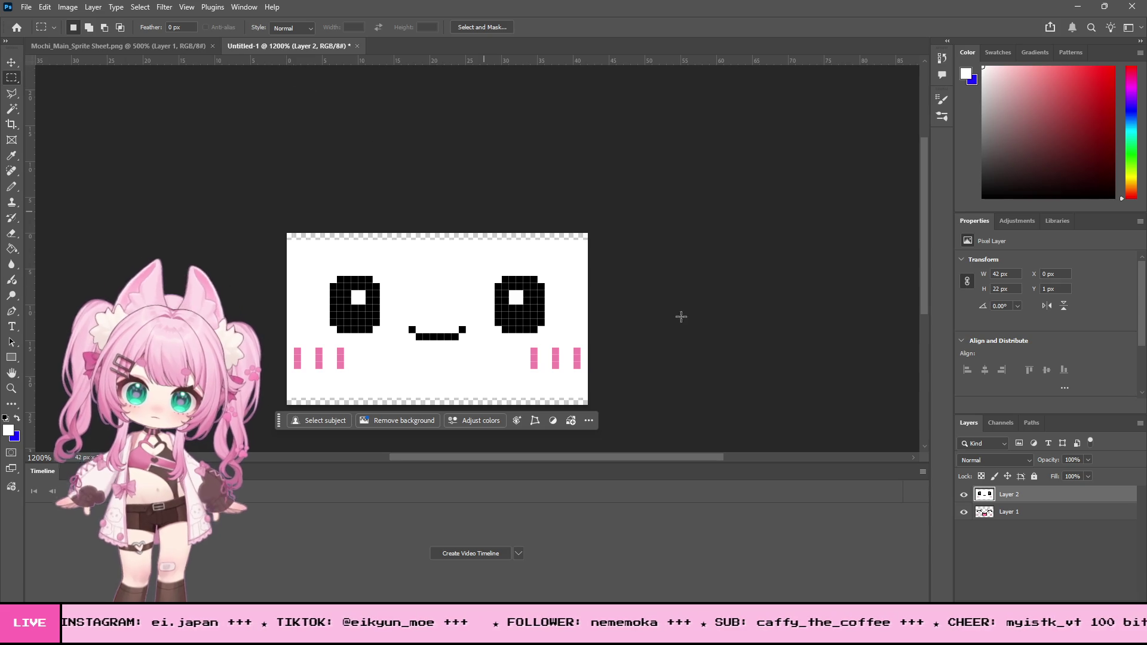
pyautogui.click(112, 7)
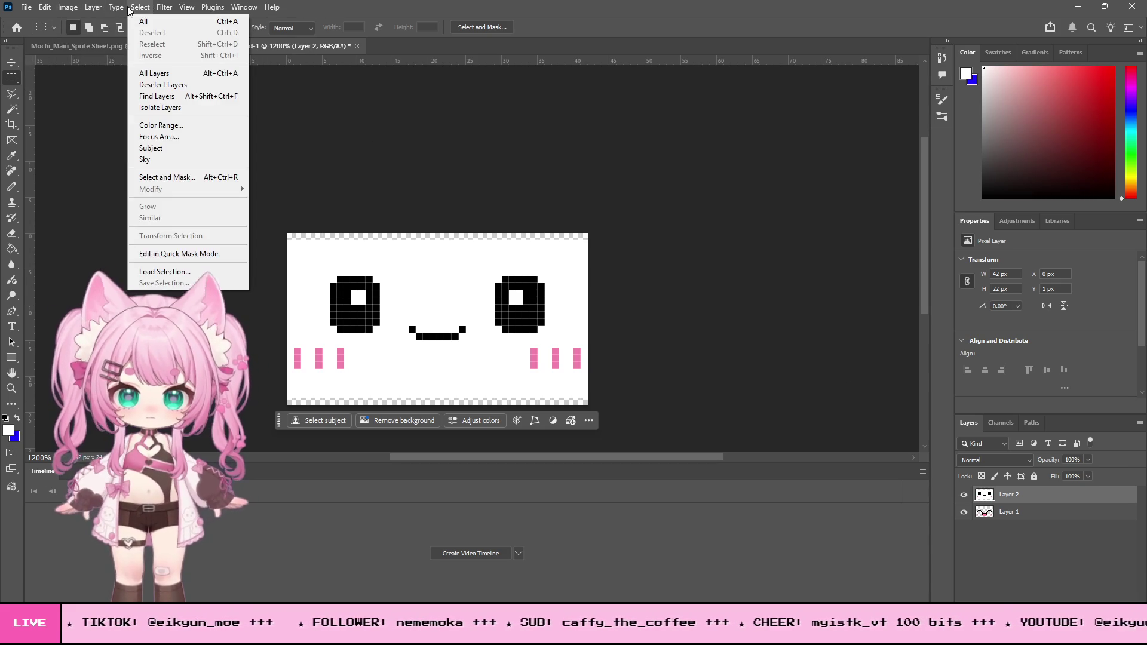
pyautogui.moveTo(140, 7)
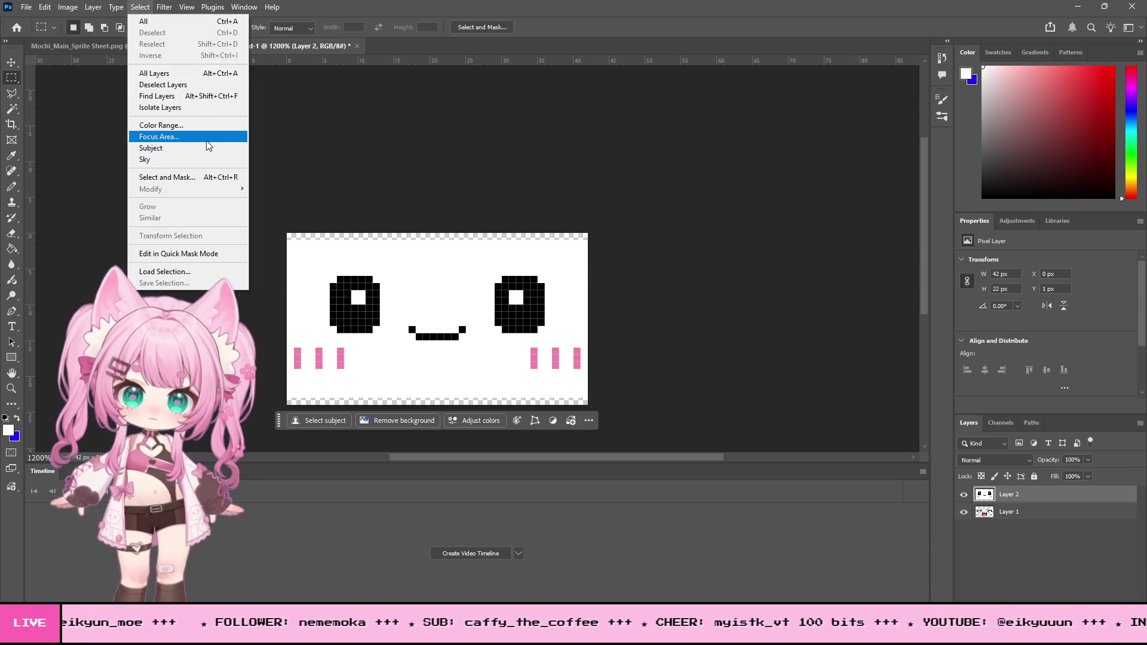
pyautogui.click(161, 125)
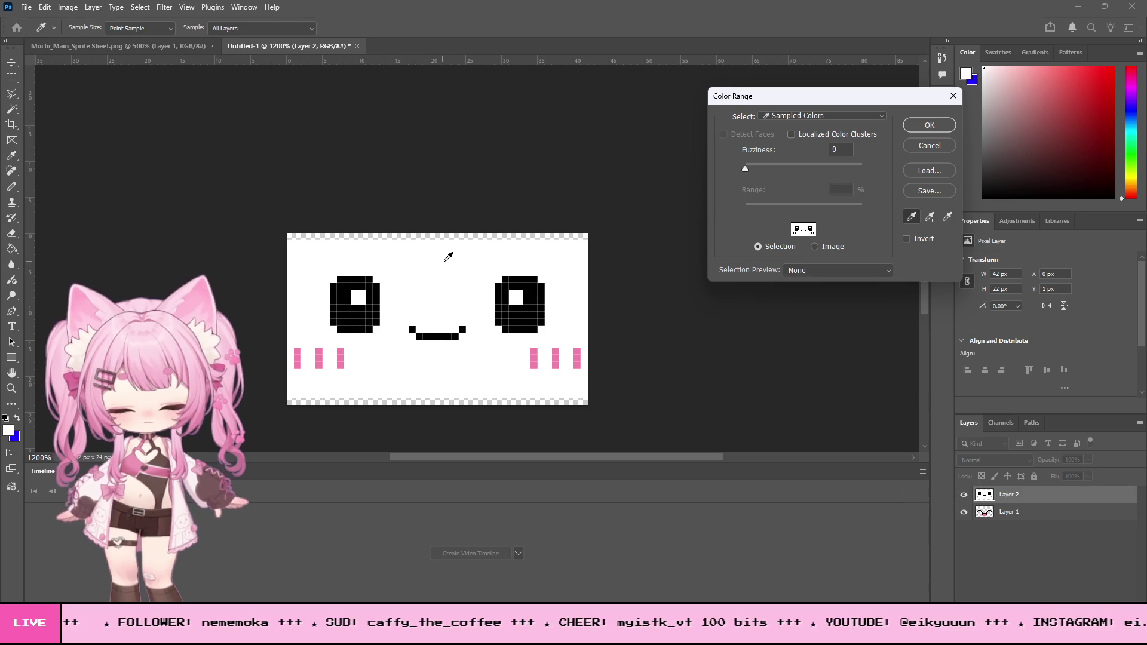
pyautogui.press('Return')
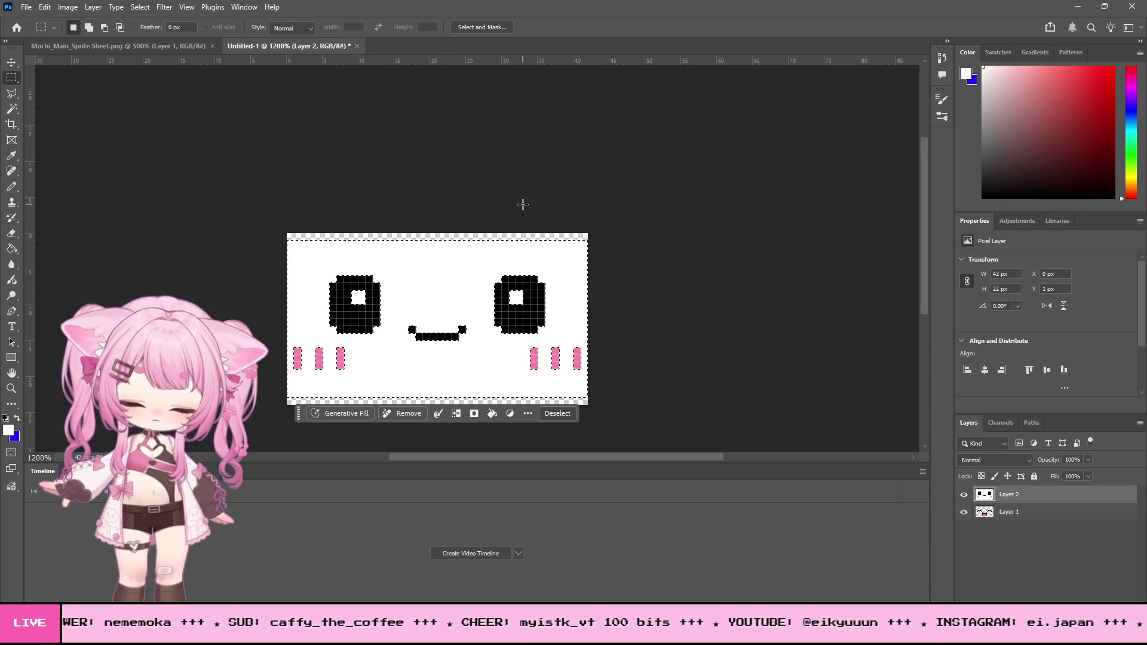
pyautogui.press('Delete')
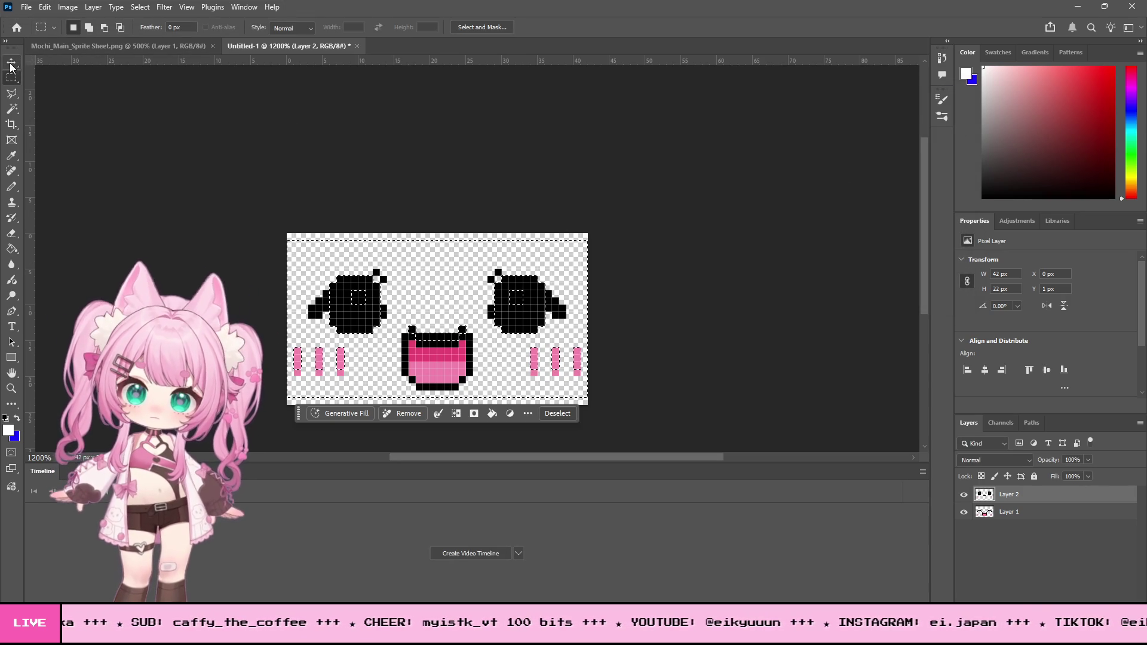
# Deselect, nudge Layer 2 down one pixel, and return to the sprite sheet.
pyautogui.click(12, 63)
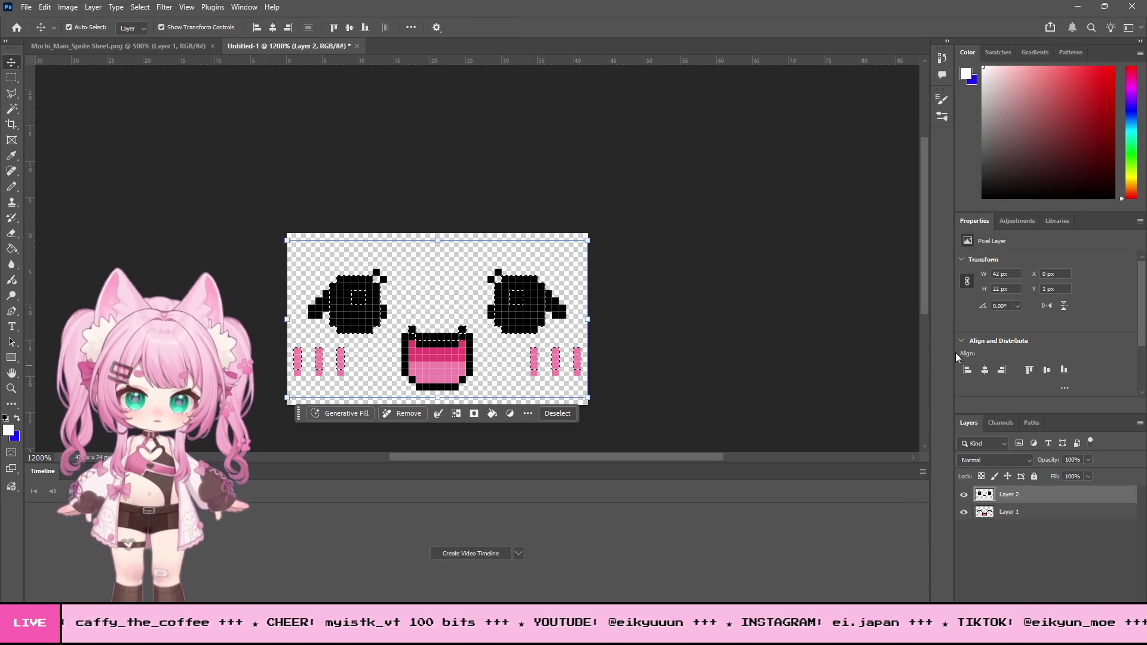
pyautogui.press('Up')
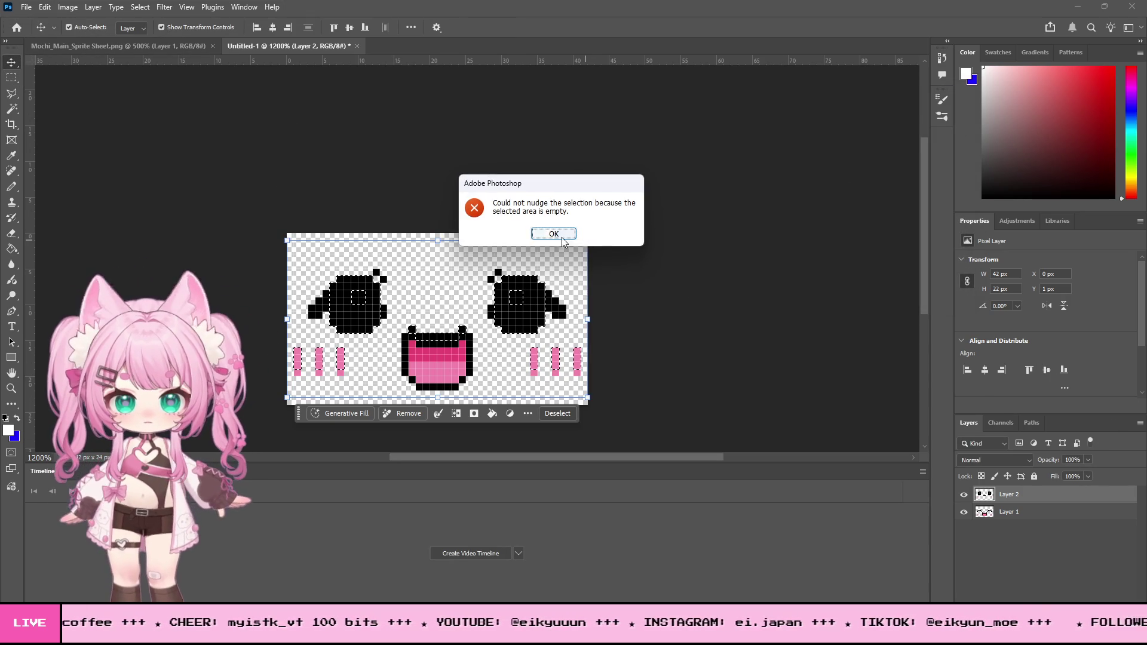
pyautogui.click(563, 236)
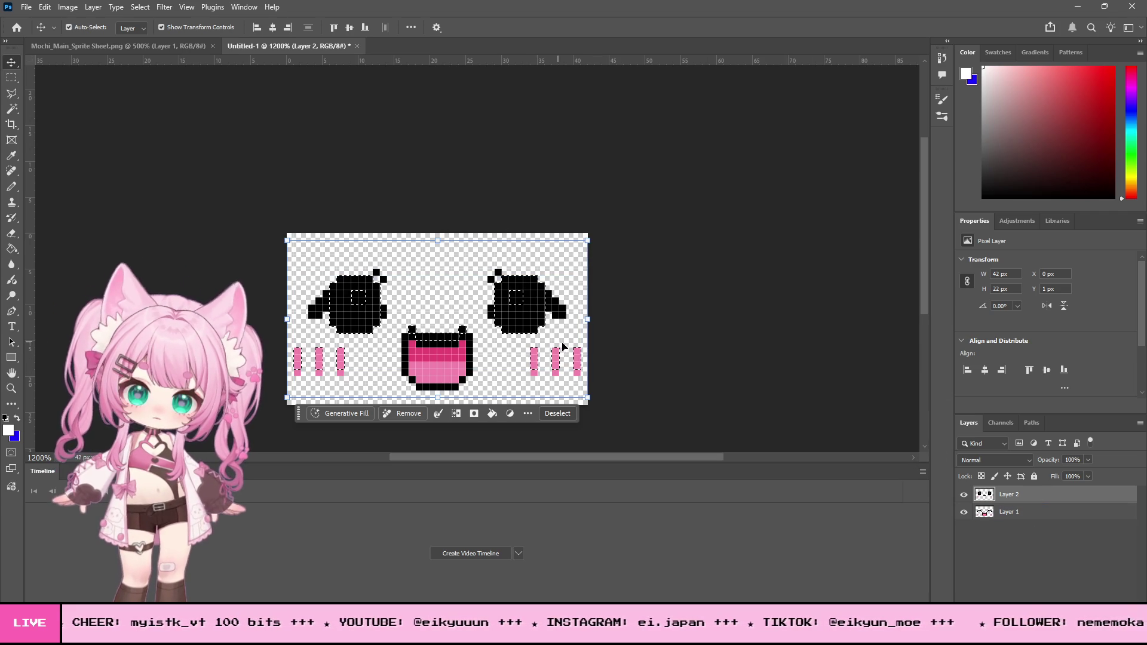
pyautogui.press('Up')
pyautogui.click(541, 238)
pyautogui.press('m')
pyautogui.hotkey('ctrl', 'd')
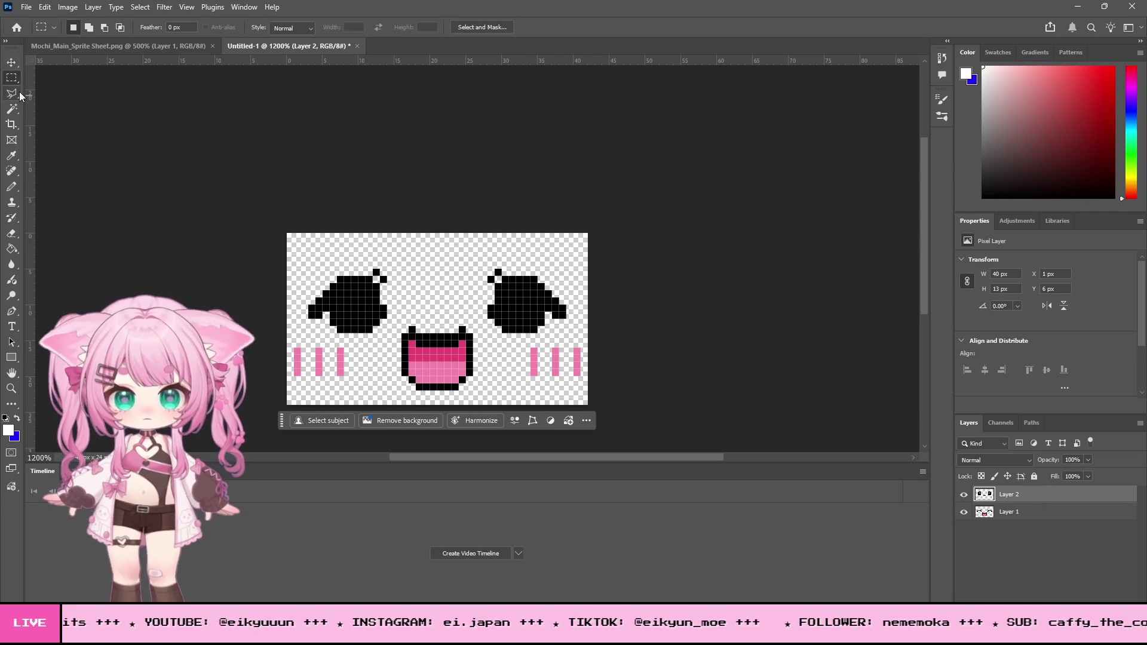
pyautogui.press('v')
pyautogui.press('Down')
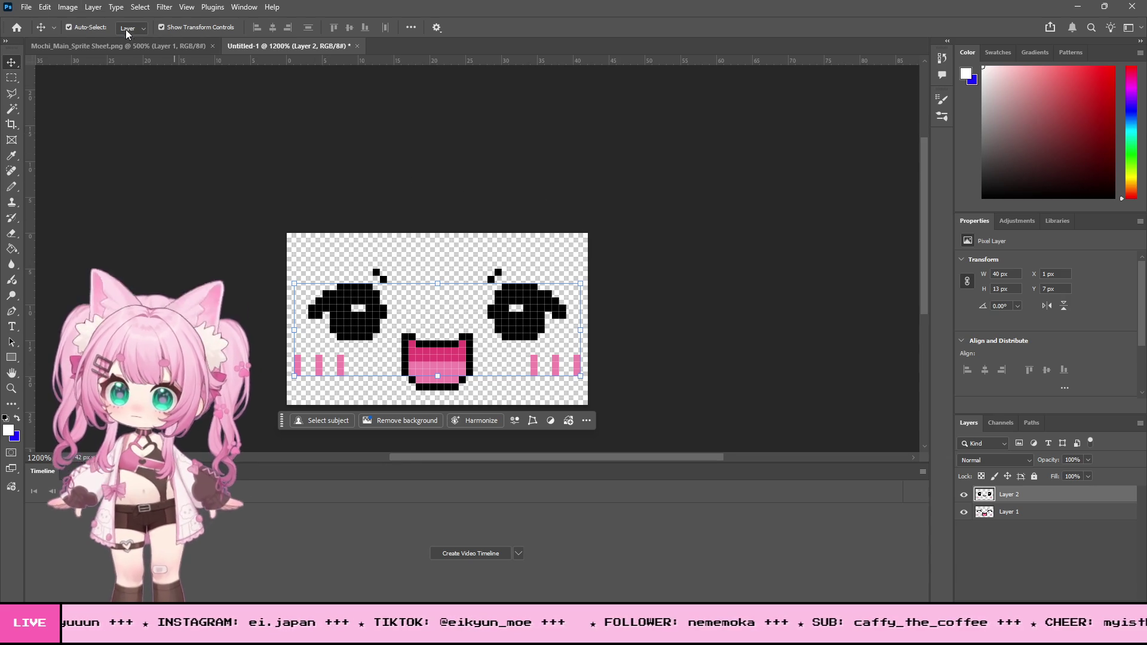
pyautogui.click(149, 46)
pyautogui.click(20, 80)
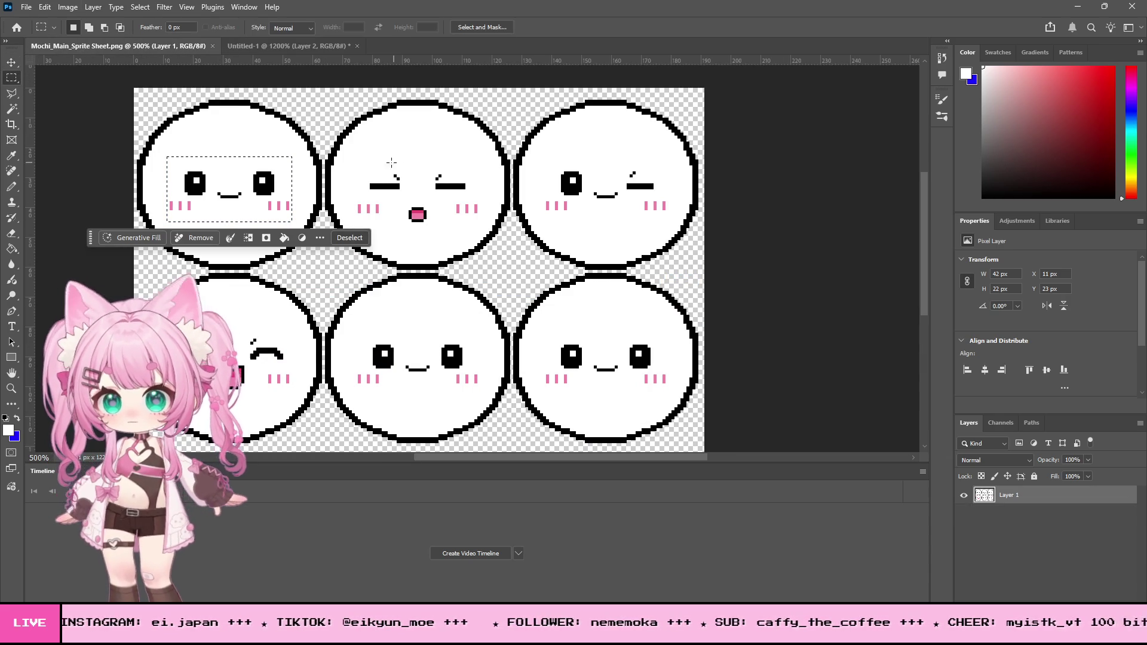
# Marquee the top middle face on the sprite sheet.
pyautogui.moveTo(354, 165); pyautogui.dragTo(513, 226)
pyautogui.click(360, 162)
pyautogui.moveTo(355, 165); pyautogui.dragTo(480, 227)
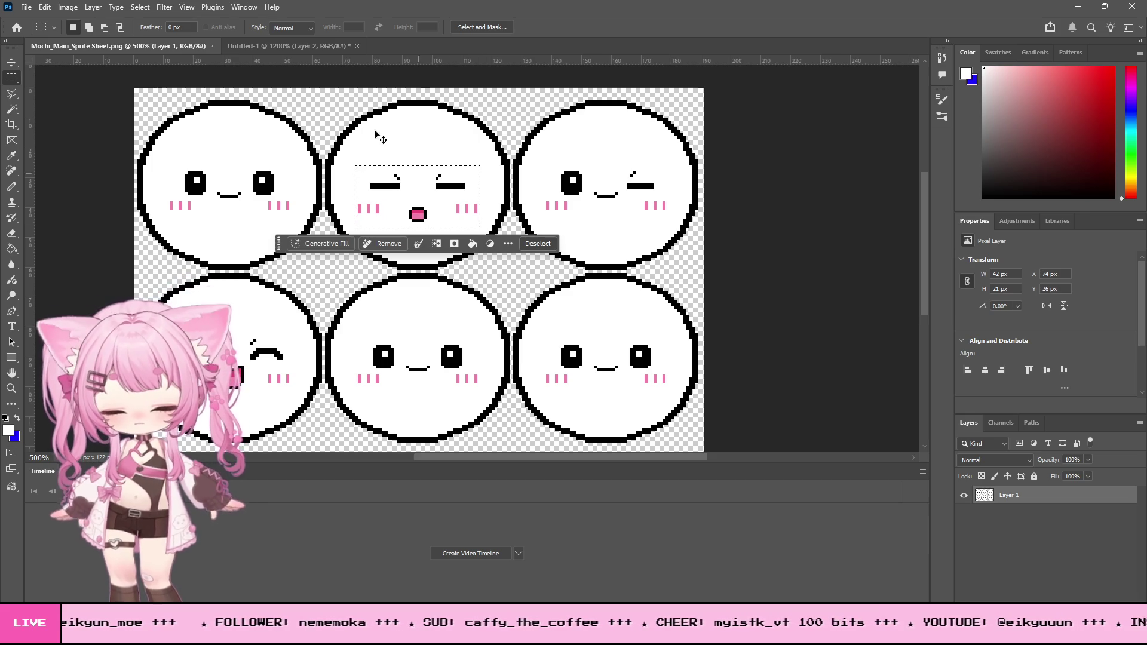
# Paste it into Untitled-1 as Layer 3, clear its white, and nudge it down 3 px.
pyautogui.click(271, 45)
pyautogui.hotkey('ctrl', 'v')
pyautogui.click(116, 7)
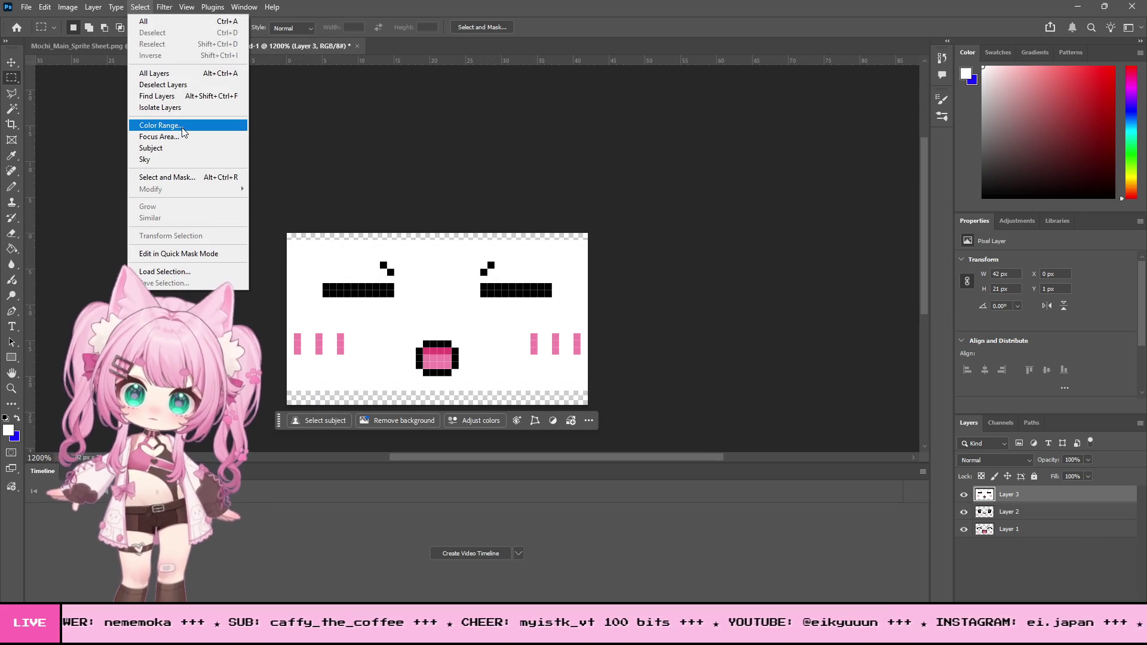
pyautogui.click(161, 125)
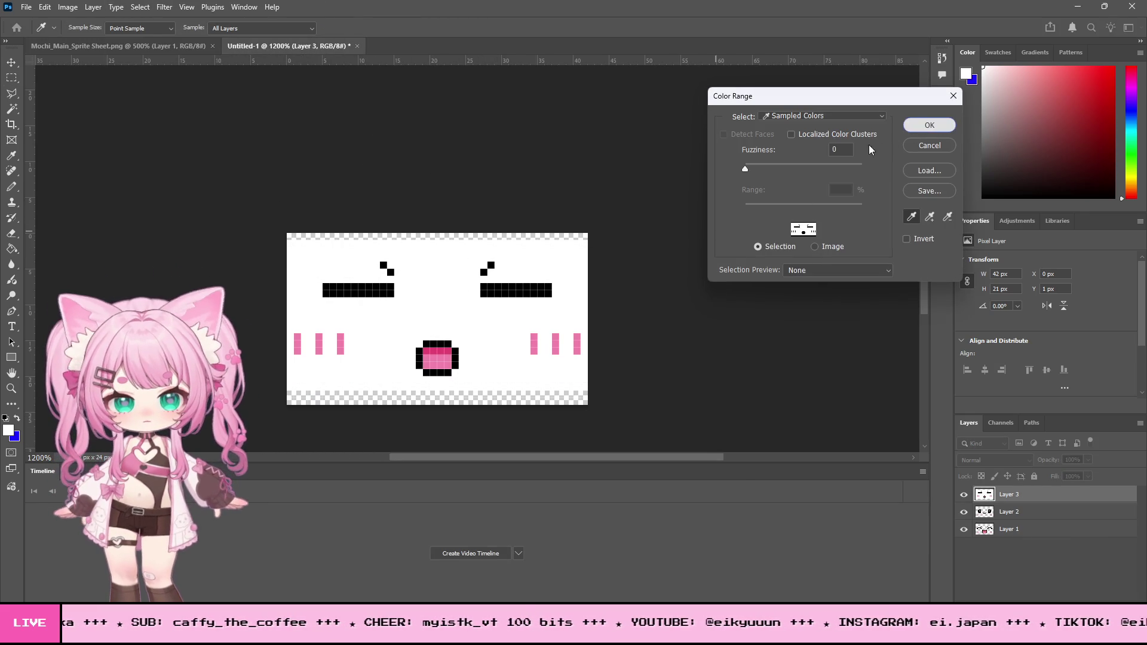
pyautogui.click(929, 126)
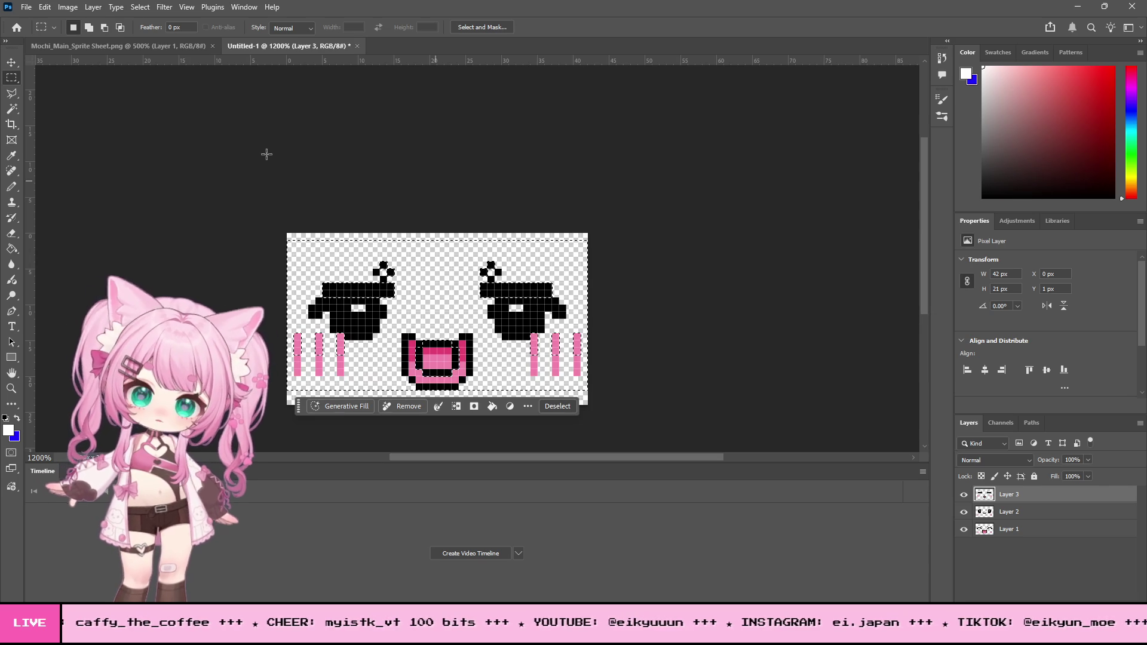
pyautogui.click(149, 142)
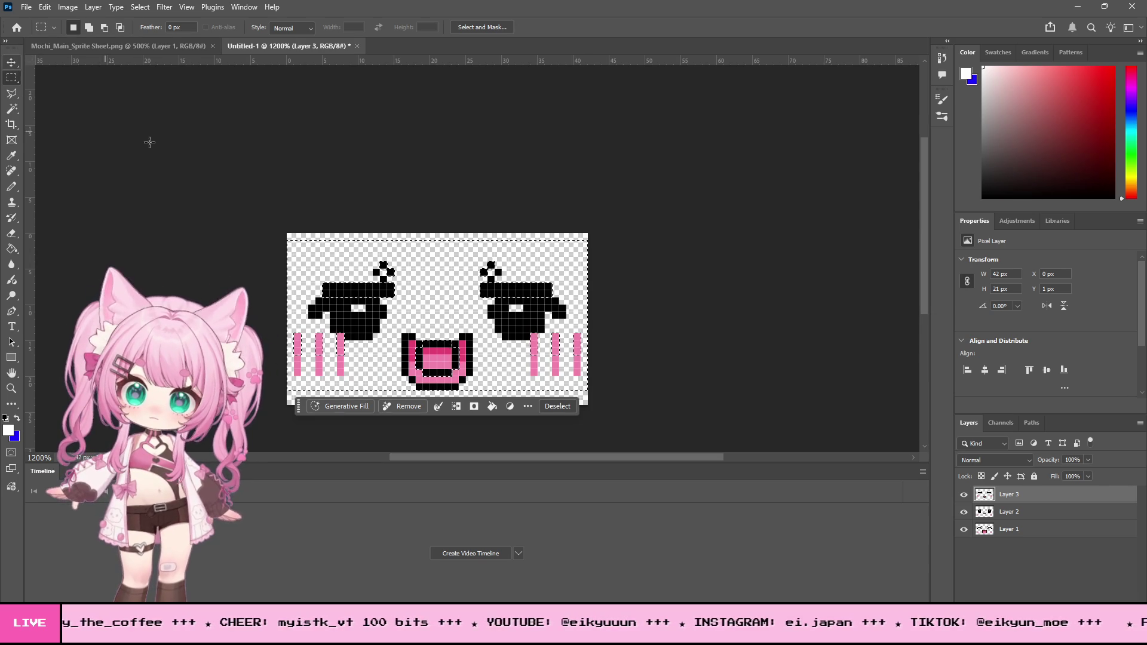
pyautogui.click(13, 63)
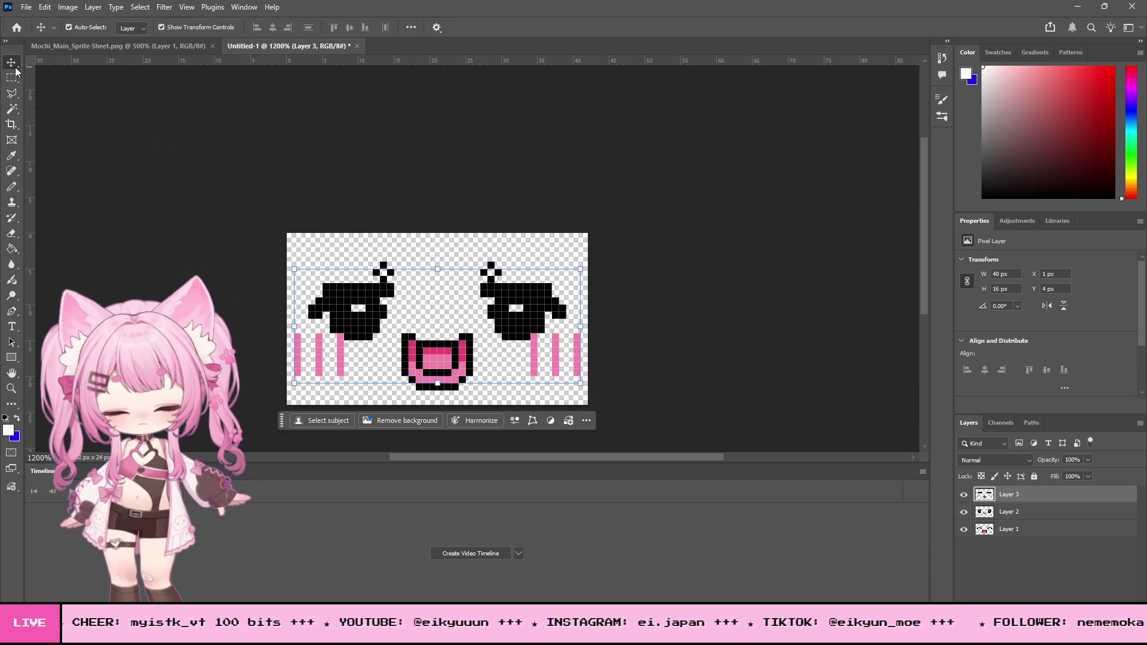
pyautogui.press('Down')
pyautogui.press('Down')
pyautogui.press('Down')
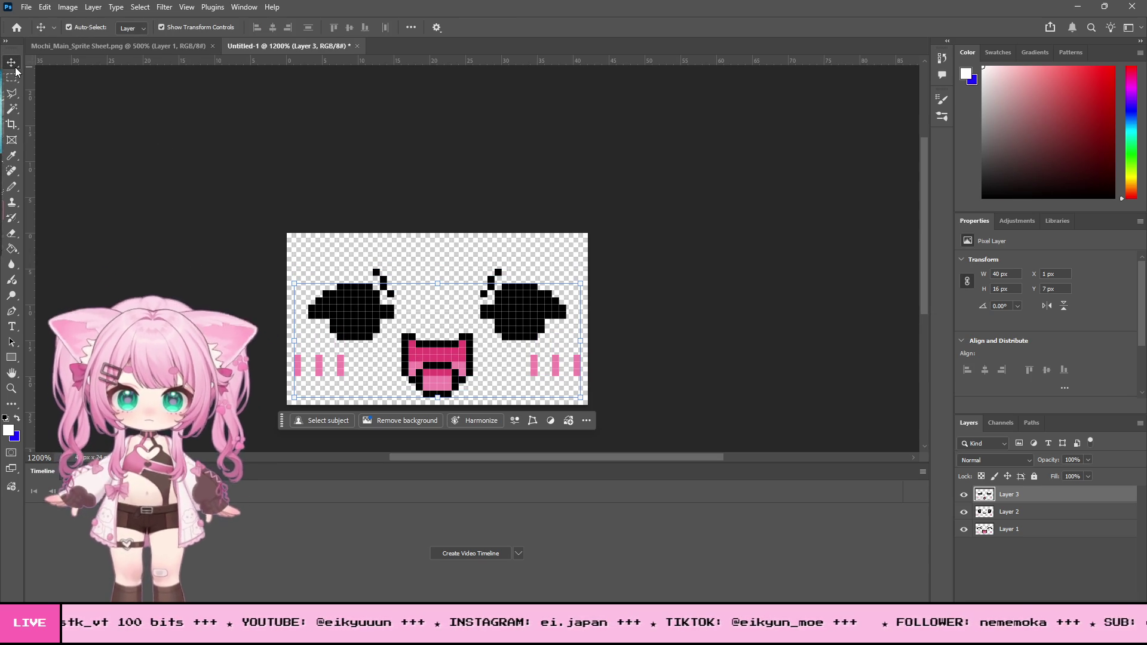
# Marquee the winking face on the right of the sprite sheet.
pyautogui.click(97, 44)
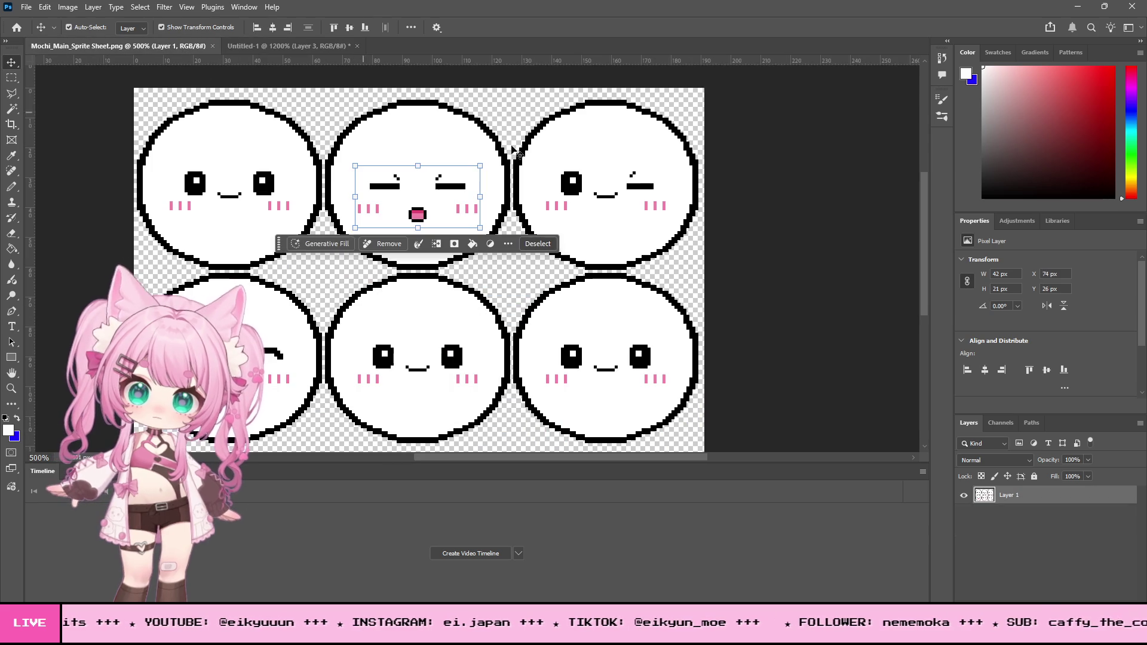
pyautogui.press('m')
pyautogui.click(463, 154)
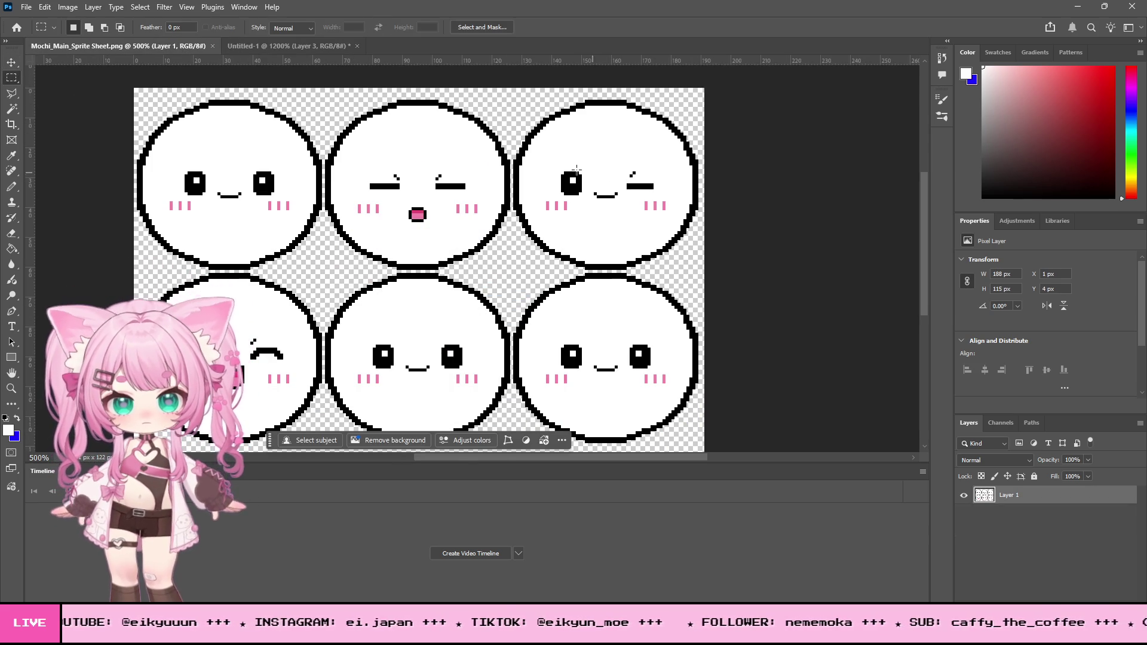
pyautogui.moveTo(541, 157)
pyautogui.mouseDown()
pyautogui.moveTo(594, 211)
pyautogui.moveTo(671, 222)
pyautogui.mouseUp()
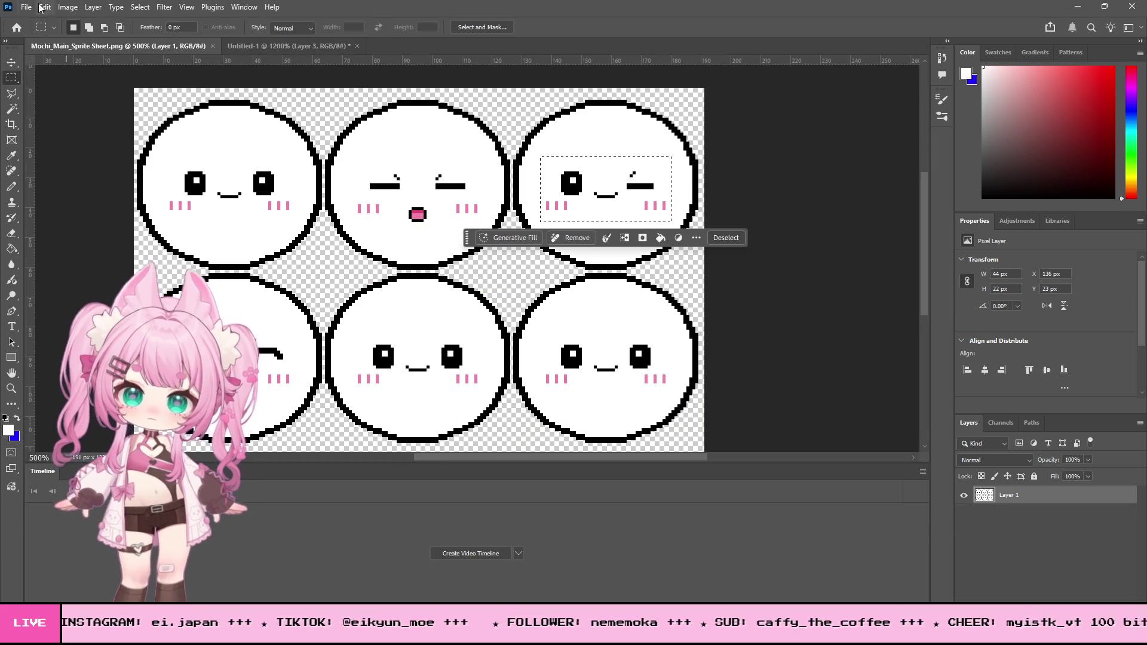
# Copy the winking face and paste it into Untitled-1 as a new layer.
pyautogui.click(26, 7)
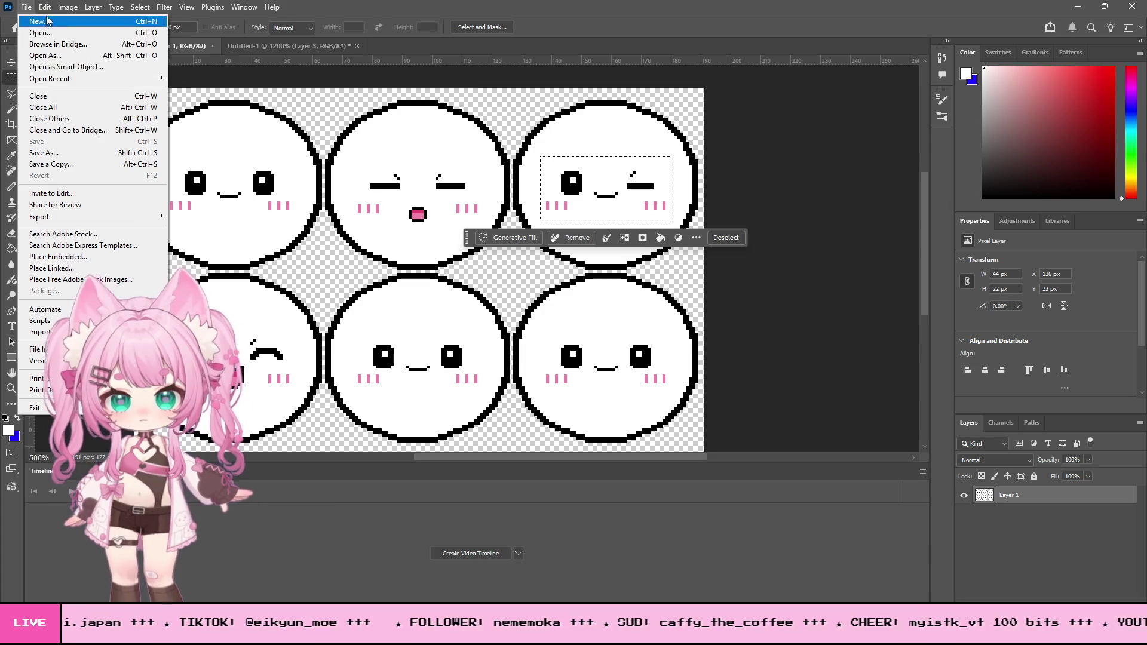
pyautogui.click(42, 89)
pyautogui.click(258, 46)
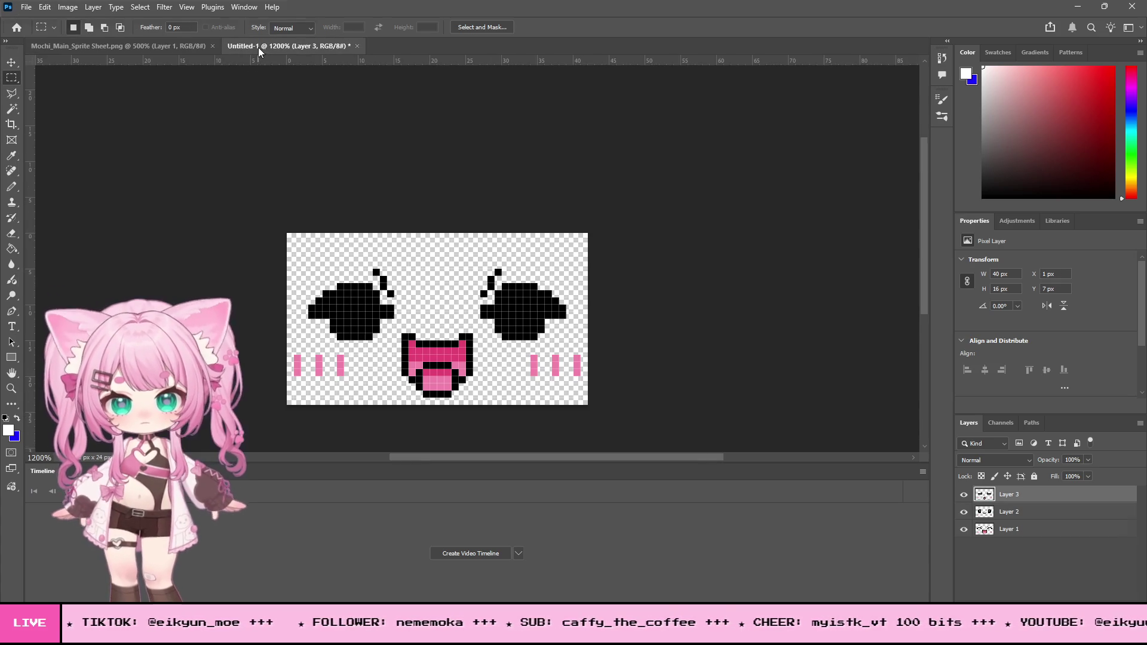
pyautogui.hotkey('ctrl', 'v')
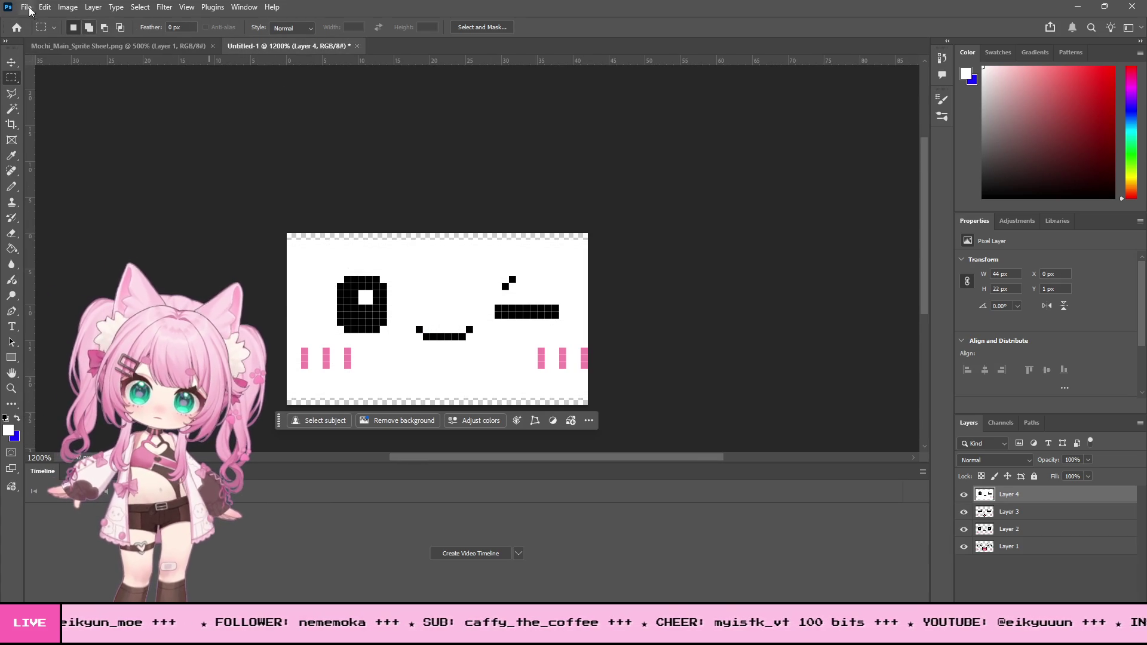
# Select the white background with Color Range and delete it.
pyautogui.click(67, 8)
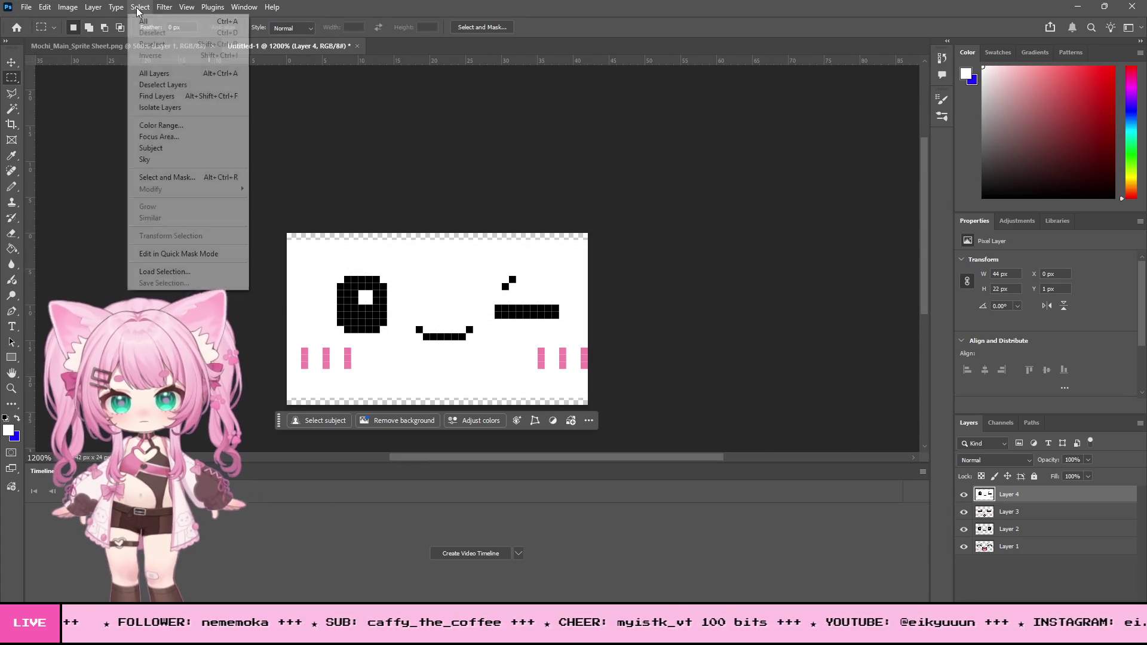
pyautogui.click(174, 127)
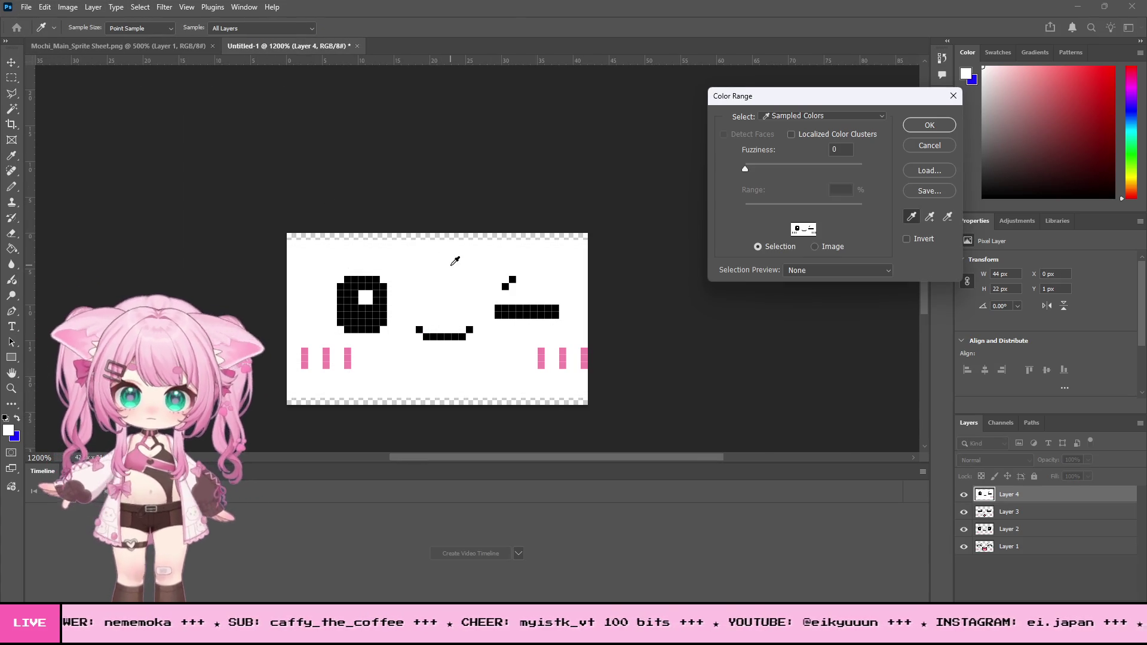
pyautogui.press('Return')
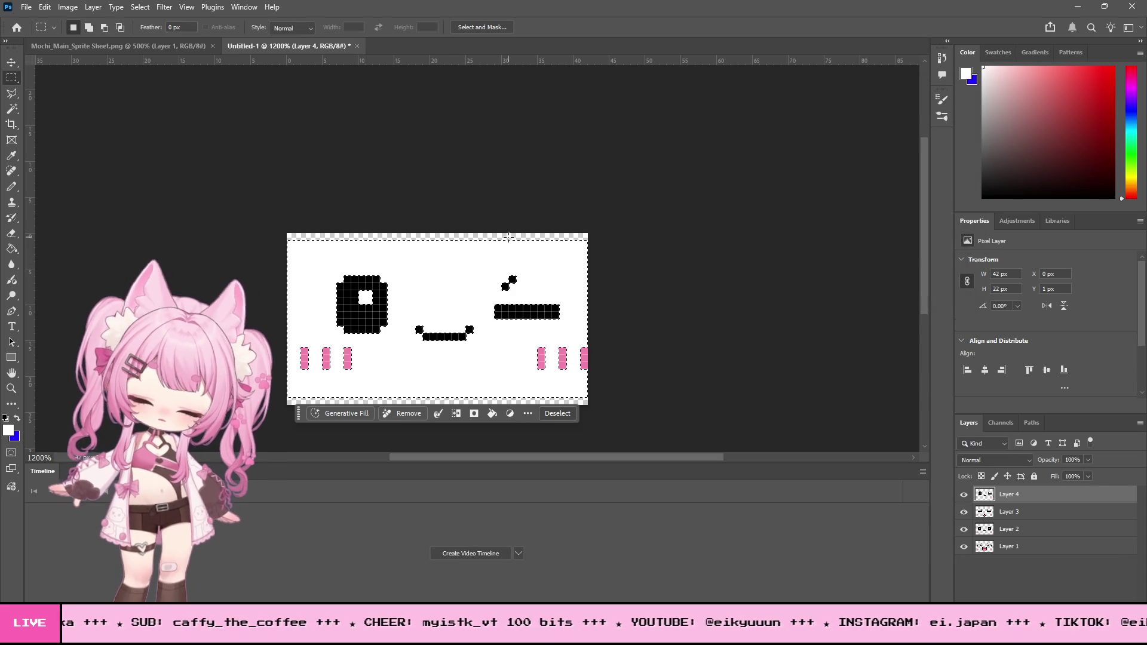
pyautogui.press('Delete')
# Deselect and nudge the winking face pixel by pixel to align it.
pyautogui.click(12, 61)
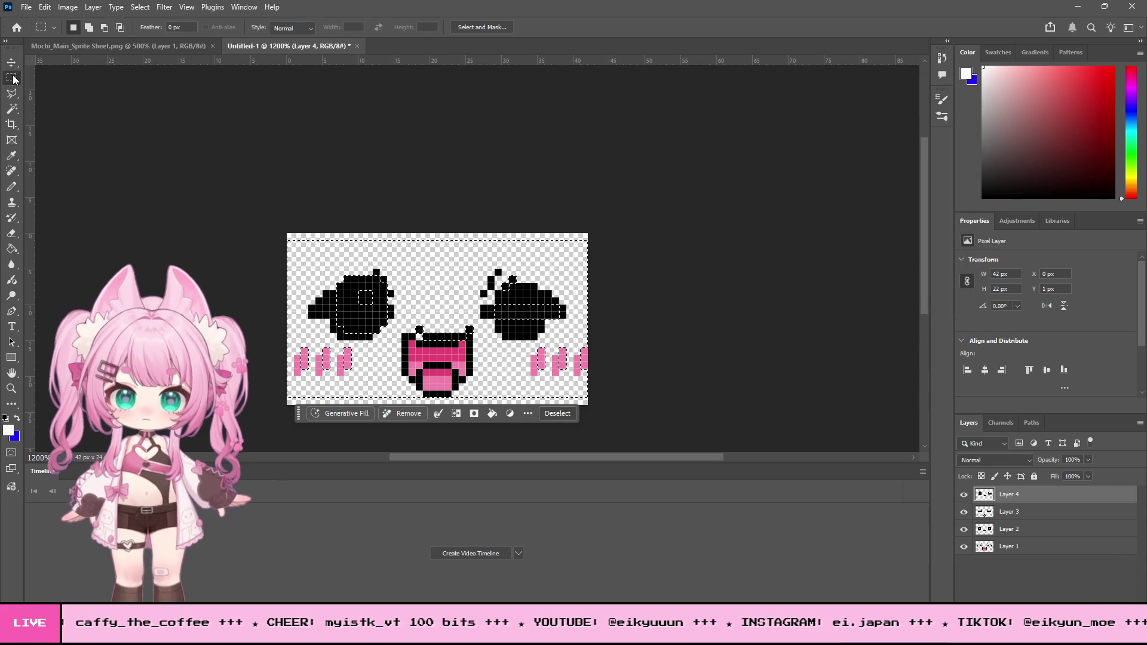
pyautogui.hotkey('ctrl', 'd')
pyautogui.press('Right')
pyautogui.press('Right')
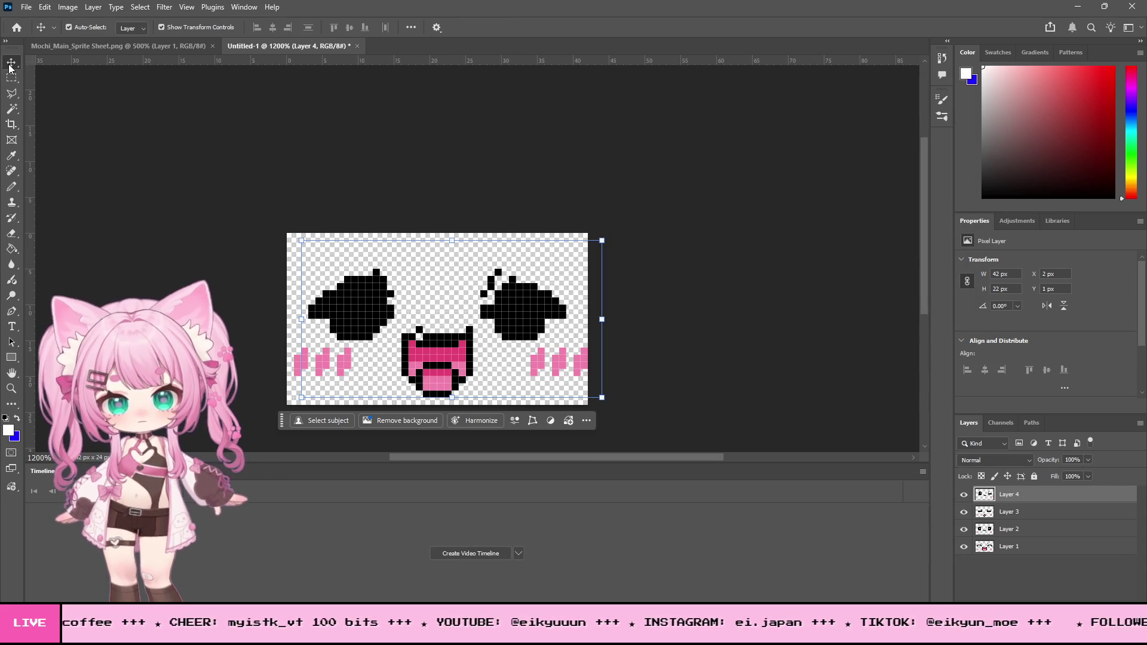
pyautogui.press('Left')
pyautogui.press('Down')
pyautogui.press('Down')
pyautogui.press('Up')
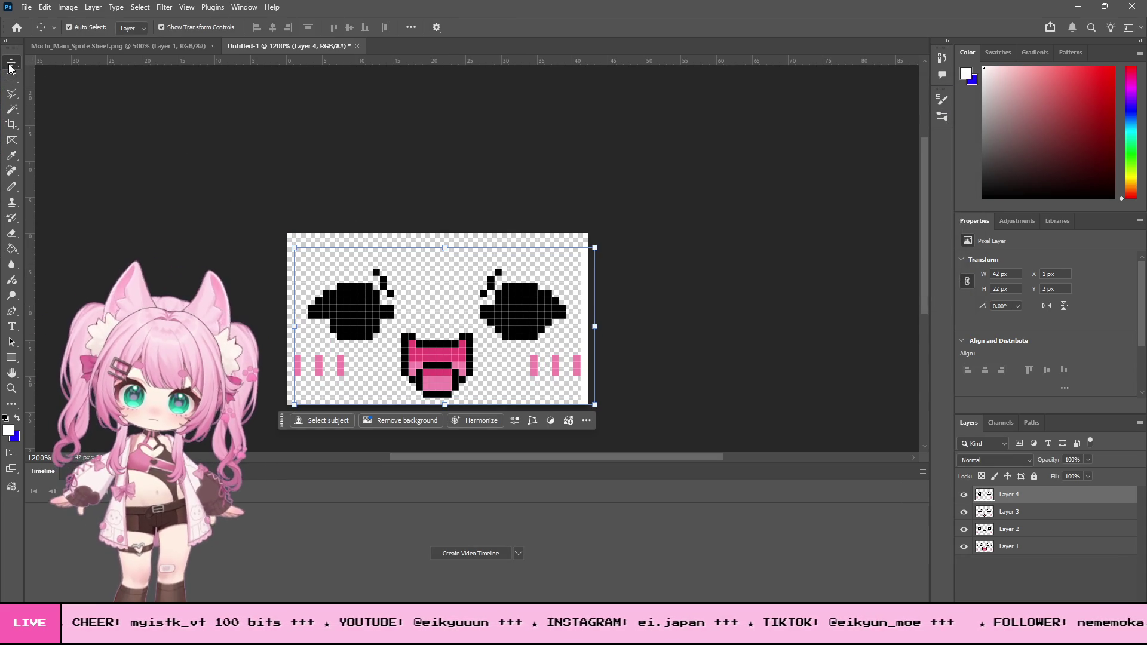
# Hide the upper layers so only Layer 1's laughing face is visible.
pyautogui.keyDown('alt'); pyautogui.click(964, 546); pyautogui.keyUp('alt')
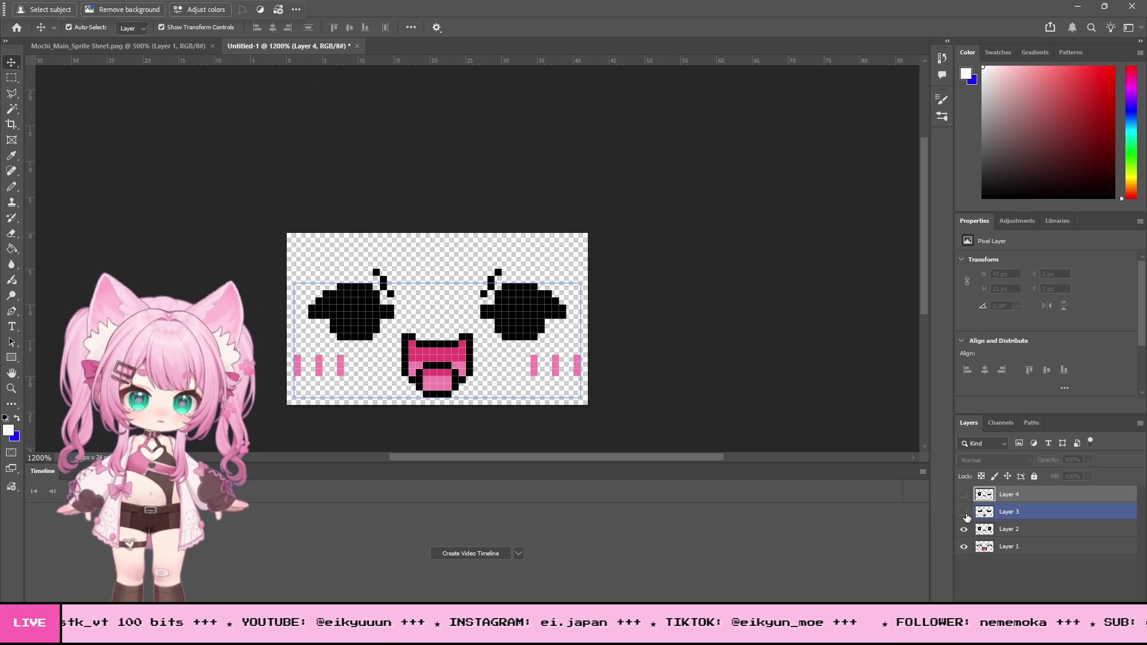
pyautogui.click(1027, 560)
pyautogui.click(27, 7)
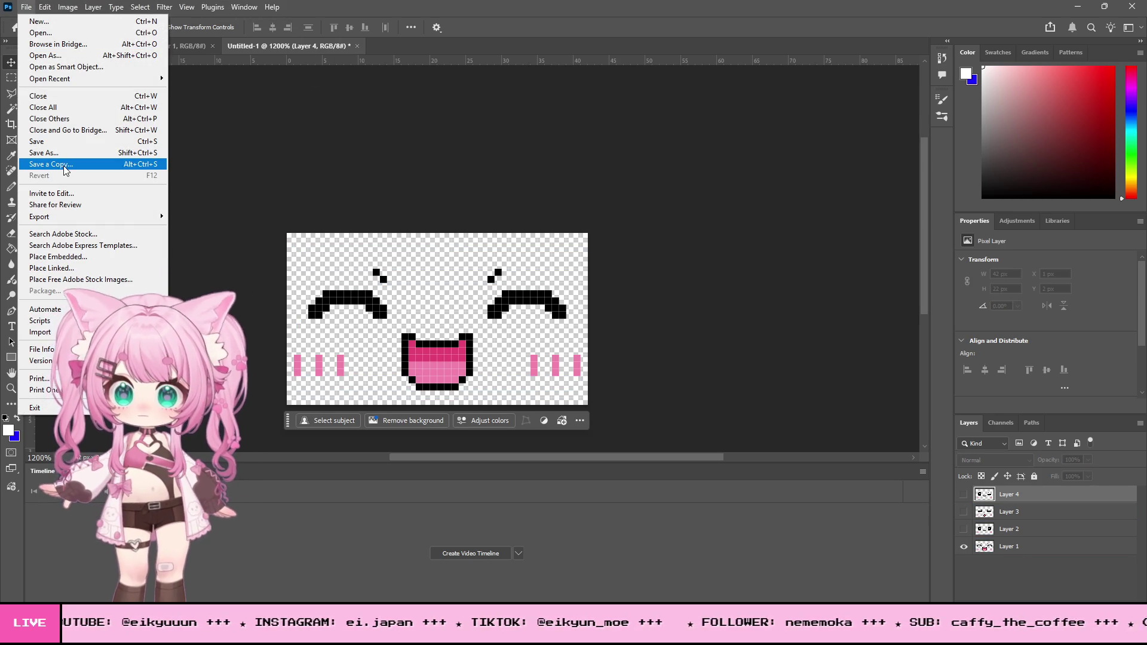
# Save a PNG copy of the visible face, then show only Layer 2's round-eyed face.
pyautogui.click(65, 170)
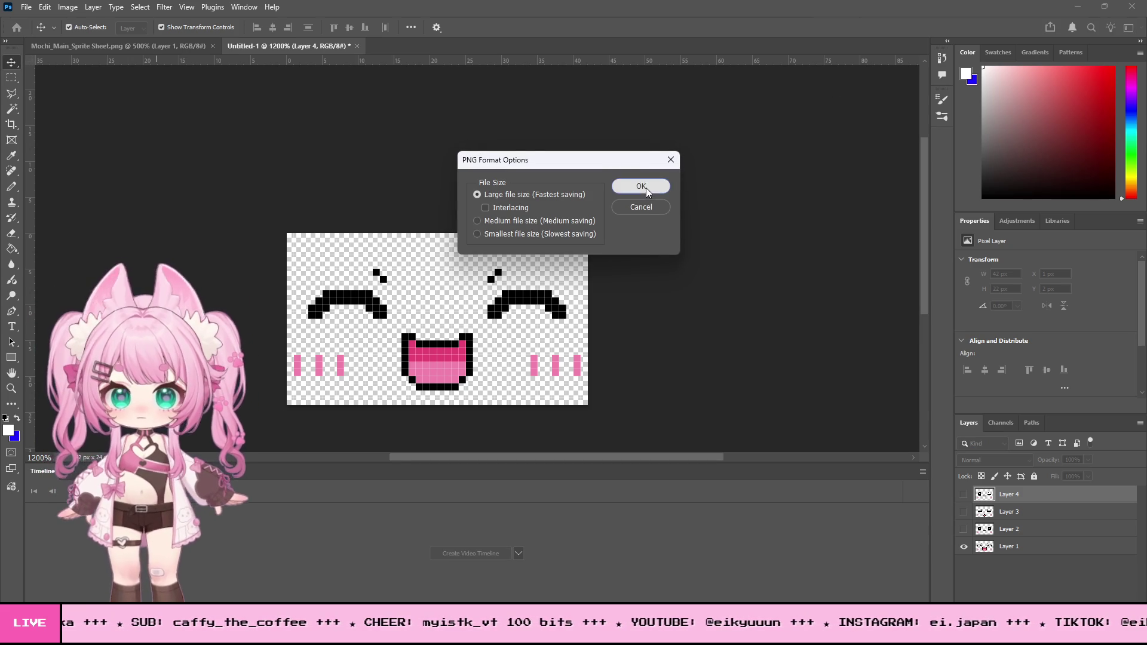
pyautogui.click(646, 187)
pyautogui.click(964, 546)
pyautogui.click(964, 529)
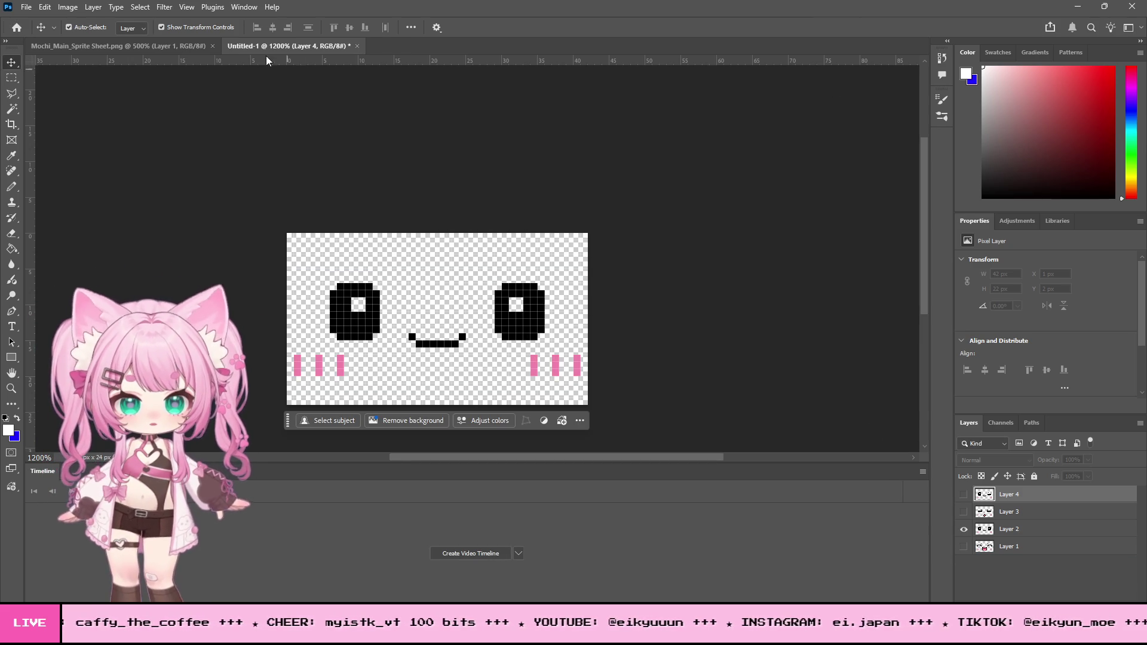
pyautogui.click(26, 7)
pyautogui.click(52, 160)
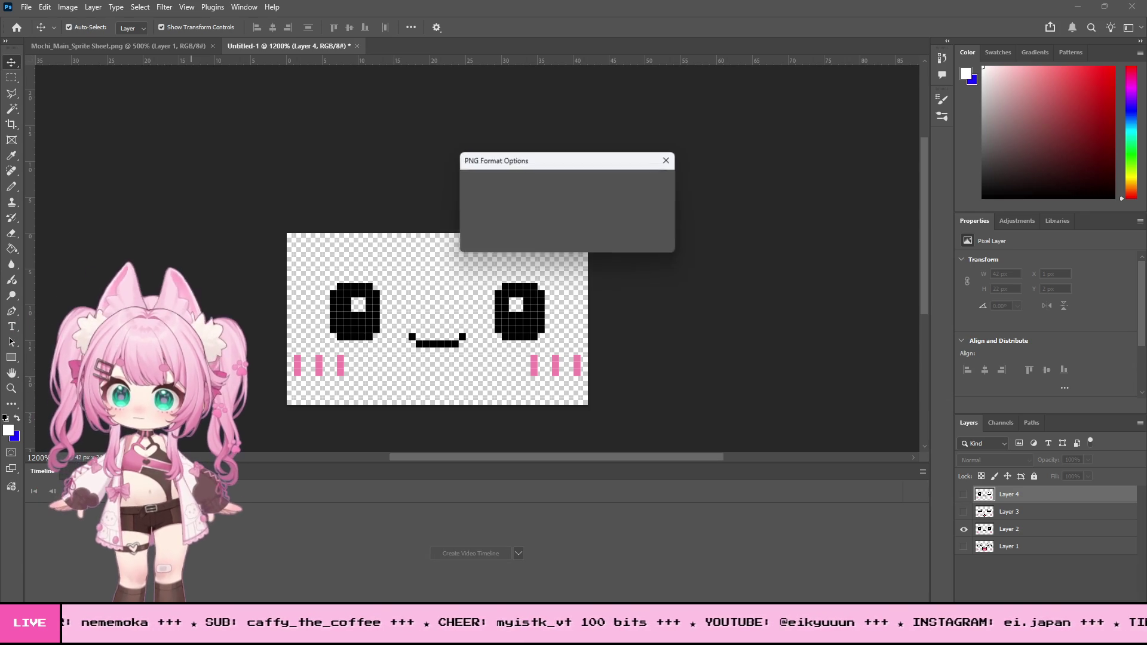
# Confirm the PNG options to save the round-eyed face, then hide Layer 2.
pyautogui.click(657, 186)
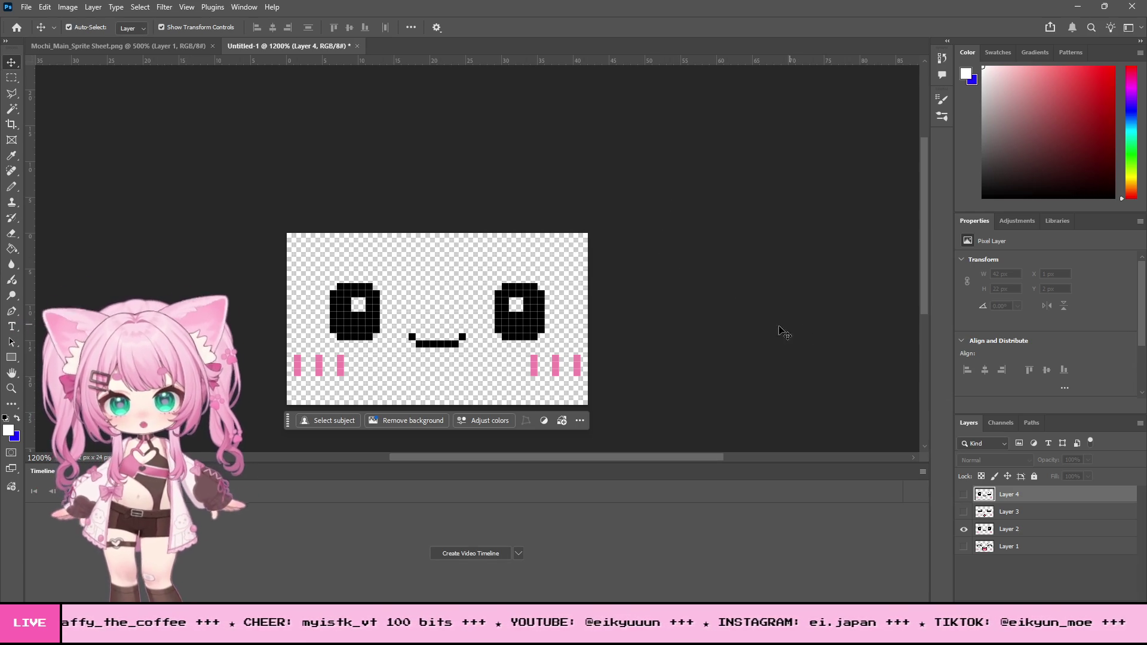
pyautogui.click(963, 511)
# Show only Layer 3's squinting face and save it as a PNG copy.
pyautogui.moveTo(964, 511); pyautogui.dragTo(964, 528)
pyautogui.click(963, 513)
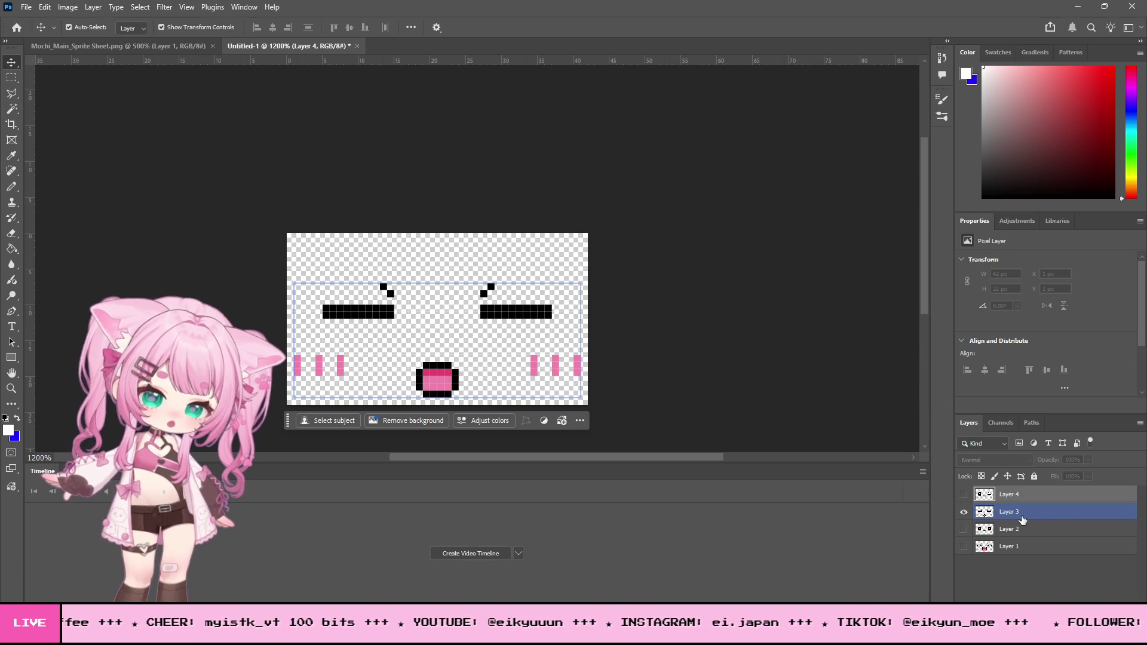
pyautogui.click(27, 8)
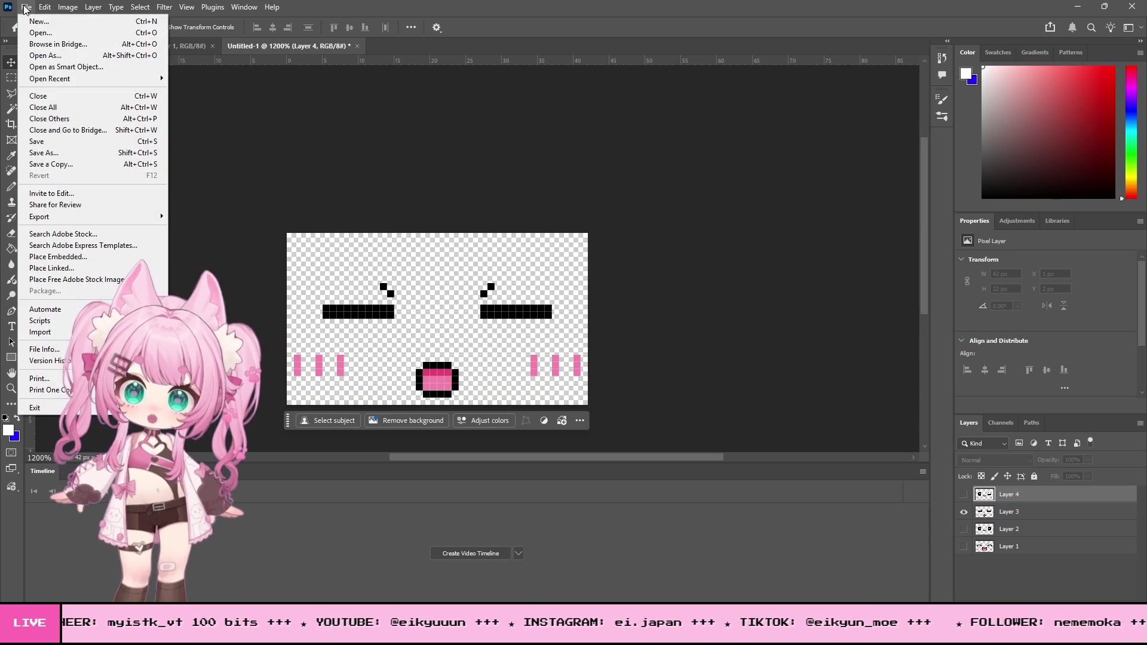
pyautogui.click(88, 168)
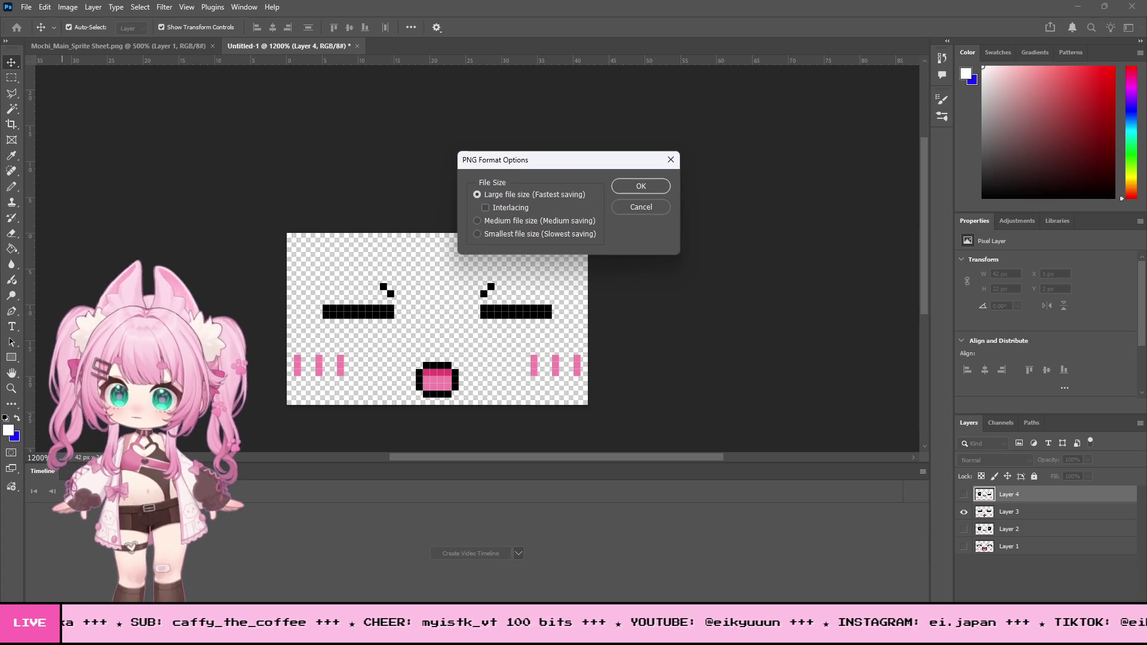
pyautogui.click(639, 190)
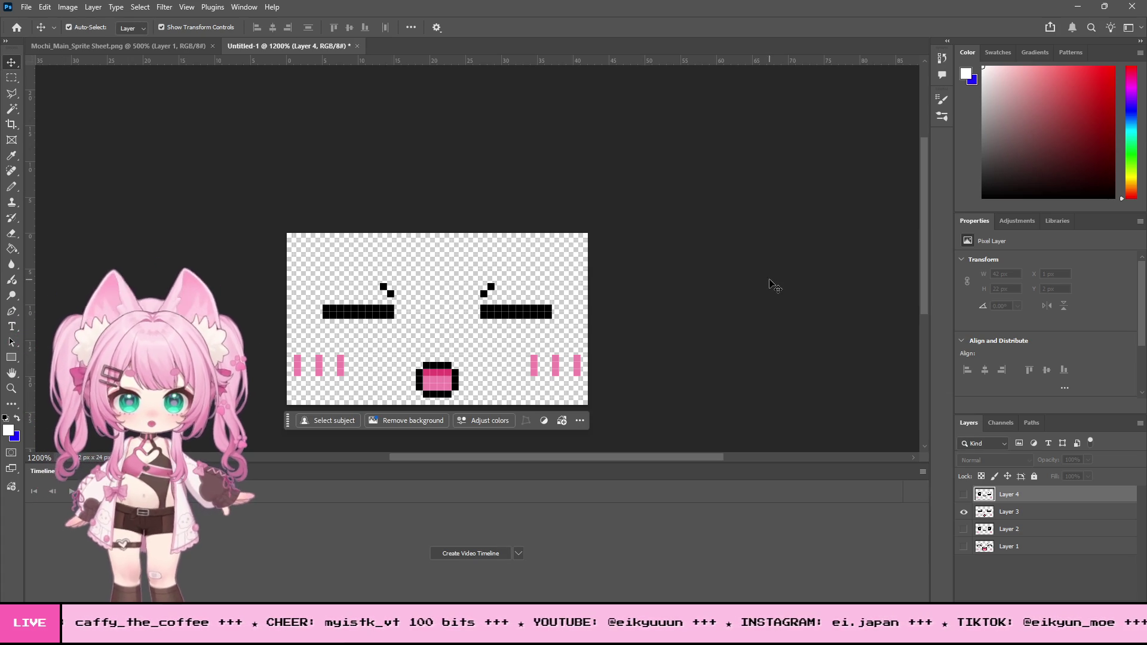
# Toggle Layers 3 and 4 until only the winking Layer 4 face is visible.
pyautogui.click(963, 511)
pyautogui.click(964, 494)
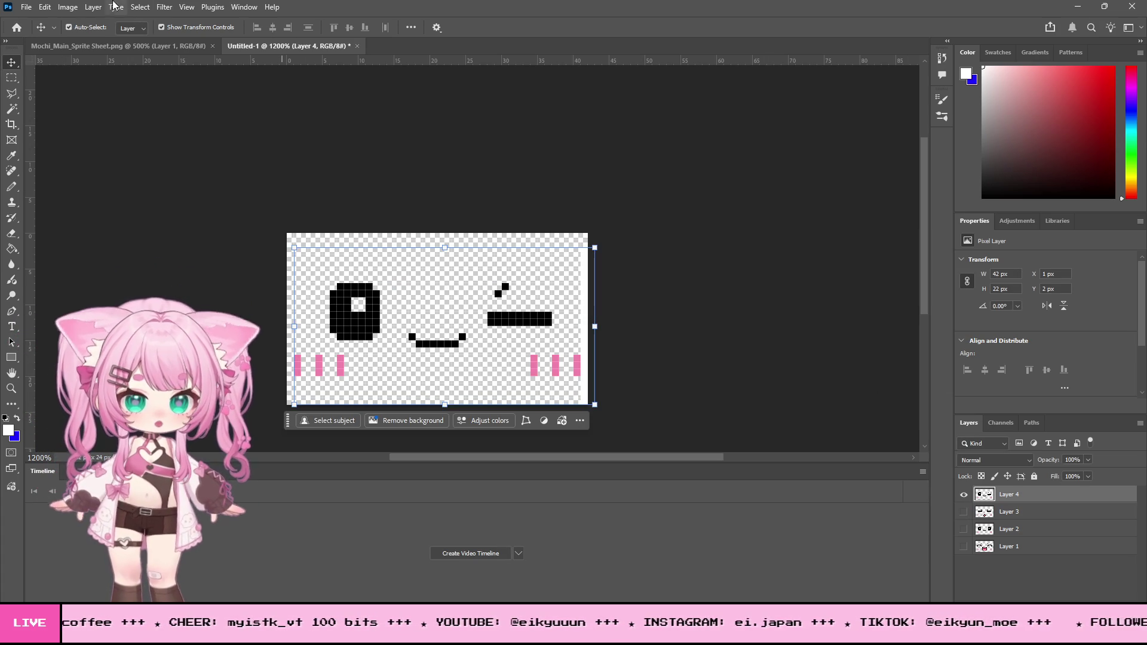
pyautogui.click(963, 494)
pyautogui.click(963, 512)
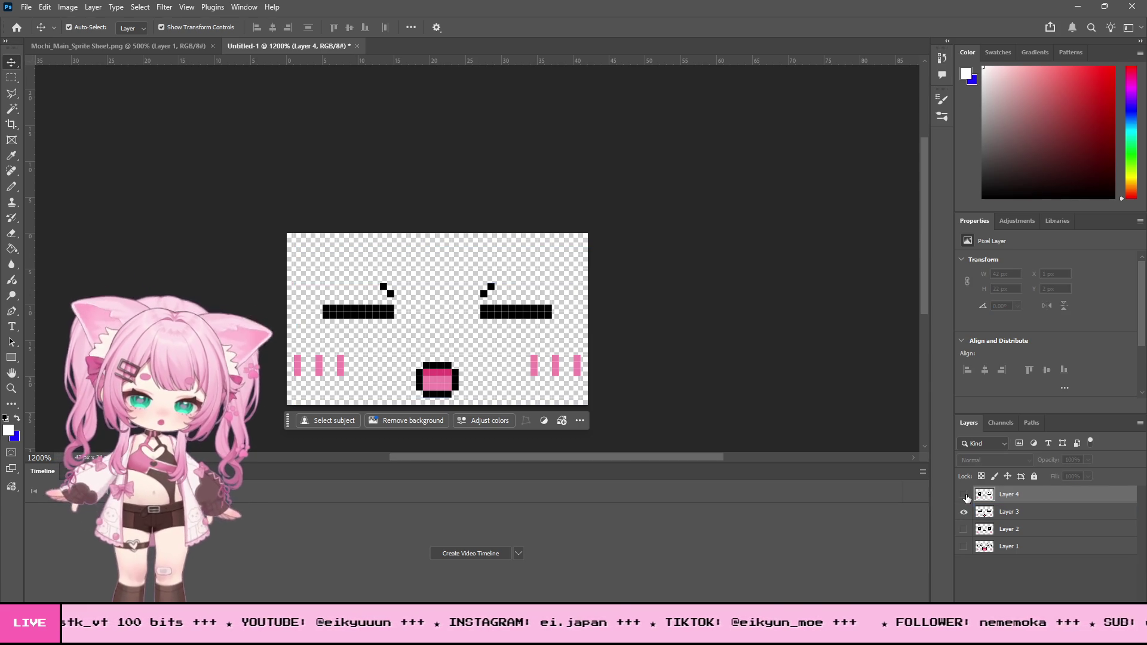
pyautogui.click(964, 494)
pyautogui.click(963, 511)
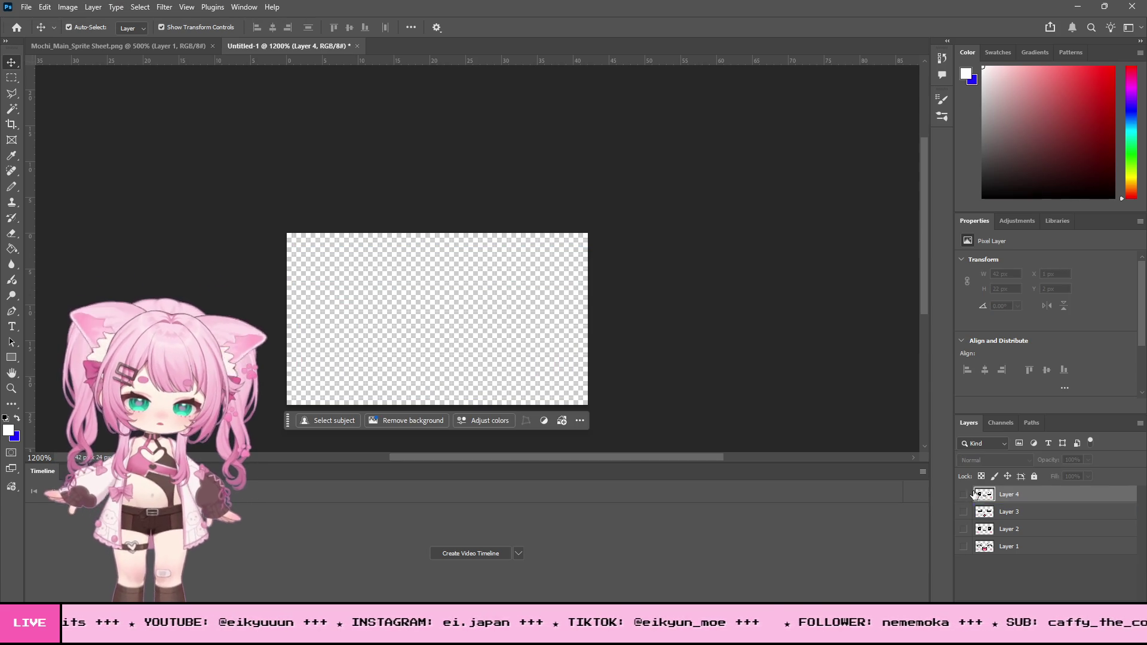
pyautogui.click(963, 493)
# Save the winking face as a PNG copy and return to the sprite sheet.
pyautogui.click(11, 77)
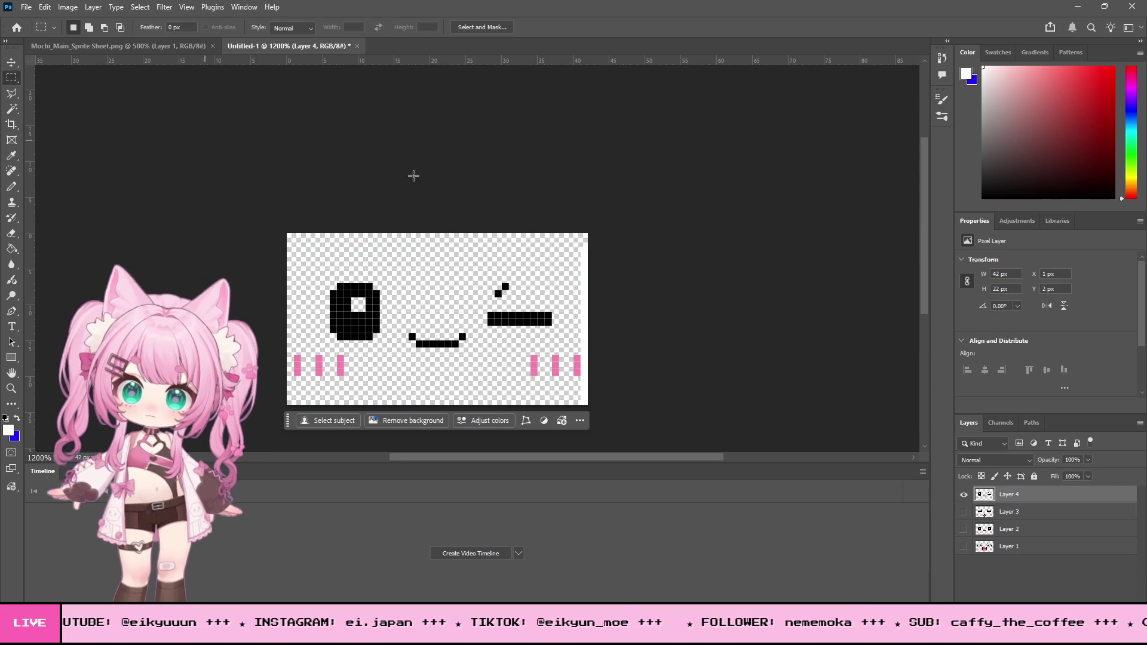
pyautogui.moveTo(590, 233)
pyautogui.mouseDown()
pyautogui.moveTo(592, 427)
pyautogui.moveTo(580, 425)
pyautogui.mouseUp()
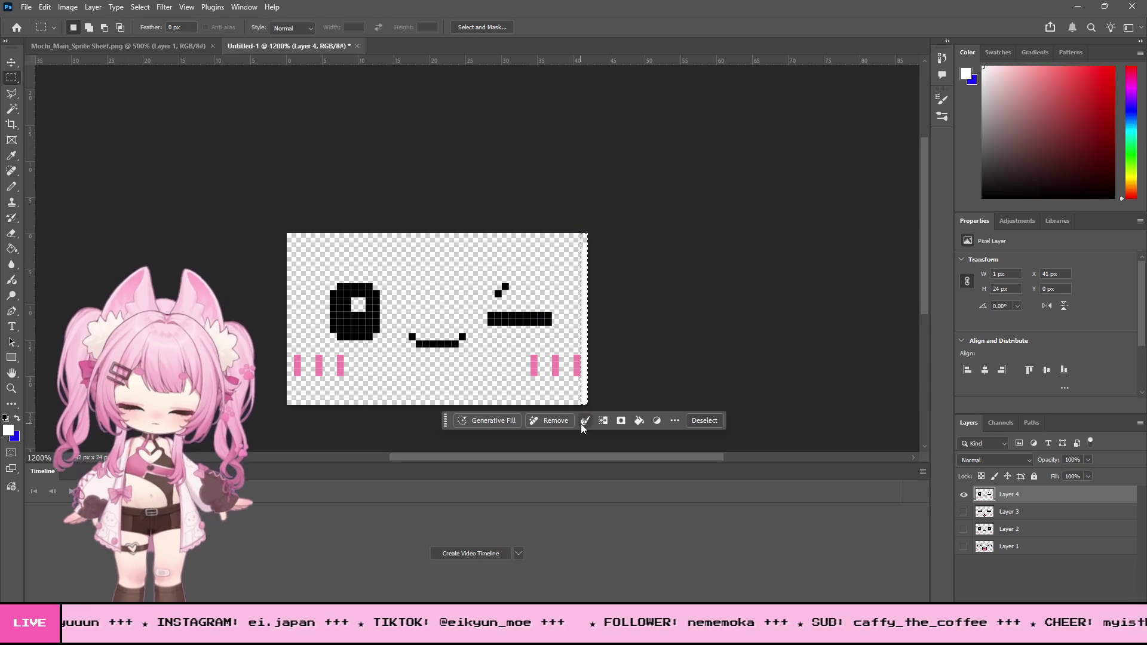
pyautogui.hotkey('ctrl', 'd')
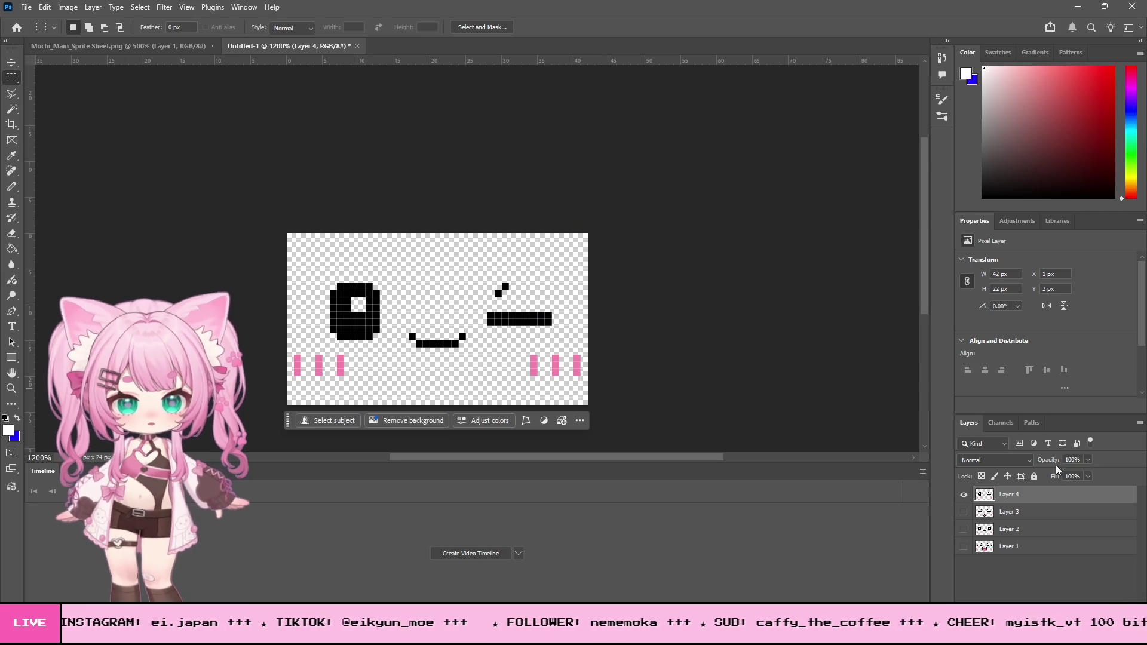
pyautogui.click(26, 7)
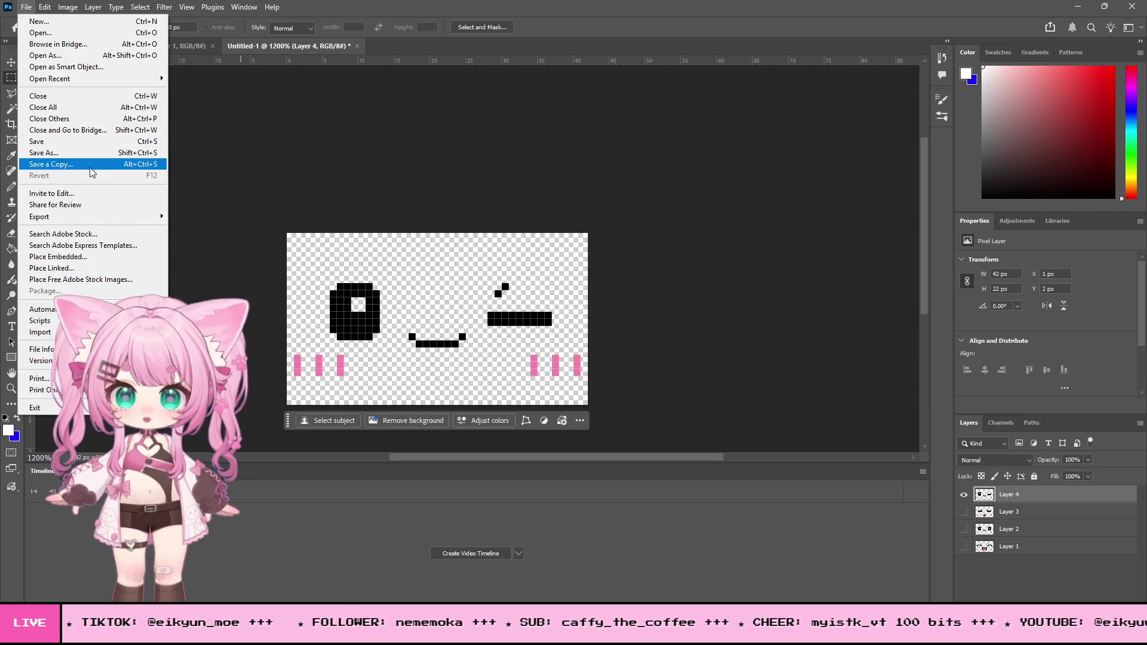
pyautogui.click(91, 168)
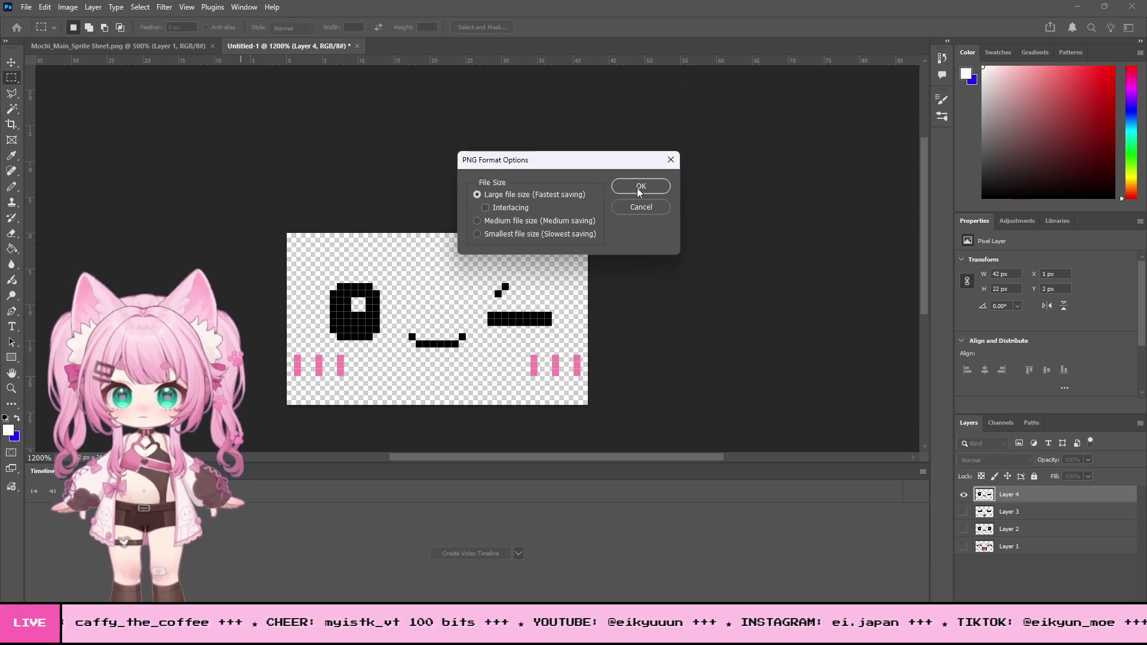
pyautogui.click(637, 193)
pyautogui.click(145, 52)
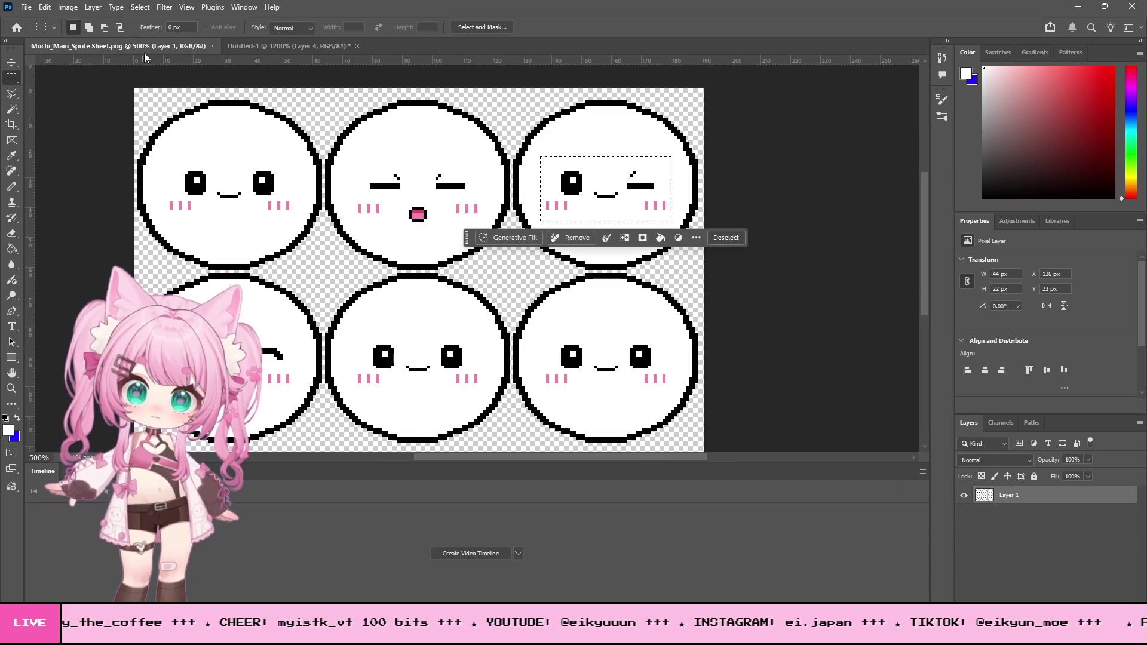
# Paint white with the Pencil over every face's eyes, mouth and blush.
pyautogui.click(7, 188)
pyautogui.rightClick(317, 167)
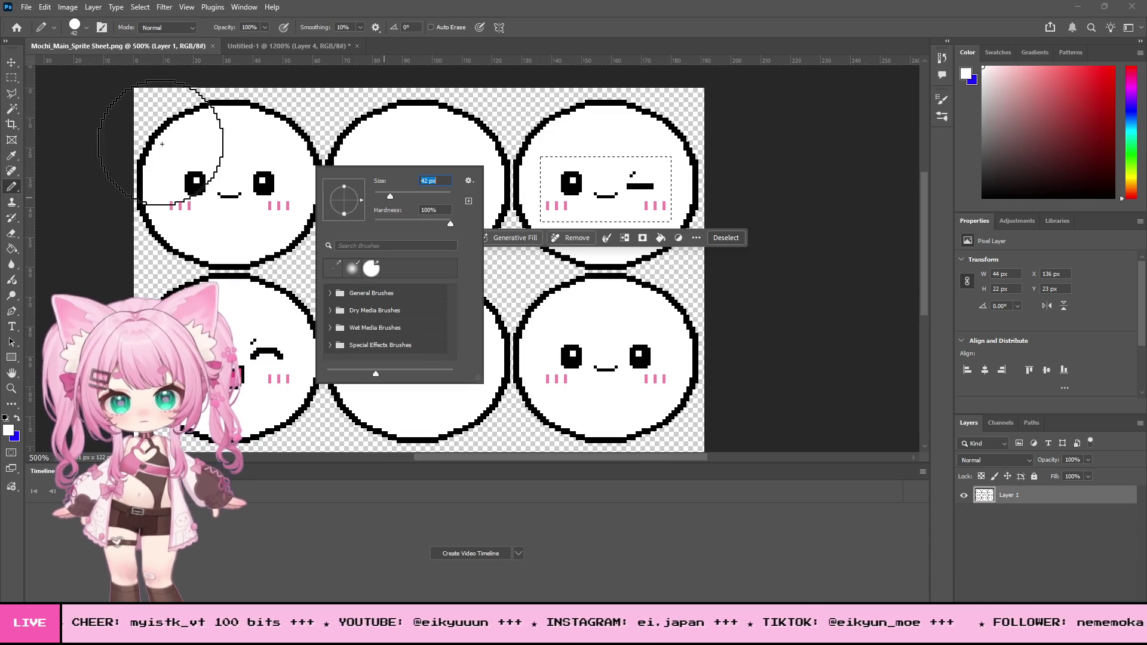
pyautogui.press('Return')
pyautogui.hotkey('ctrl', 'd')
pyautogui.moveTo(192, 186); pyautogui.dragTo(622, 184)
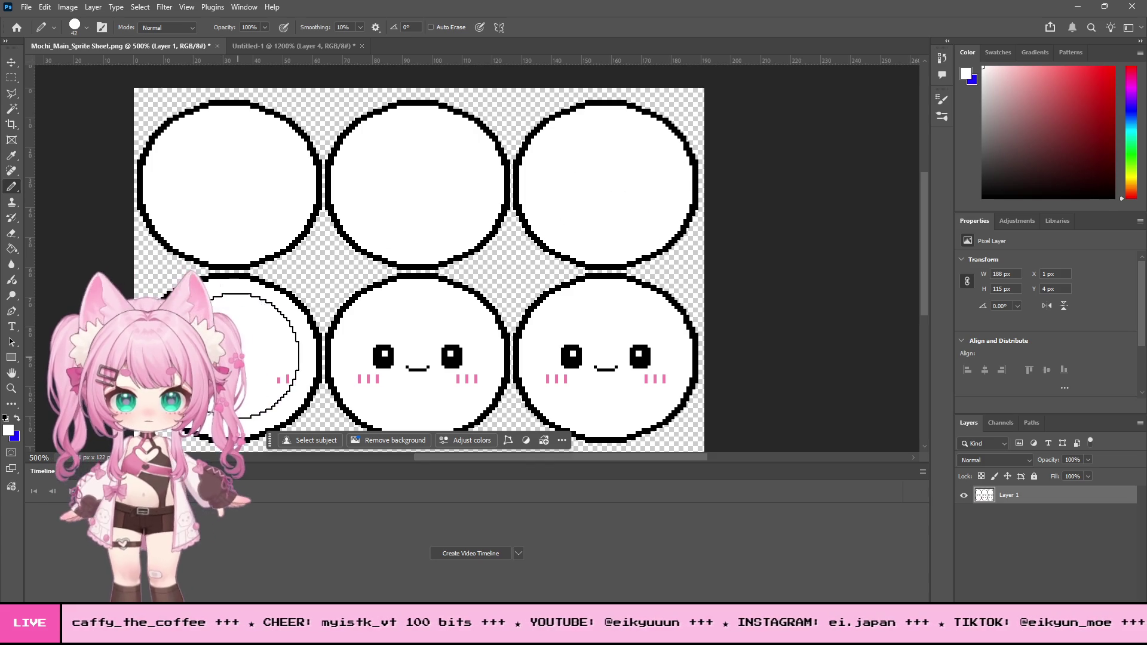
pyautogui.moveTo(412, 348); pyautogui.dragTo(467, 380)
pyautogui.moveTo(594, 358); pyautogui.dragTo(614, 359)
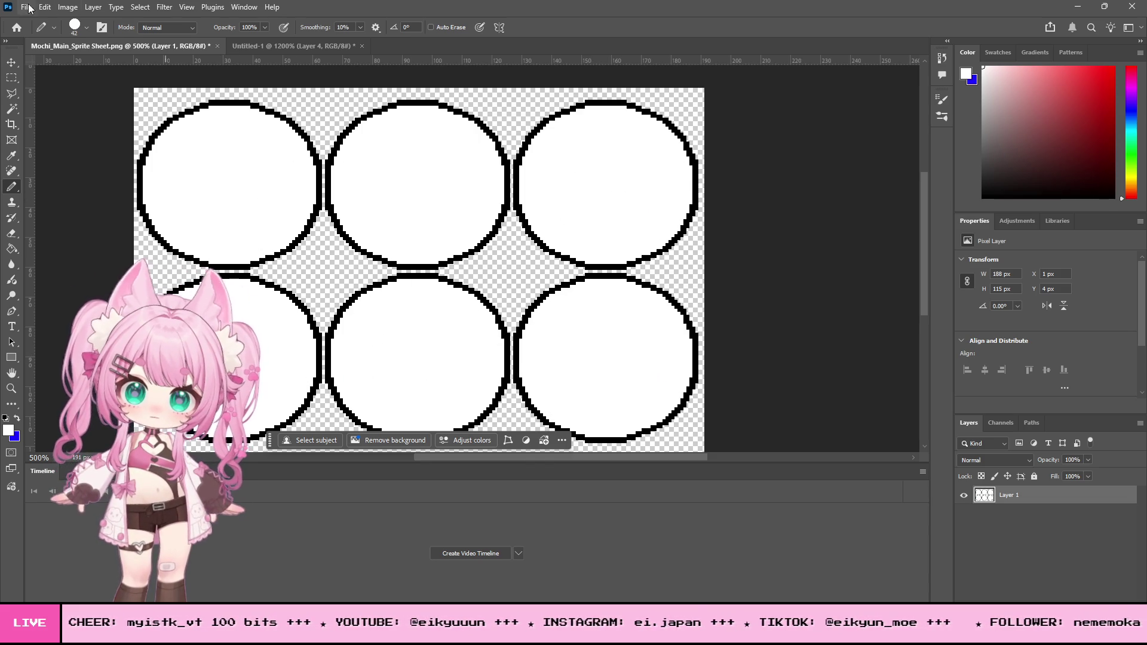
# Save the blanked Mochi sprite sheet as a PNG.
pyautogui.click(31, 7)
pyautogui.click(148, 156)
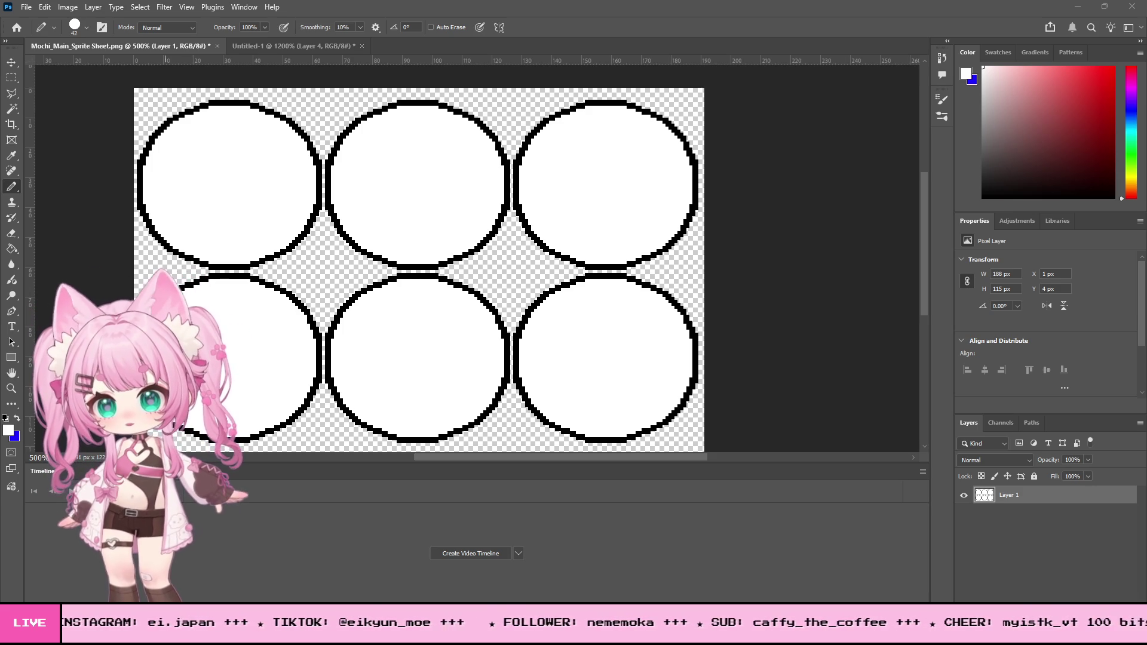
pyautogui.hotkey('ctrl', 's')
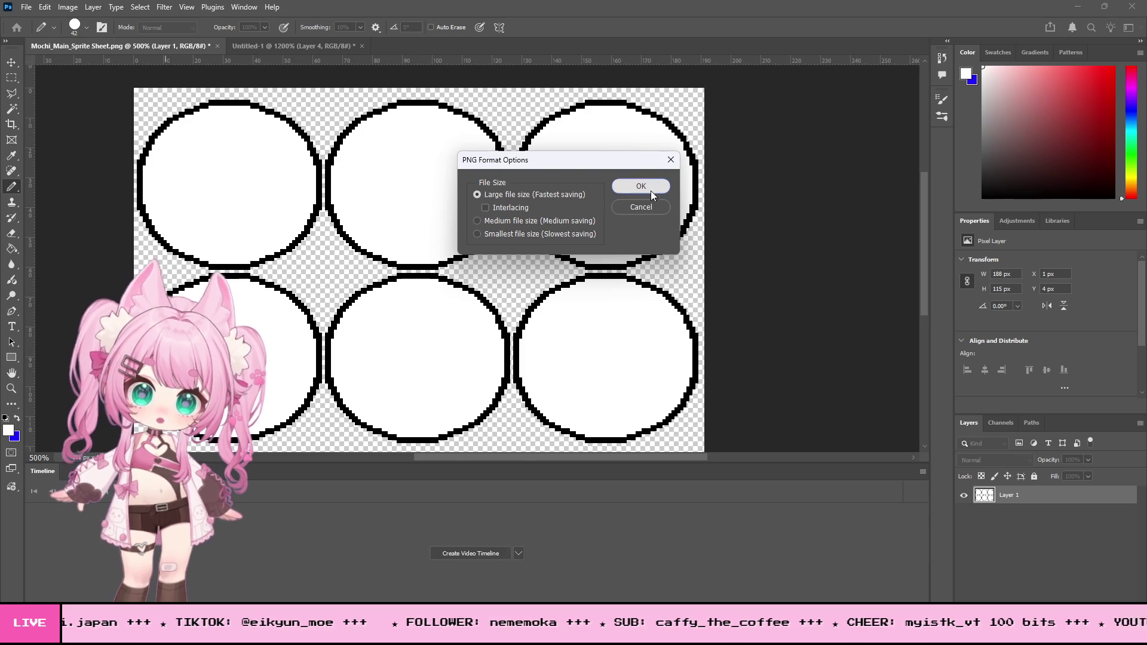
pyautogui.click(651, 189)
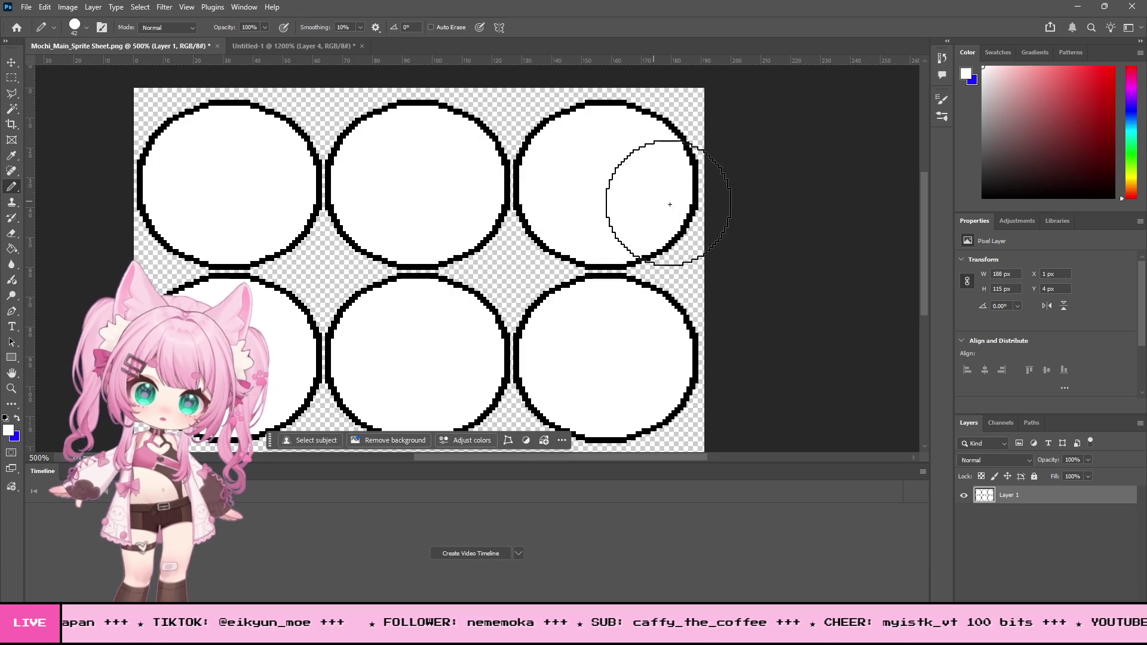
pyautogui.click(1078, 7)
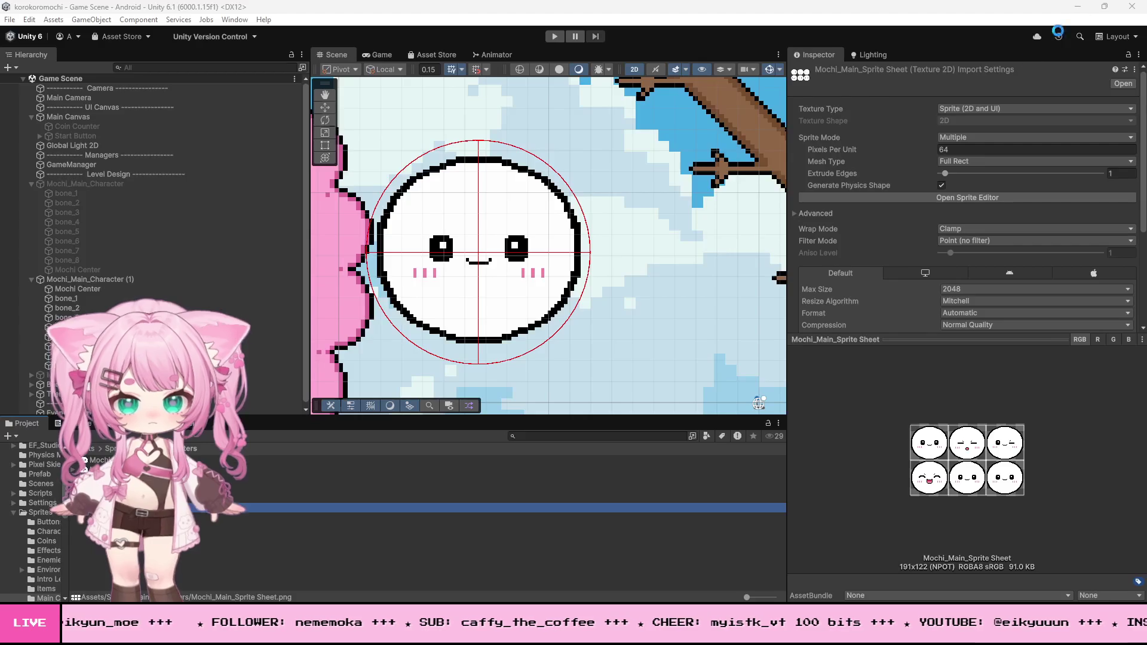
# Create an empty Face child under Mochi Center with a Sprite Renderer.
pyautogui.click(65, 288)
pyautogui.rightClick(84, 289)
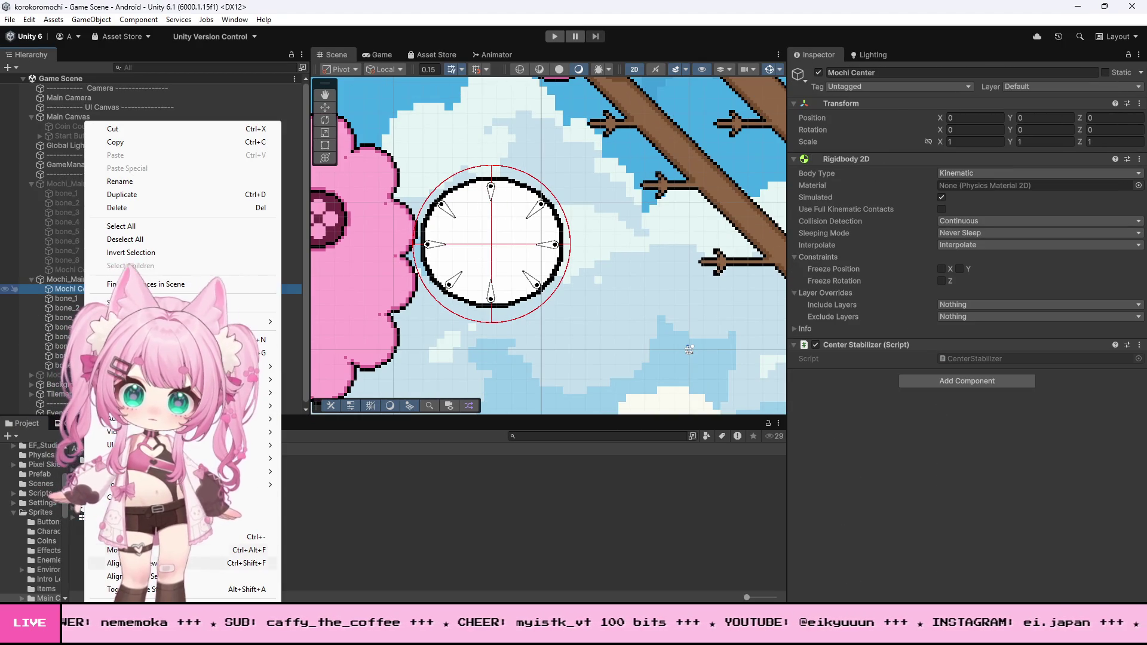
pyautogui.click(150, 339)
pyautogui.write('Face')
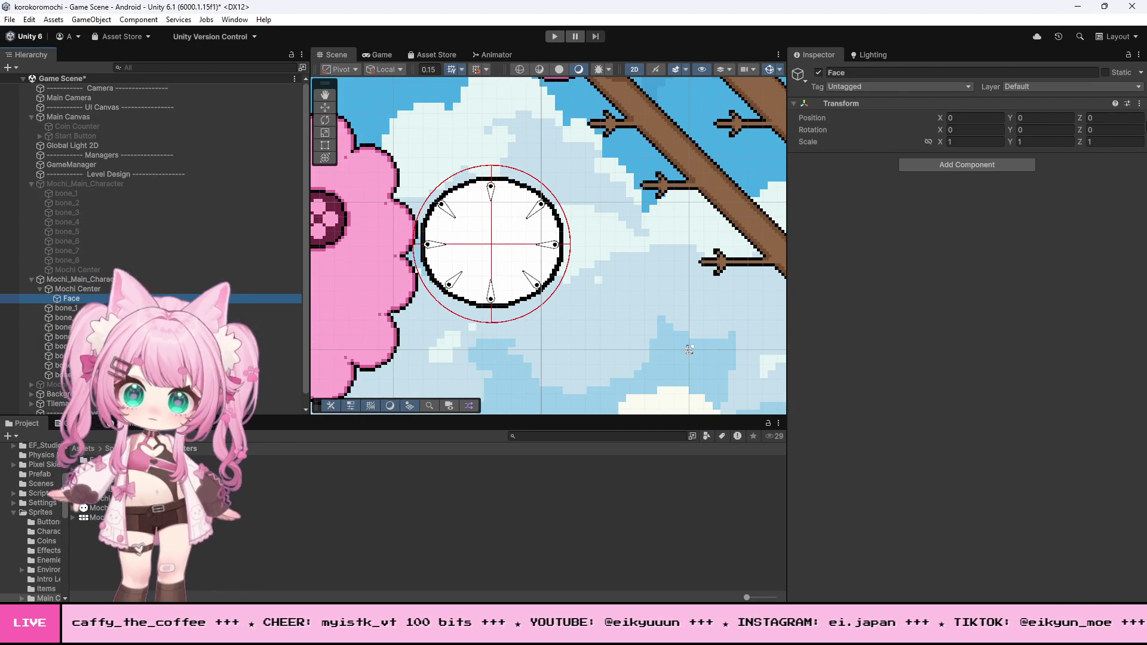
pyautogui.click(985, 165)
pyautogui.write('sprit')
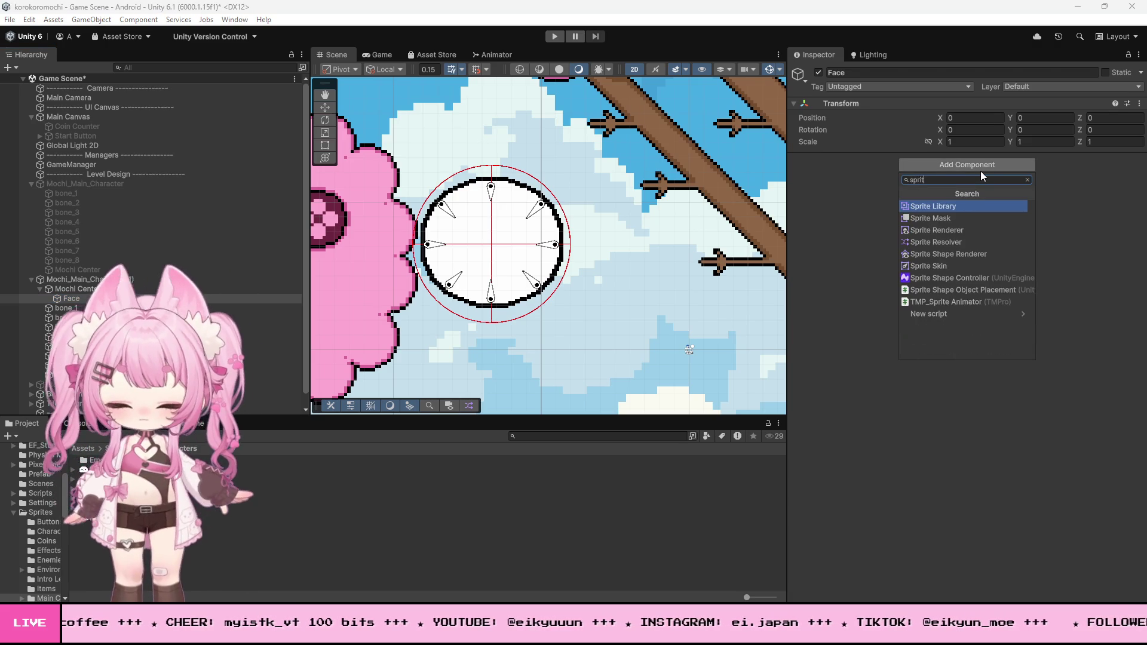
pyautogui.write('e')
pyautogui.click(953, 231)
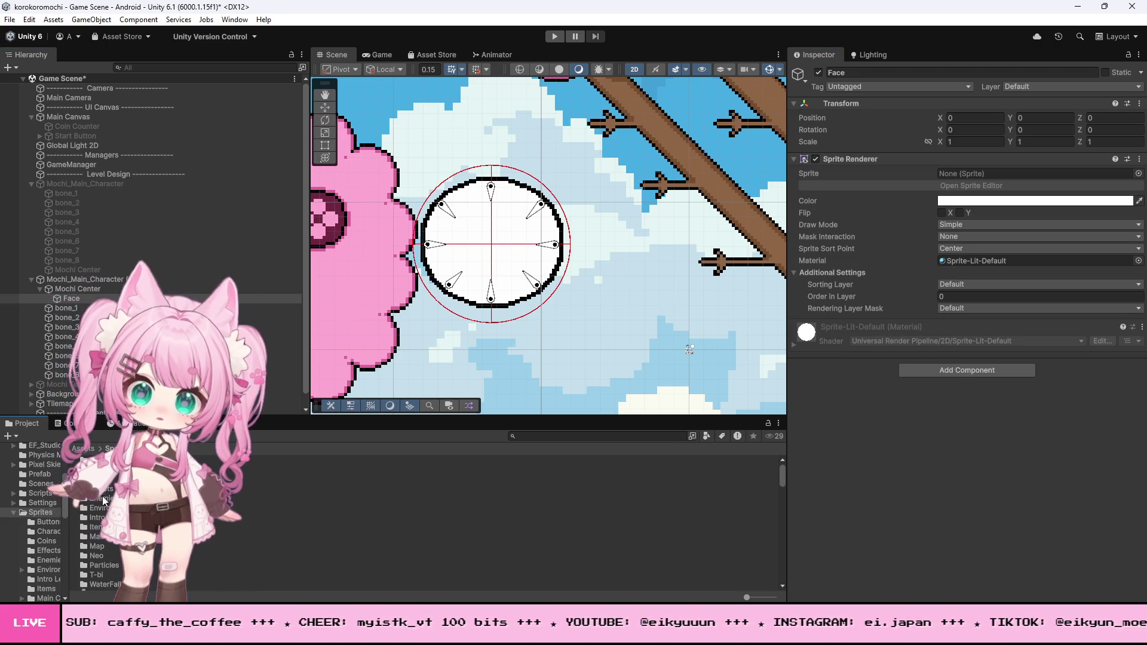
# Set the four Emote textures to Single sprite mode, 64 pixels per unit, Point filtering.
pyautogui.doubleClick(85, 470)
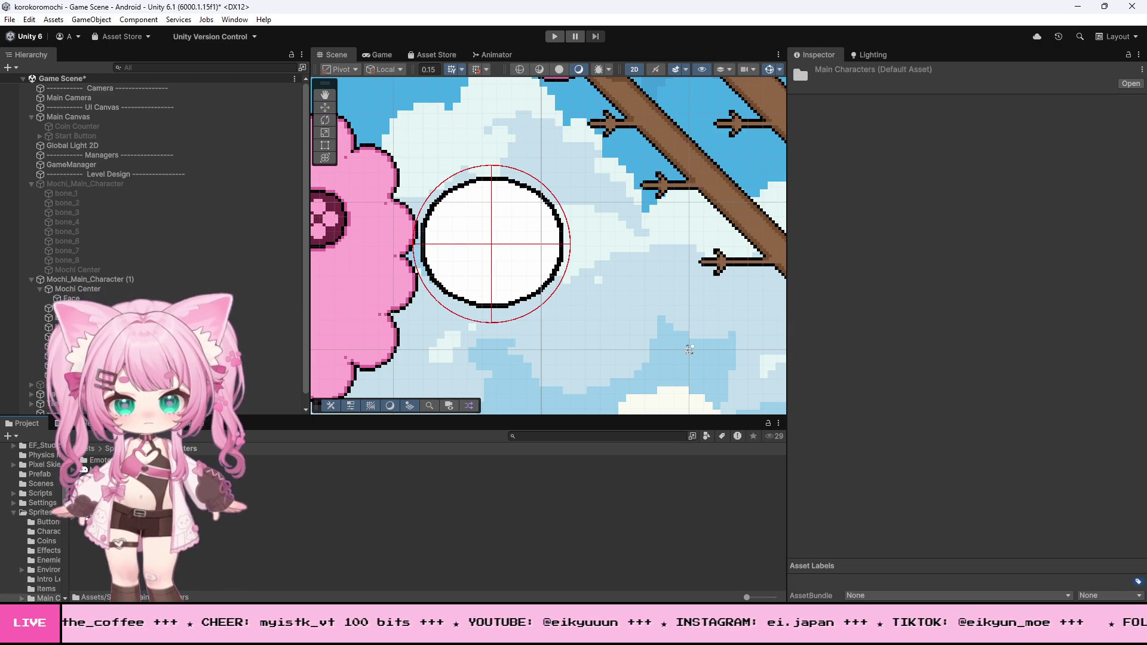
pyautogui.doubleClick(85, 460)
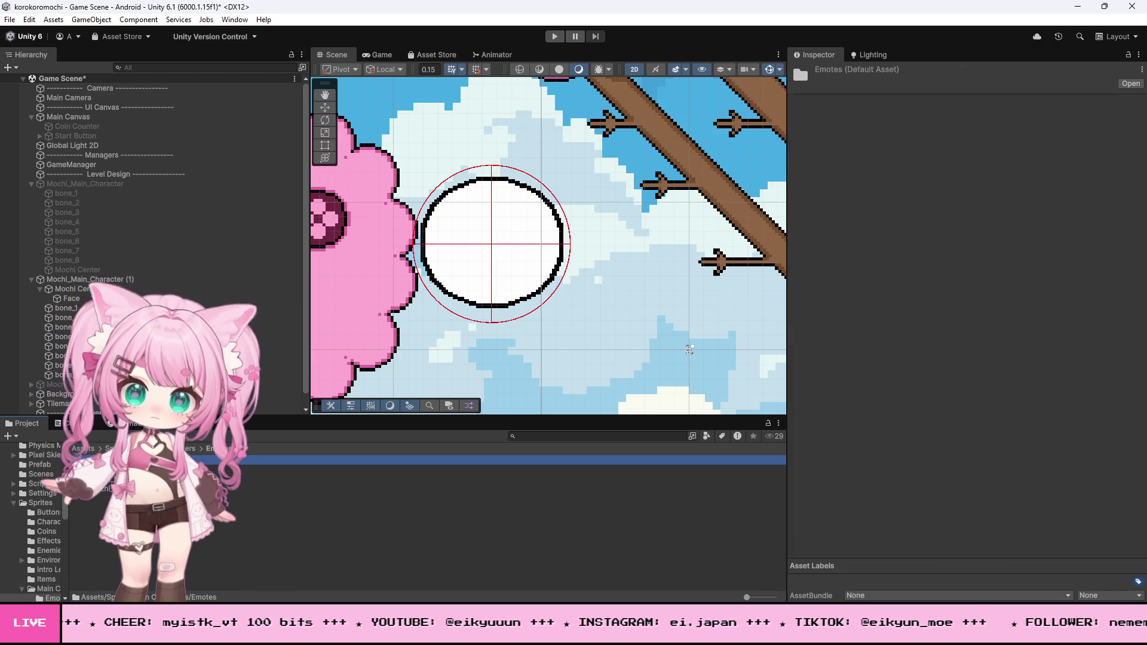
pyautogui.hotkey('ctrl', 'a')
pyautogui.click(987, 136)
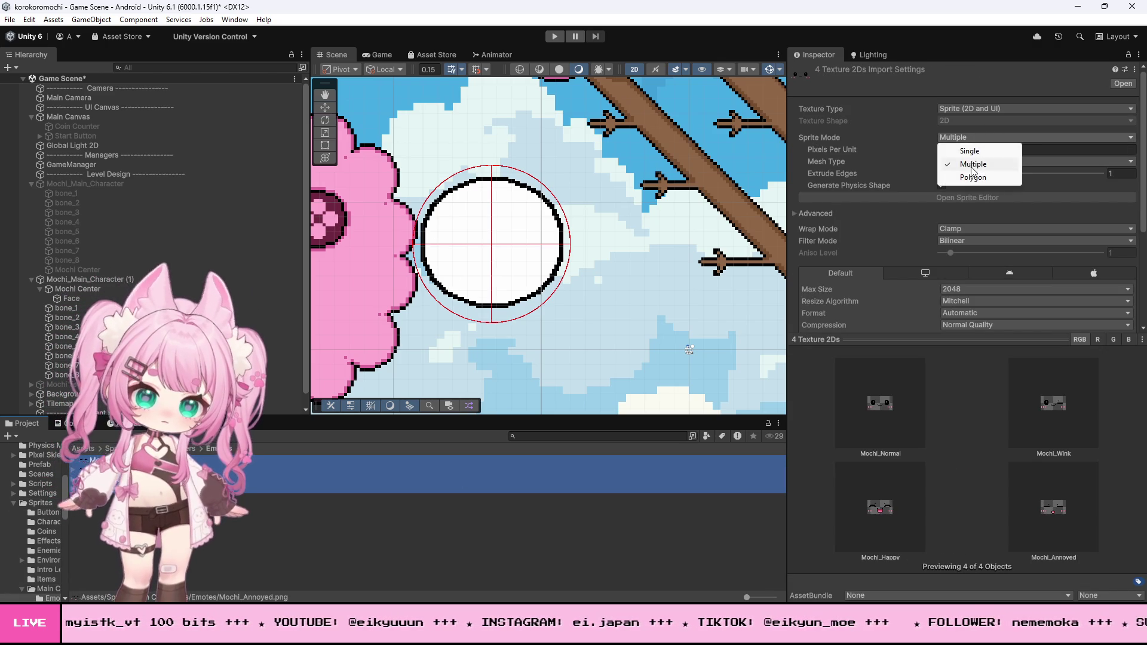
pyautogui.click(953, 148)
pyautogui.click(969, 150)
pyautogui.write('64')
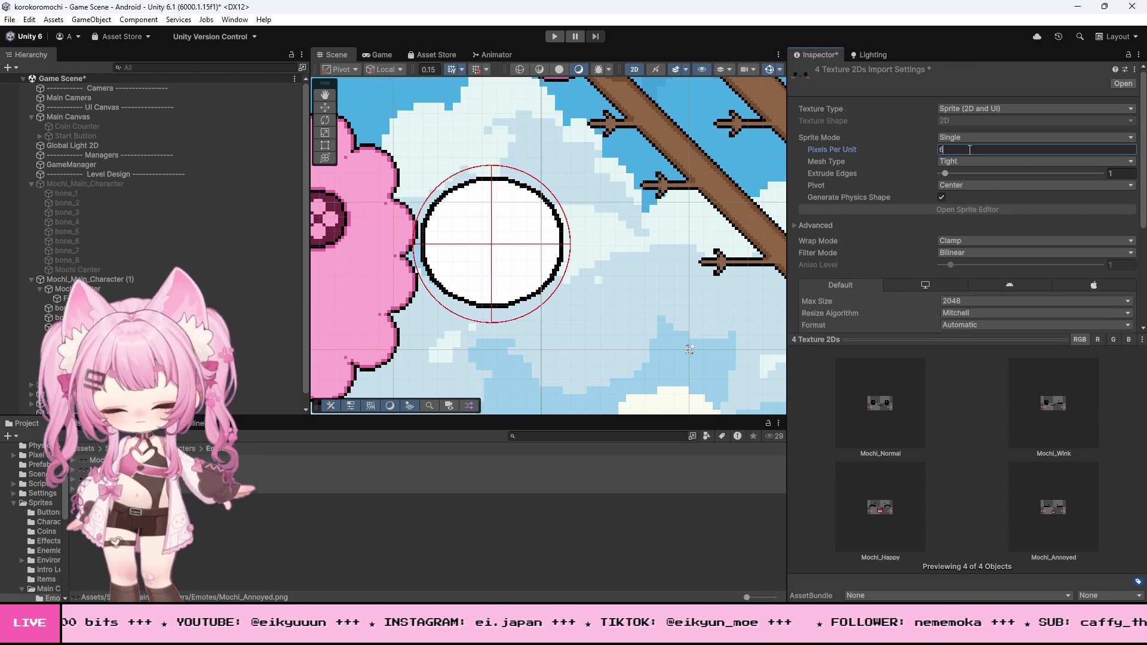
pyautogui.click(962, 252)
pyautogui.click(965, 265)
pyautogui.scroll(-3, 980, 257)
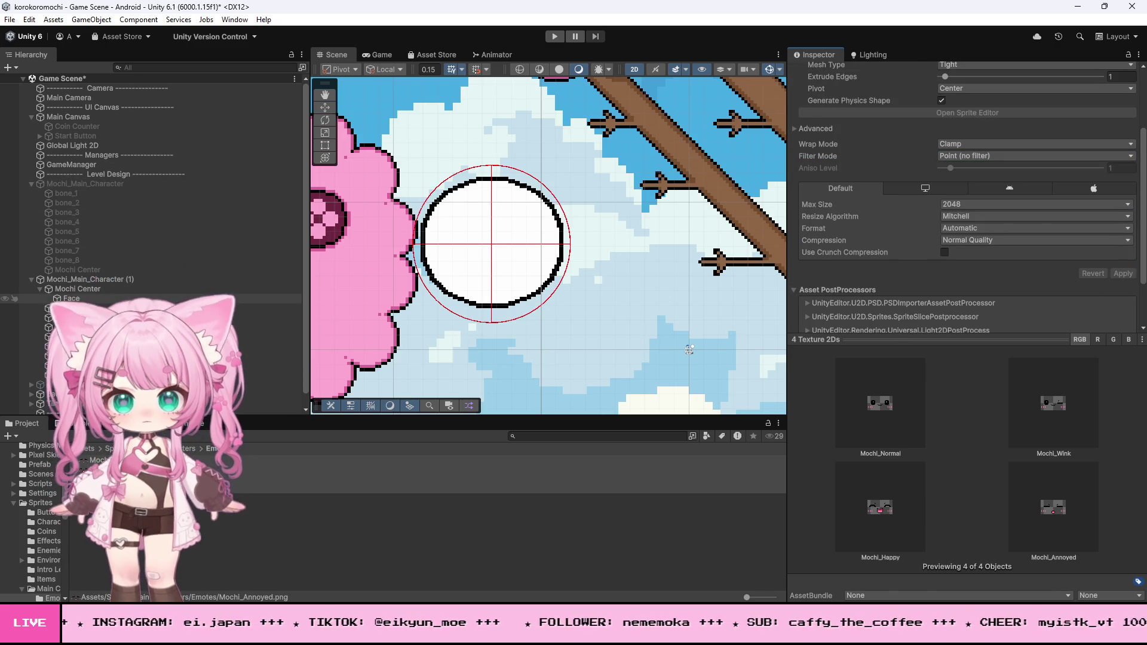
pyautogui.click(71, 298)
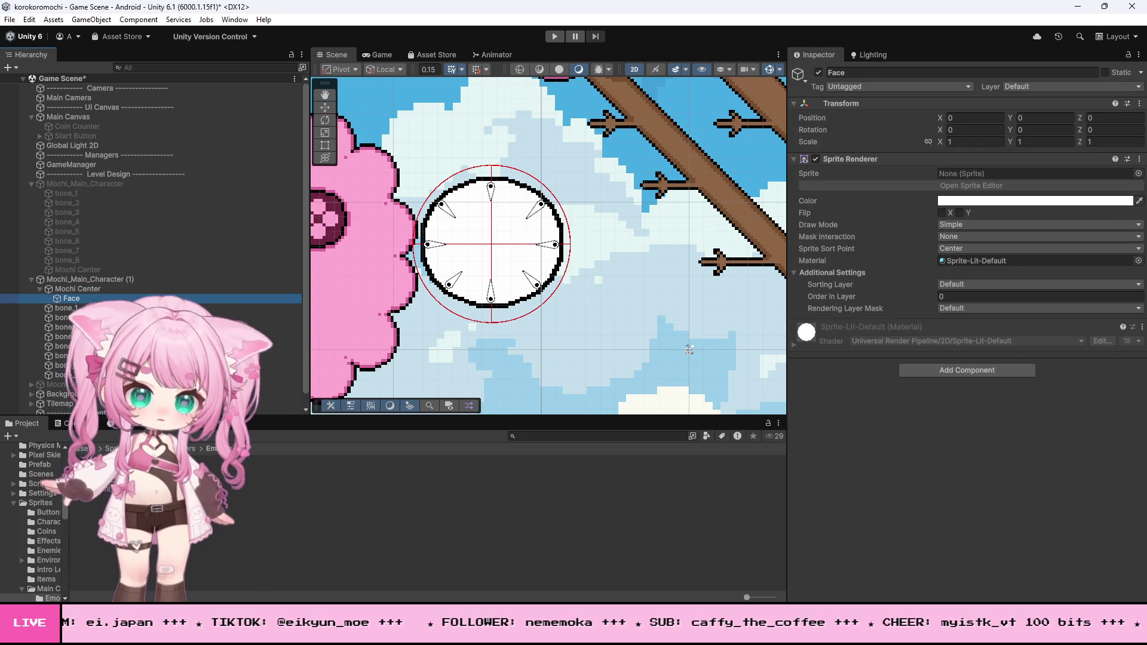
# Set the Face Sprite Renderer's Order in Layer to 21.
pyautogui.click(95, 279)
pyautogui.click(71, 298)
pyautogui.click(1039, 296)
pyautogui.write('1')
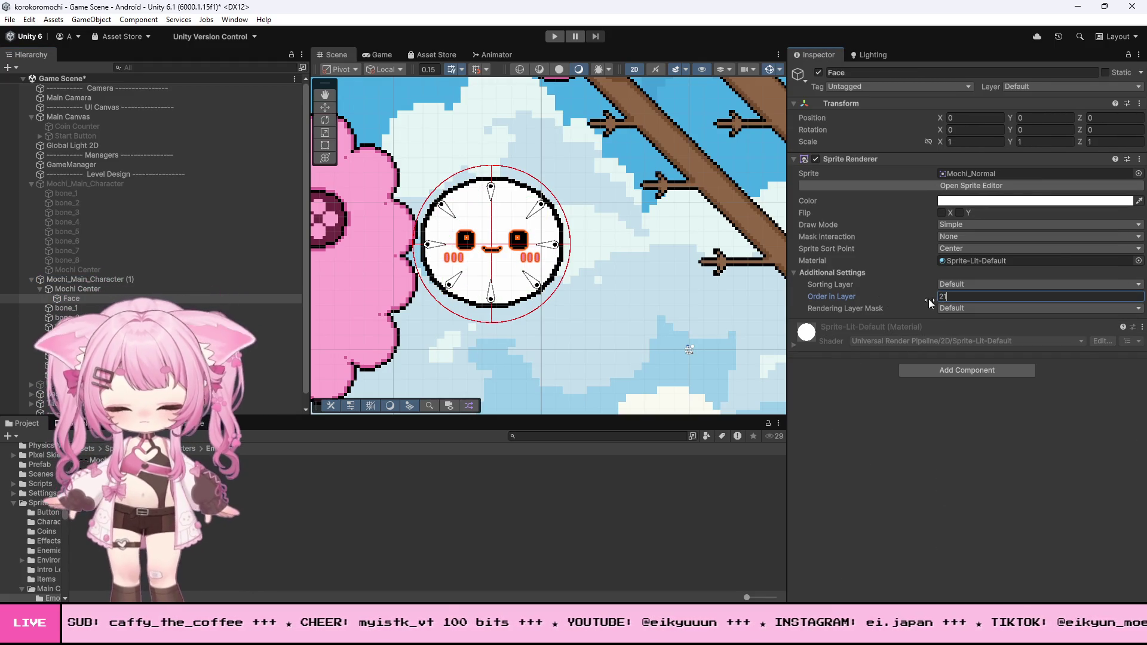
# Inspect the Main Canvas and Mochi settings, then reselect Face and go to the Assets root.
pyautogui.click(576, 232)
pyautogui.scroll(-3, 577, 233)
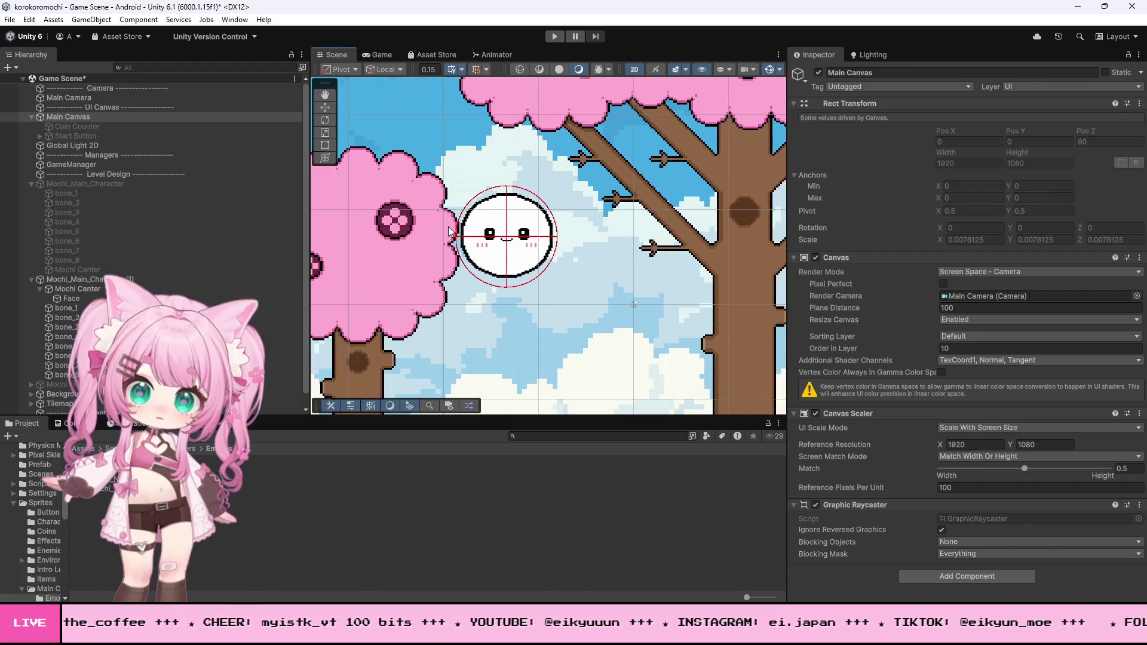
pyautogui.scroll(2, 461, 229)
pyautogui.scroll(-1, 461, 227)
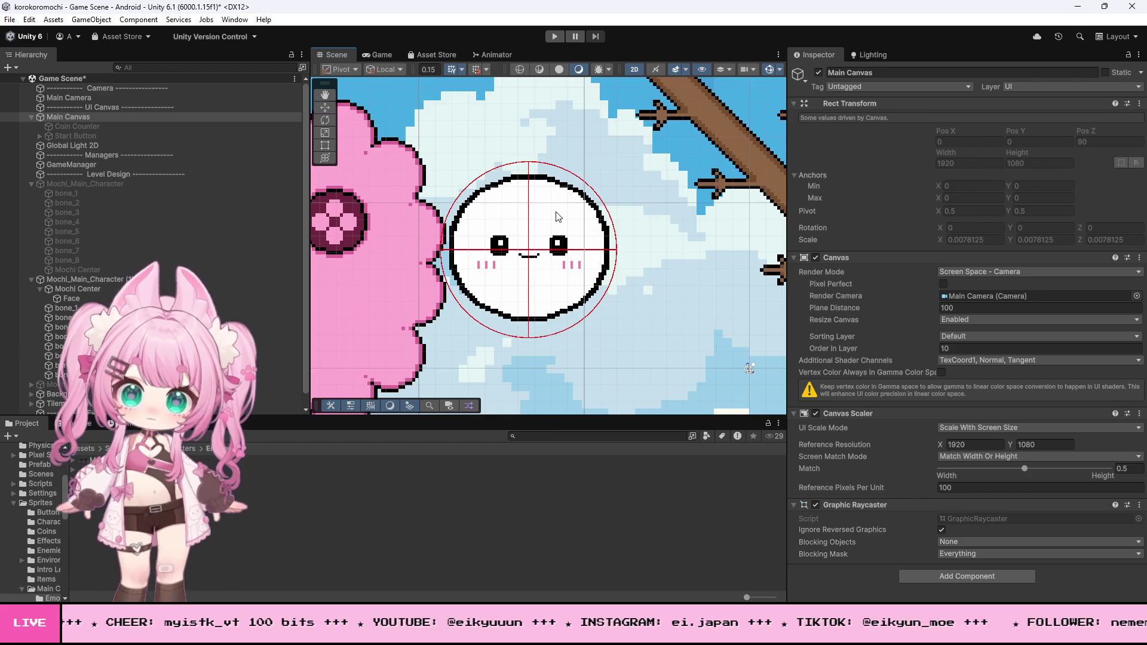
pyautogui.scroll(-1, 526, 236)
pyautogui.scroll(3, 544, 233)
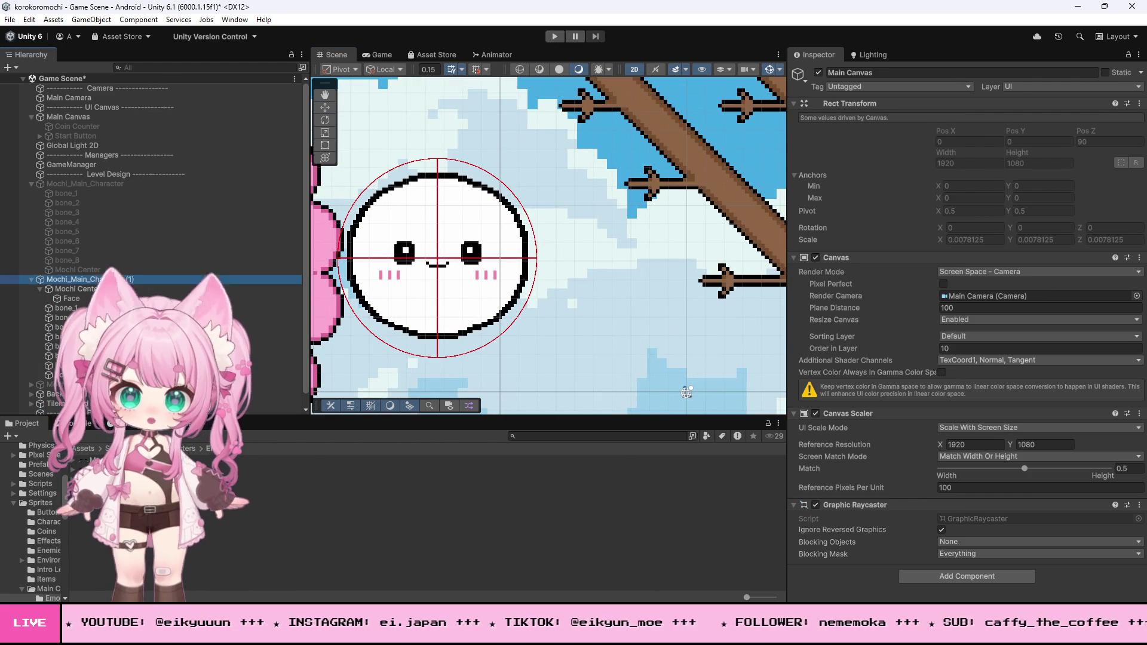
pyautogui.click(84, 279)
pyautogui.scroll(-5, 900, 432)
pyautogui.scroll(-1, 900, 431)
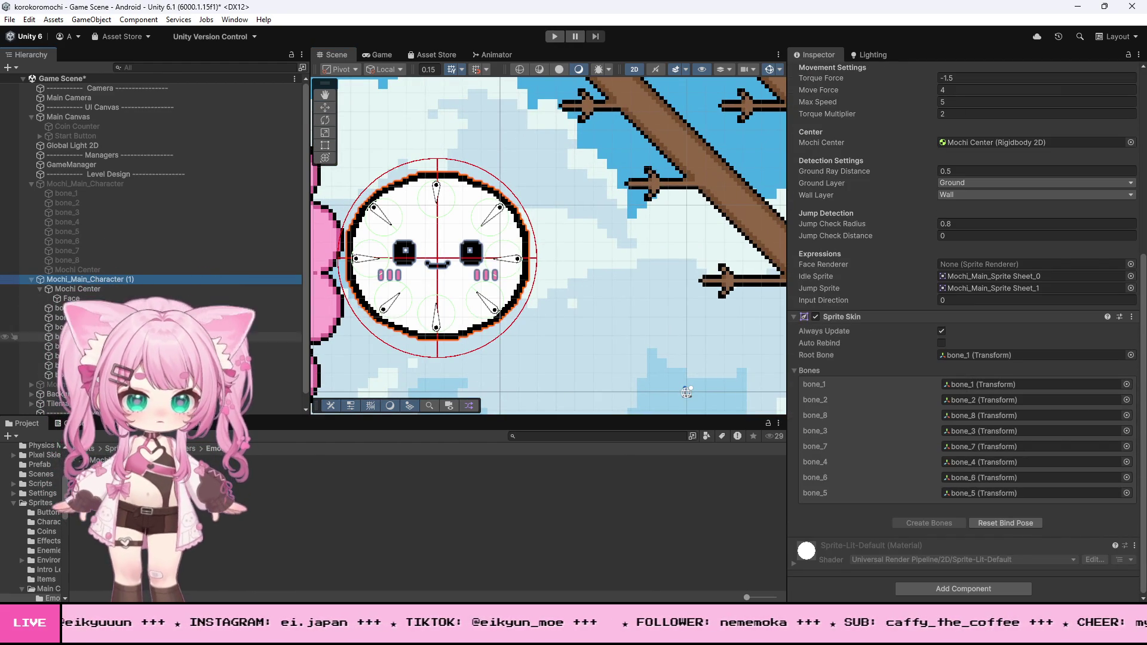
pyautogui.click(68, 298)
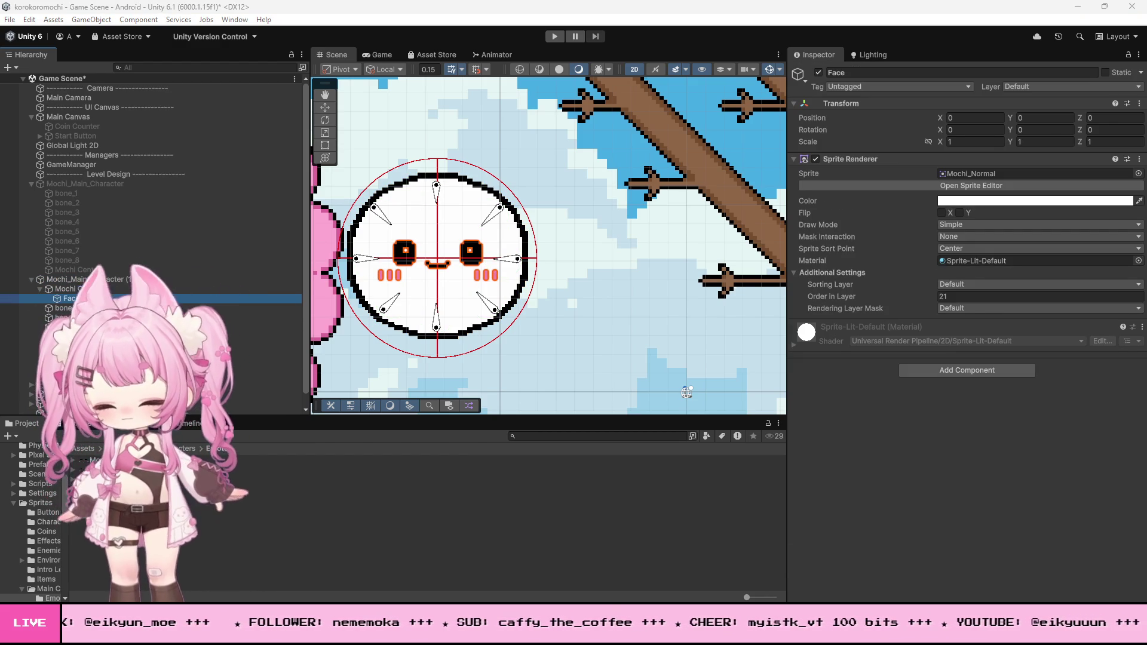
pyautogui.click(82, 449)
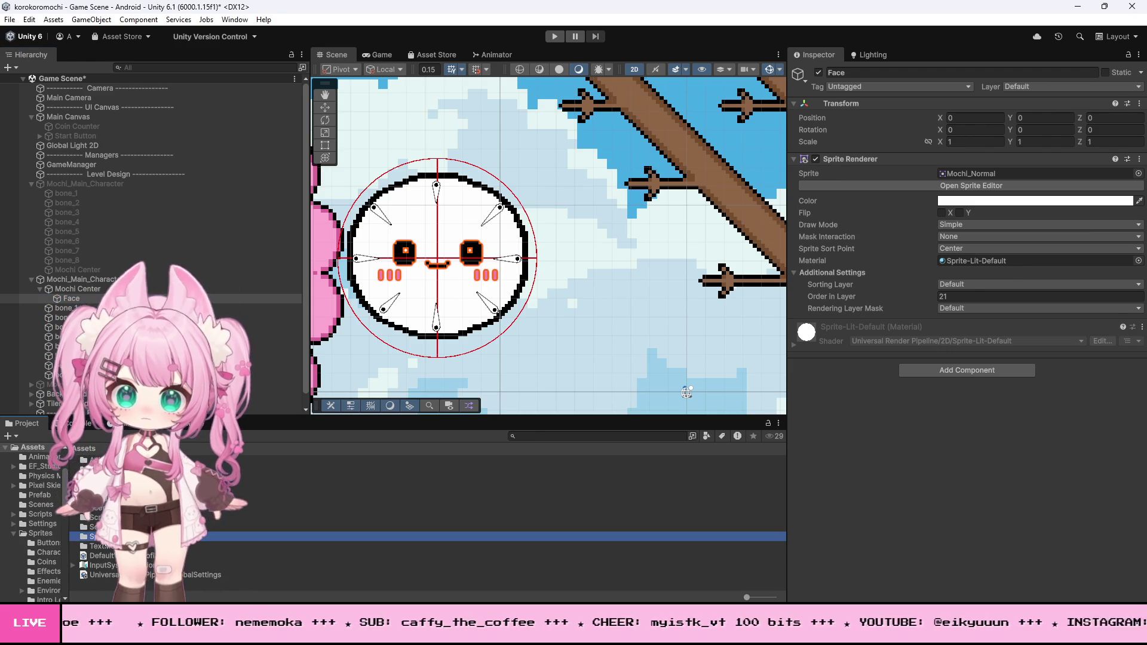
# Create a new Face MonoBehaviour script in Assets > Scripts, then switch to Visual Studio.
pyautogui.click(40, 533)
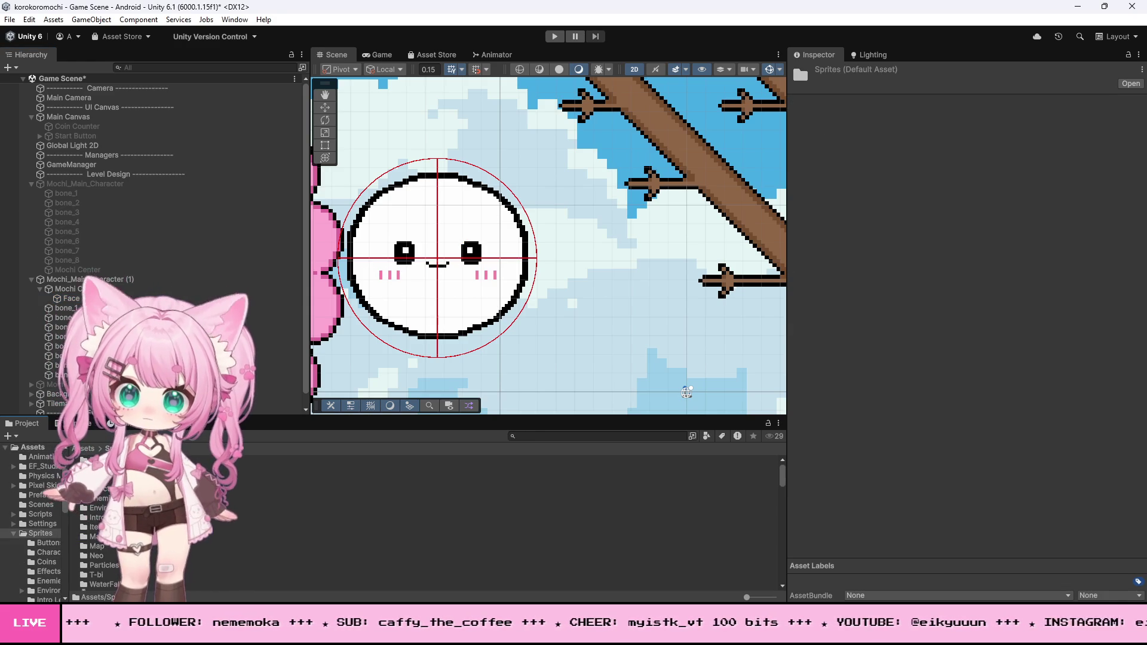
pyautogui.click(82, 449)
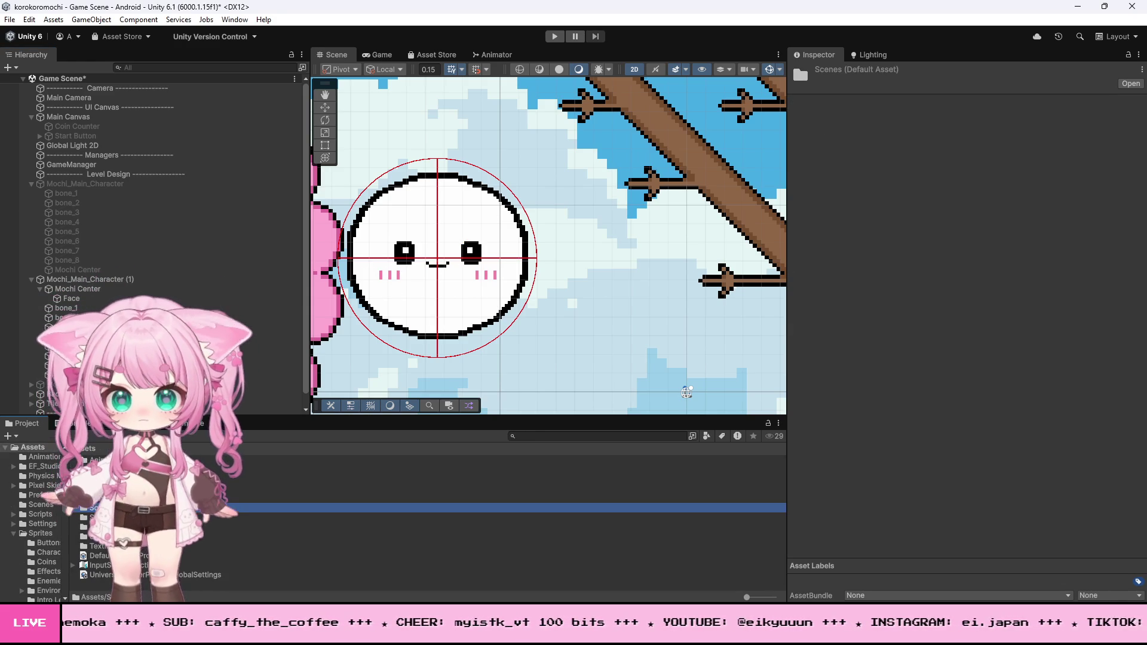
pyautogui.doubleClick(95, 518)
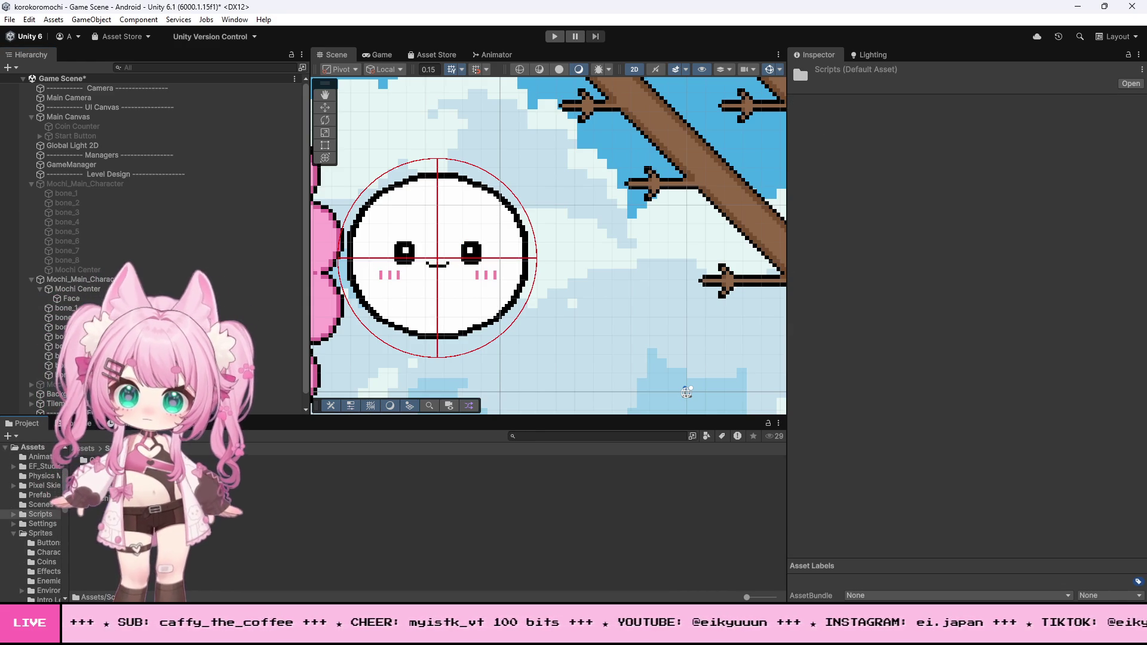
pyautogui.rightClick(95, 524)
pyautogui.moveTo(127, 215)
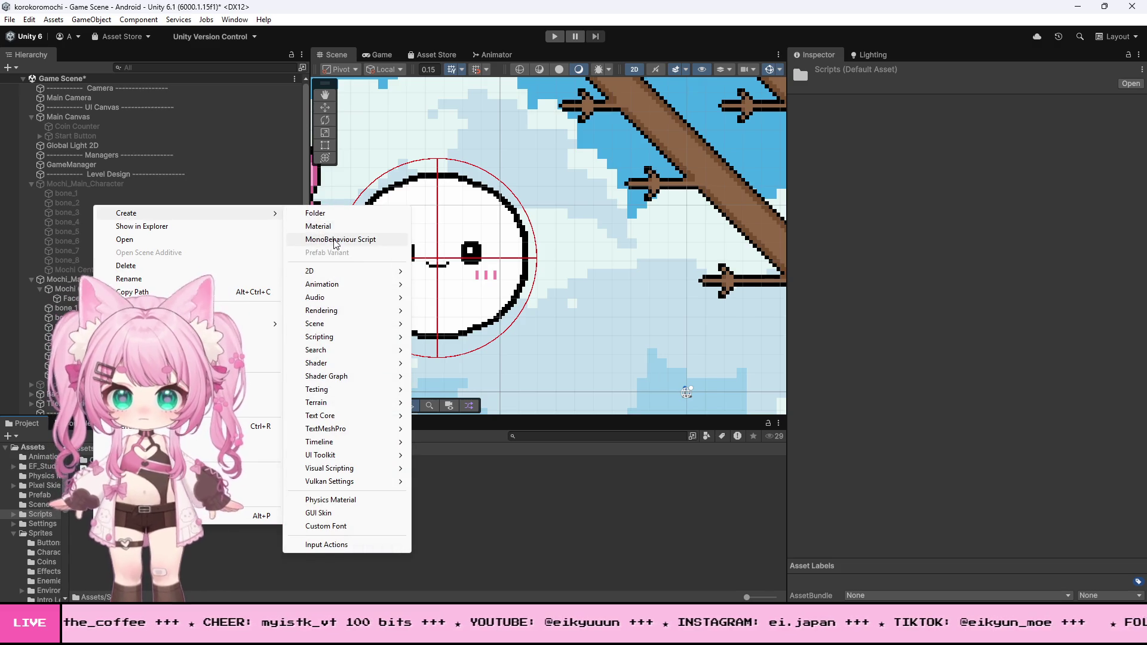
pyautogui.click(330, 235)
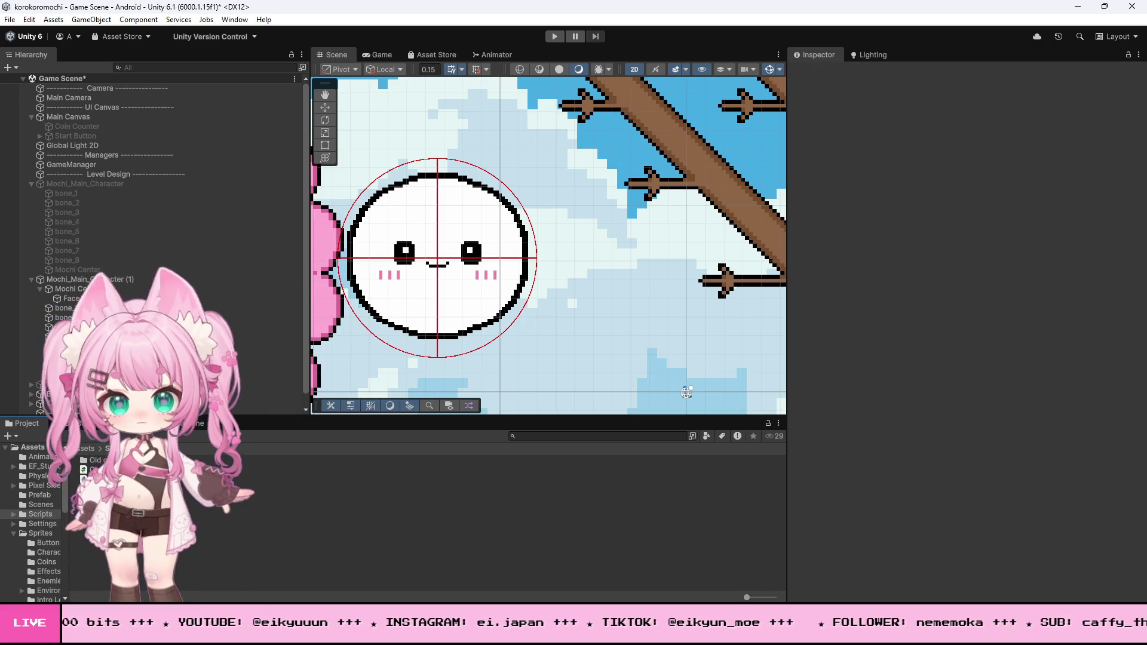
pyautogui.rightClick(100, 515)
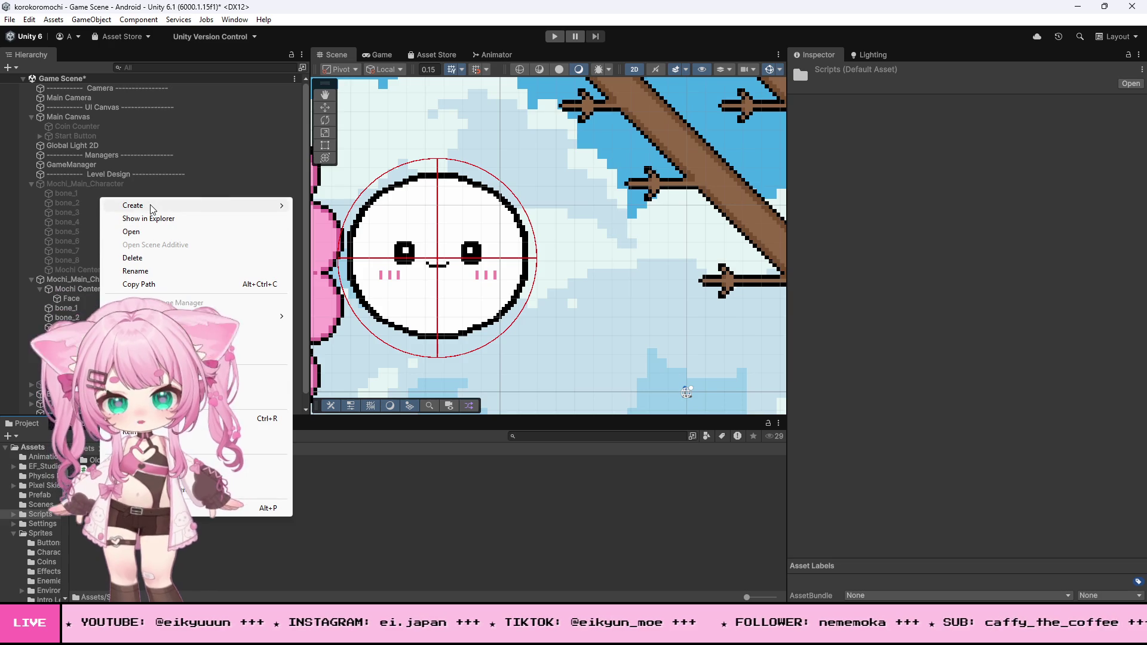
pyautogui.moveTo(149, 209)
pyautogui.click(288, 347)
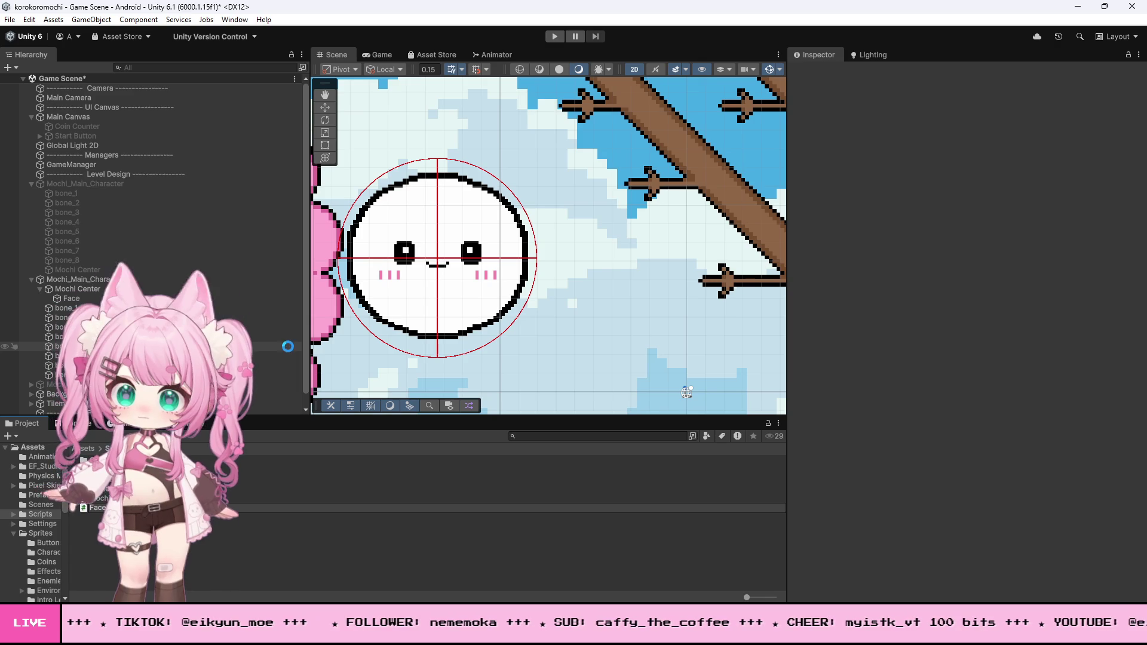
pyautogui.hotkey('alt', 'Tab')
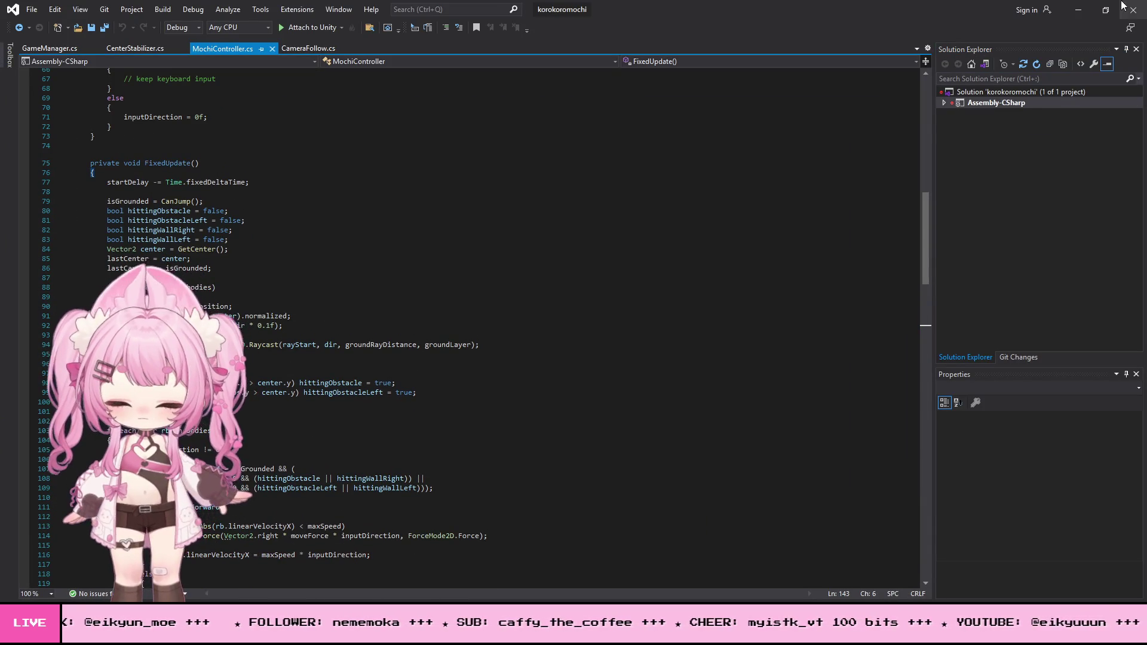
# Replace FaceRotation.cs's template with the bone1/bone5 LateUpdate rotation code and save all.
pyautogui.click(1081, 12)
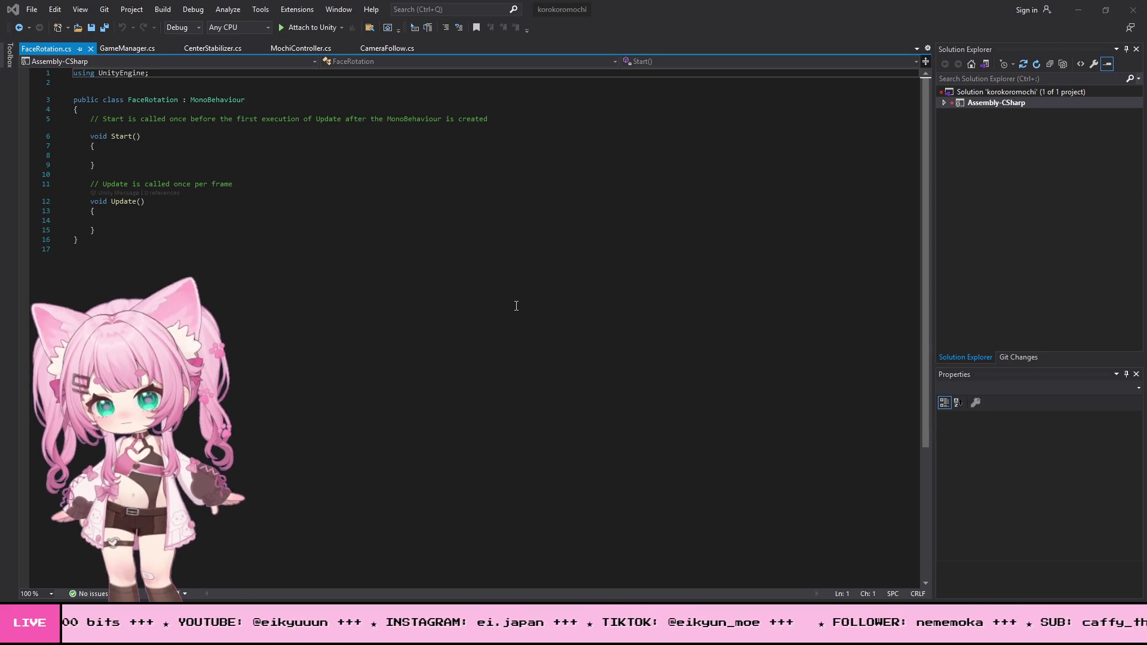
pyautogui.click(516, 306)
pyautogui.hotkey('ctrl', 'a')
pyautogui.write('using UnityEngine;  public class FaceRotation : MonoBehaviour {     public Transform bone1;     public Transform bone5;      void LateUpdate()     {         if (bone1 == null || bone5 == null) return;         Vector2 axis = bone1.position - bone5.position;         float angle = Mathf.Atan2(axis.x, axis.y) * Mathf.Rad2Deg;         transform.rotation = Quaternion.Euler(0f, 0f, -angle);     } }')
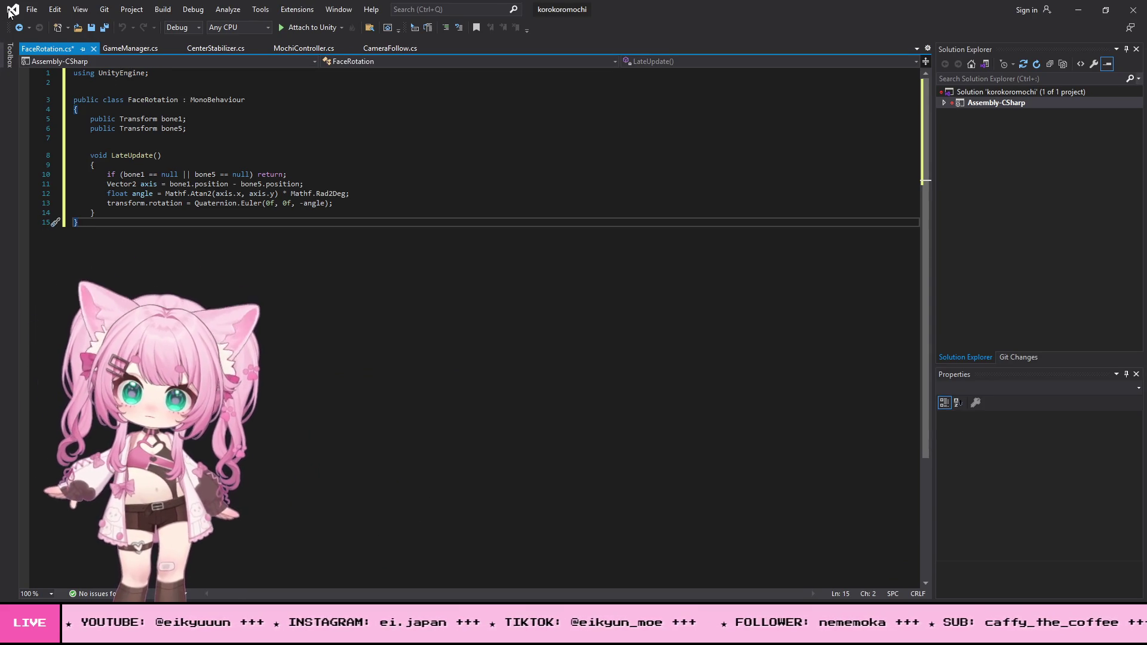
pyautogui.click(32, 9)
pyautogui.click(54, 149)
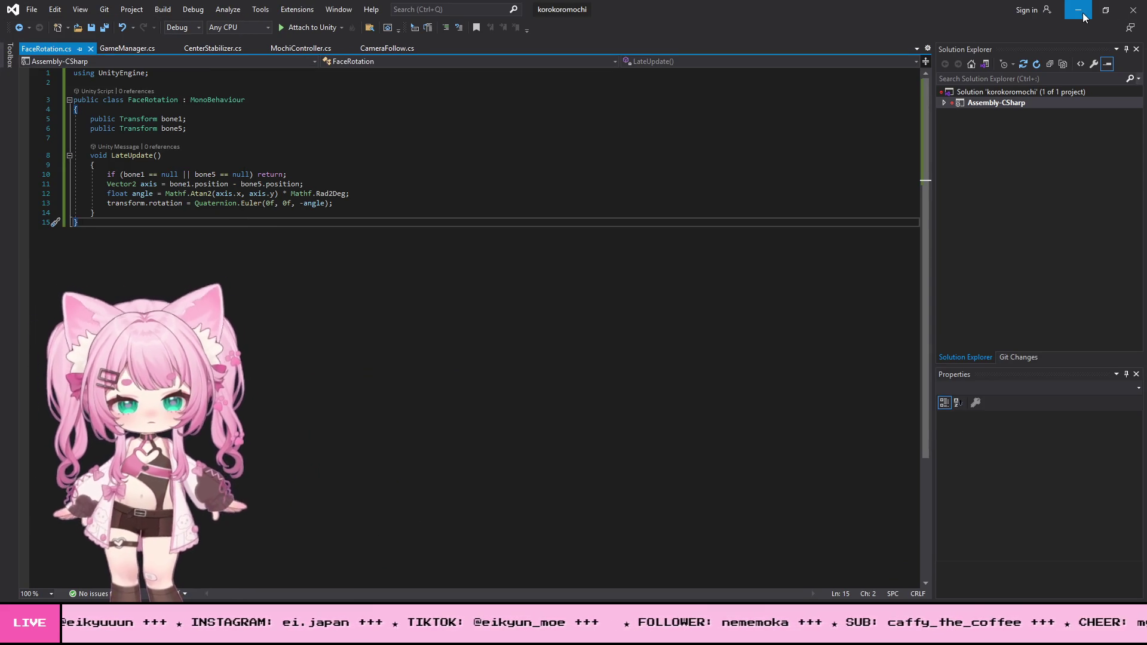
pyautogui.click(1079, 10)
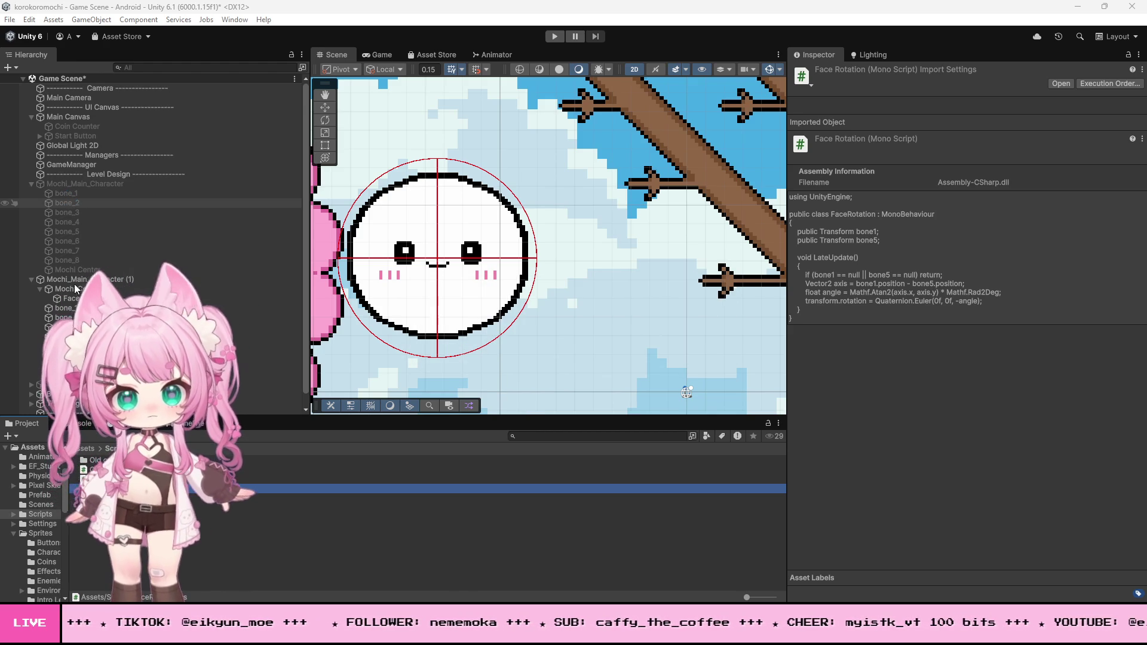
# Attach FaceRotation to Face and assign bone_1 and bone_5 to its bone fields.
pyautogui.click(93, 299)
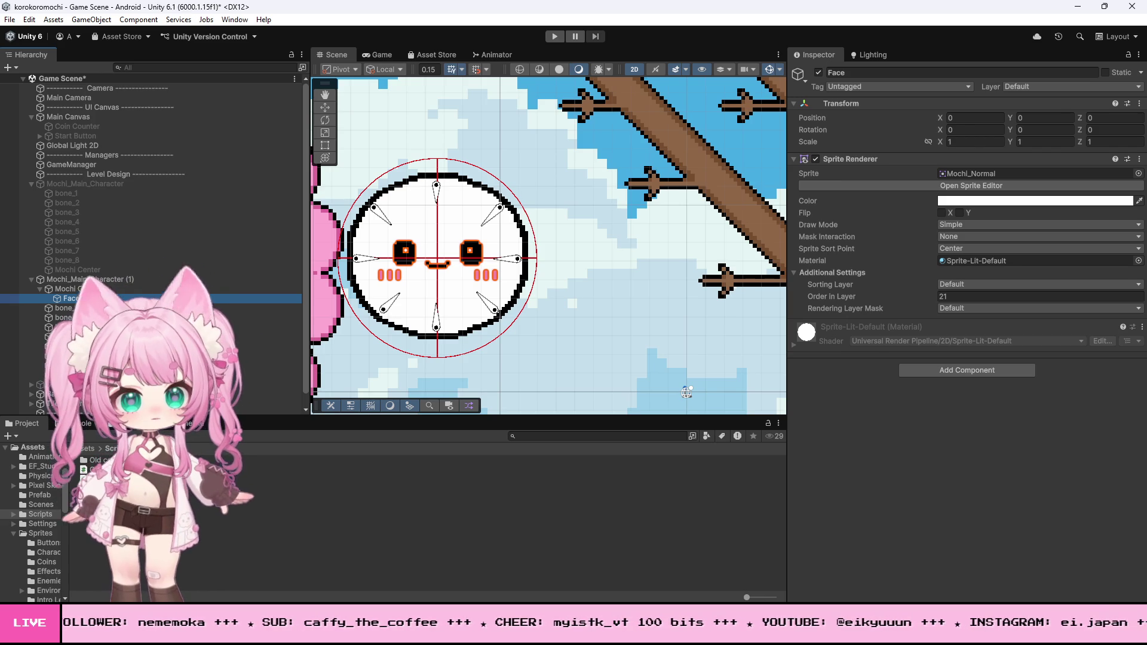
pyautogui.click(912, 481)
pyautogui.moveTo(1002, 446); pyautogui.dragTo(1002, 445)
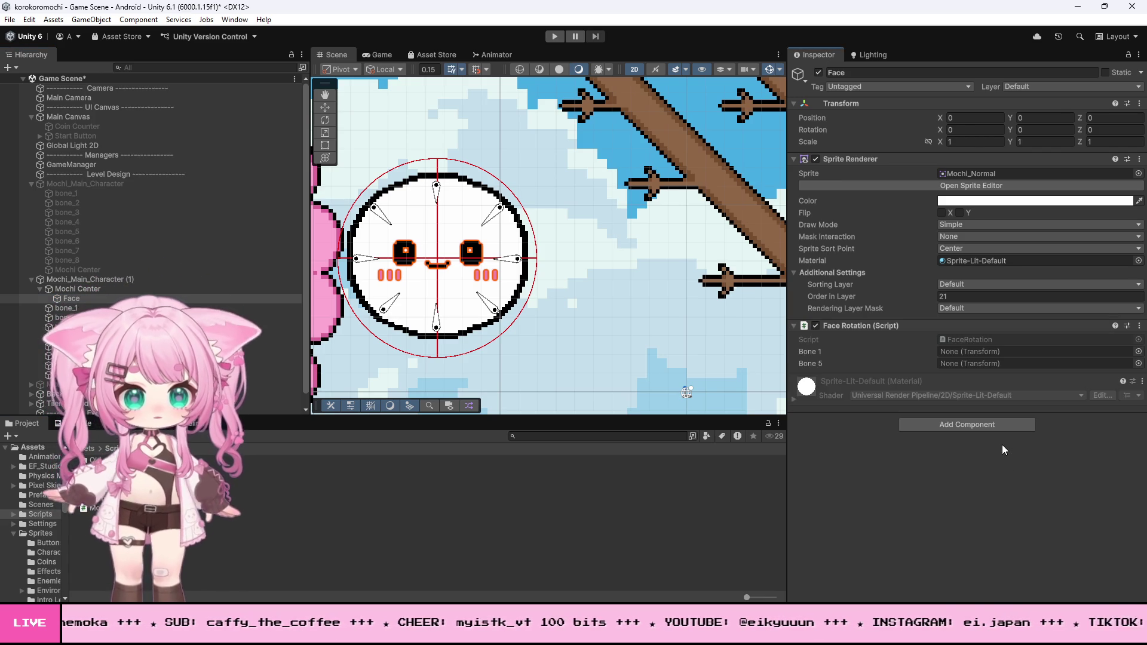
pyautogui.moveTo(67, 310)
pyautogui.mouseDown()
pyautogui.moveTo(956, 330)
pyautogui.moveTo(949, 352)
pyautogui.mouseUp()
pyautogui.moveTo(62, 346); pyautogui.dragTo(1027, 364)
# Enter play mode and roll the mochi left and right to test the rotating face.
pyautogui.click(555, 37)
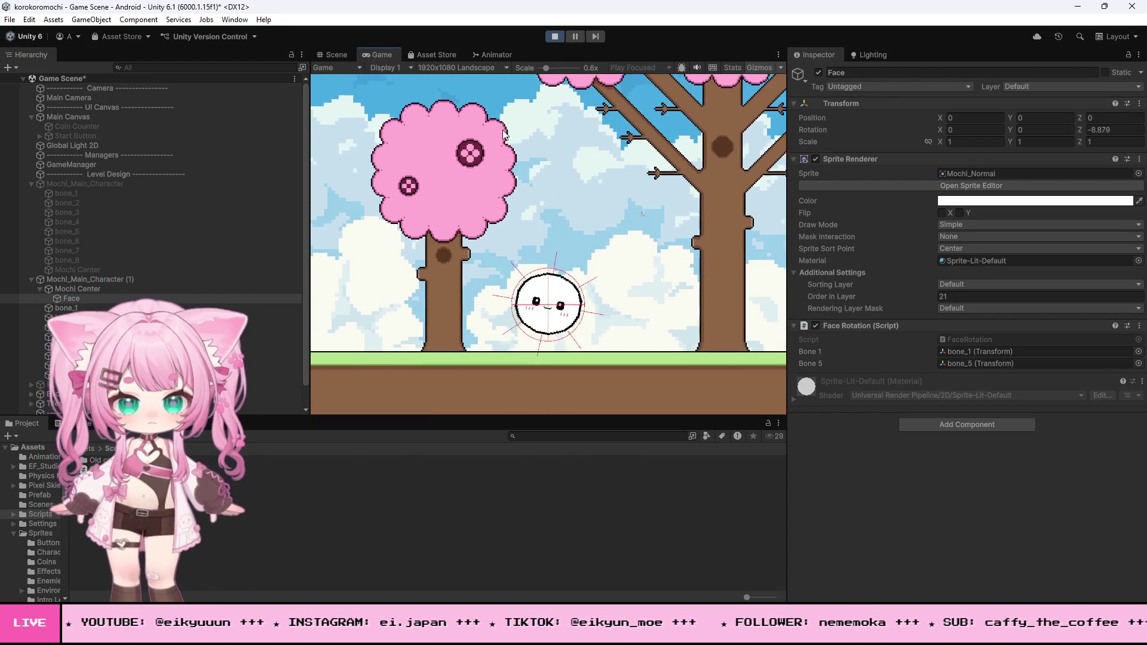
pyautogui.press('d')
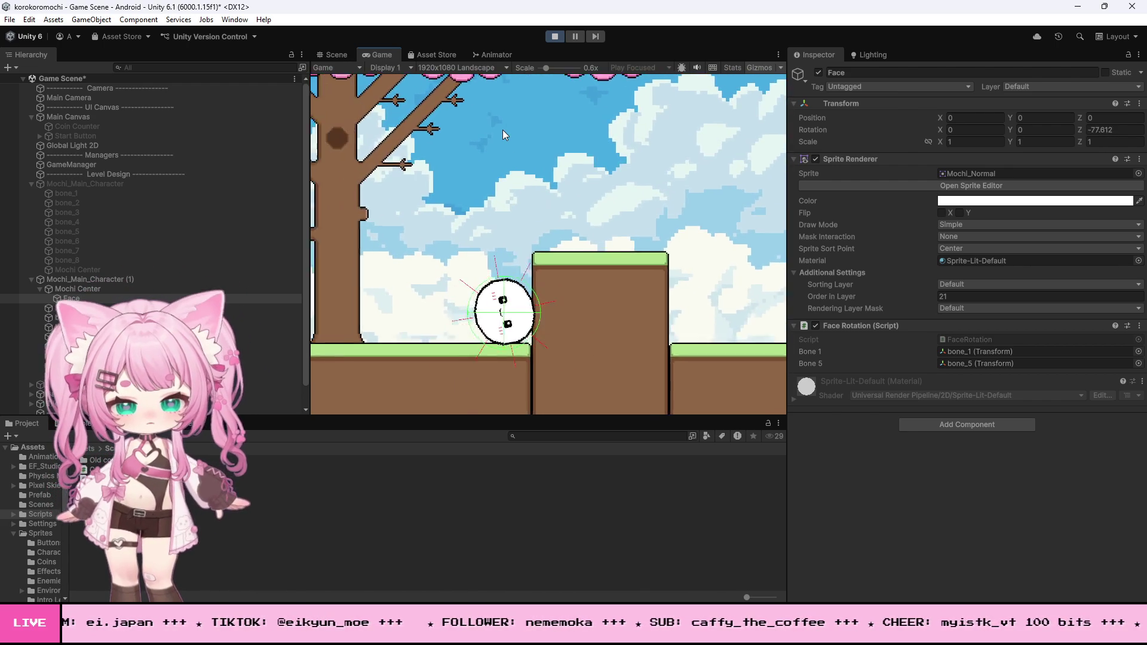
pyautogui.press('space')
pyautogui.press('a')
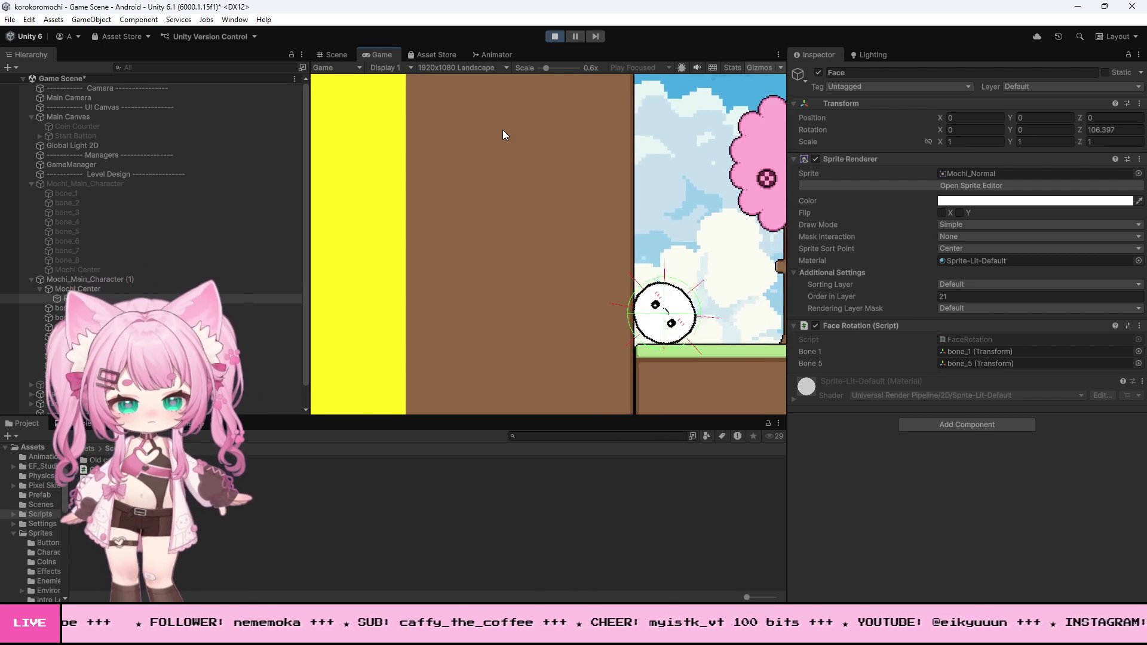
pyautogui.press('d')
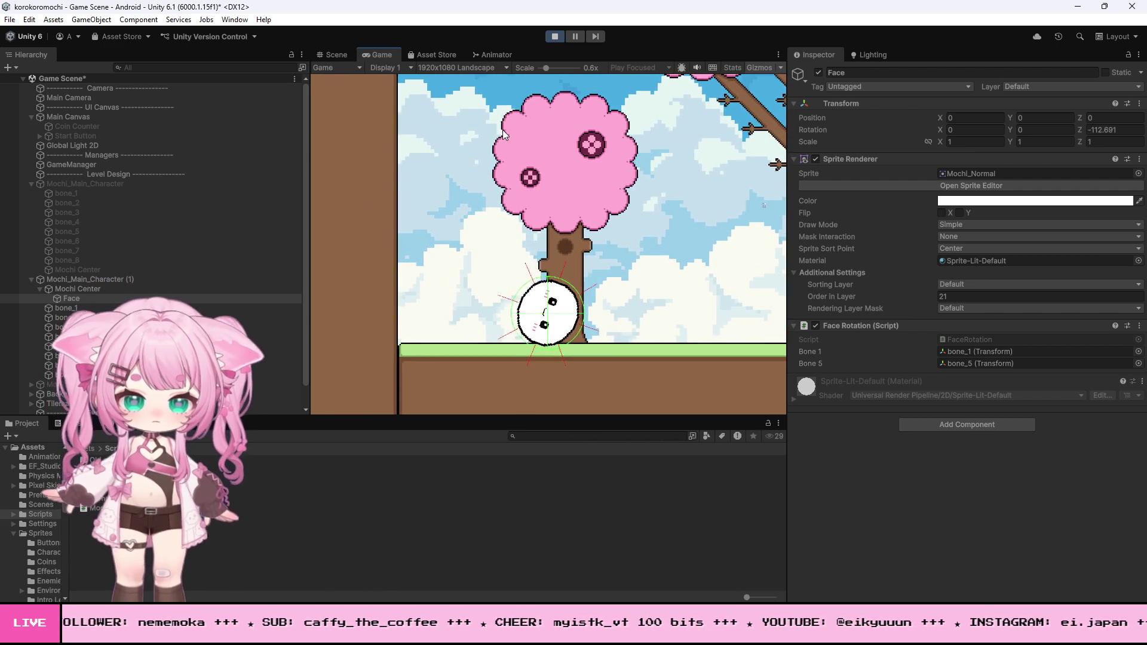
pyautogui.press('a')
pyautogui.press('d')
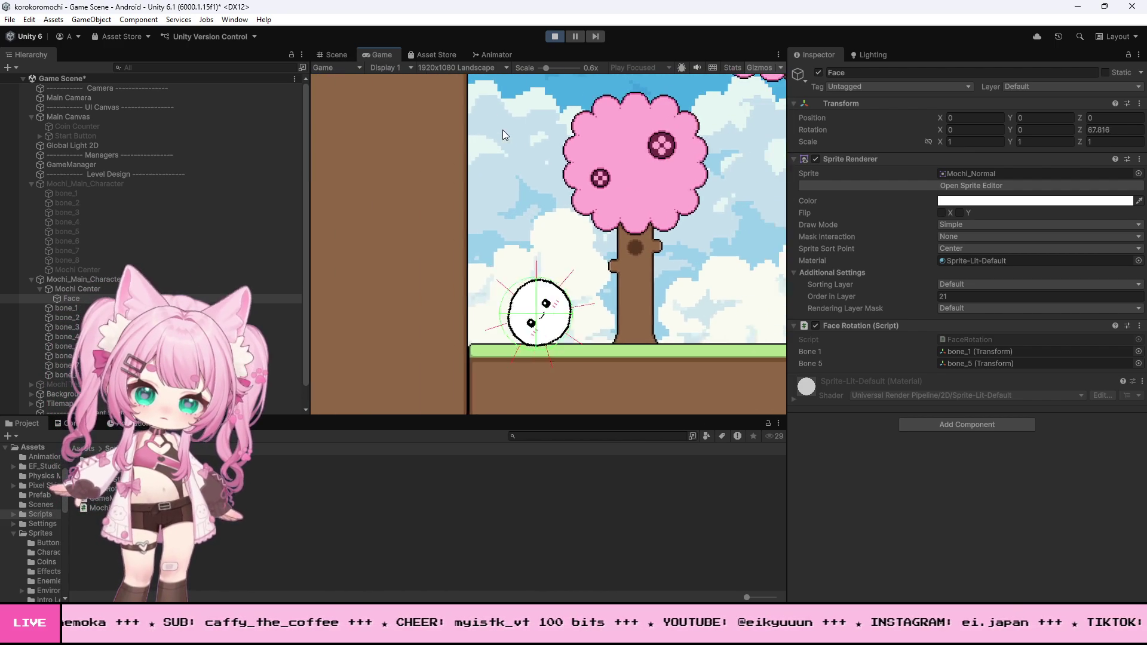
pyautogui.press('d')
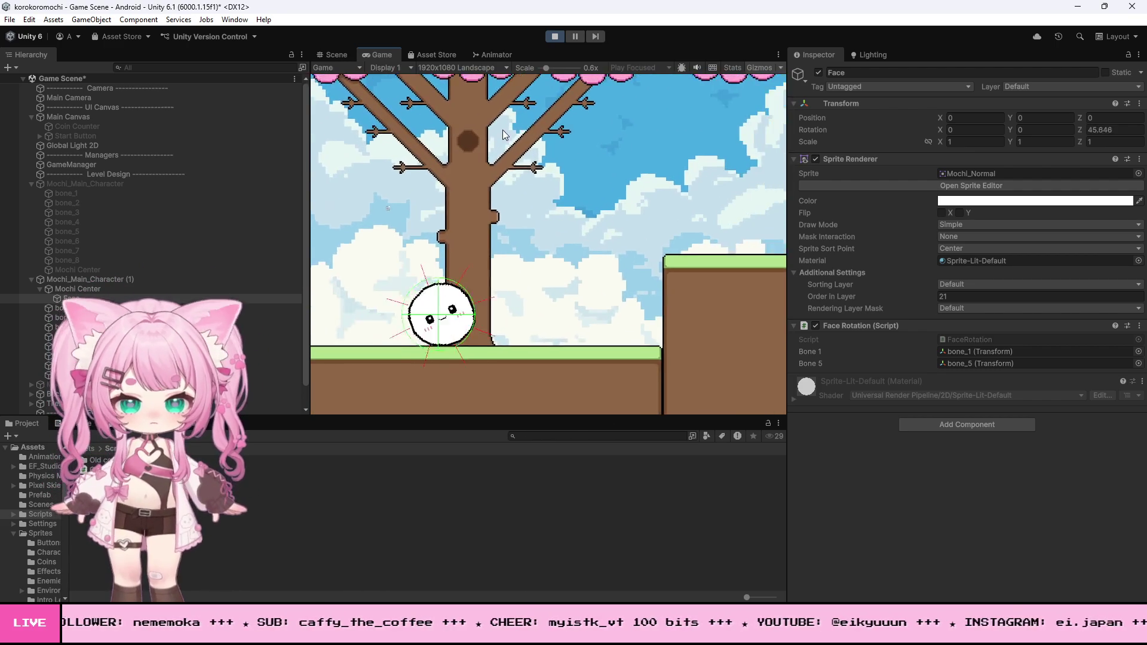
pyautogui.press('a')
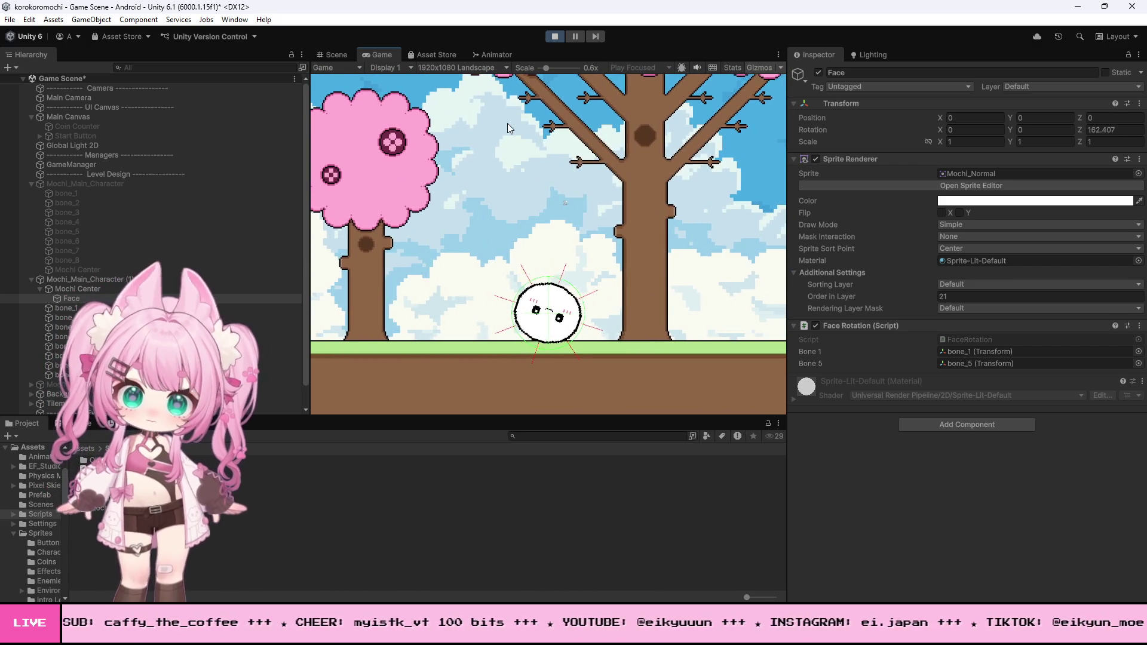
pyautogui.press('a')
pyautogui.press('d')
pyautogui.press('a')
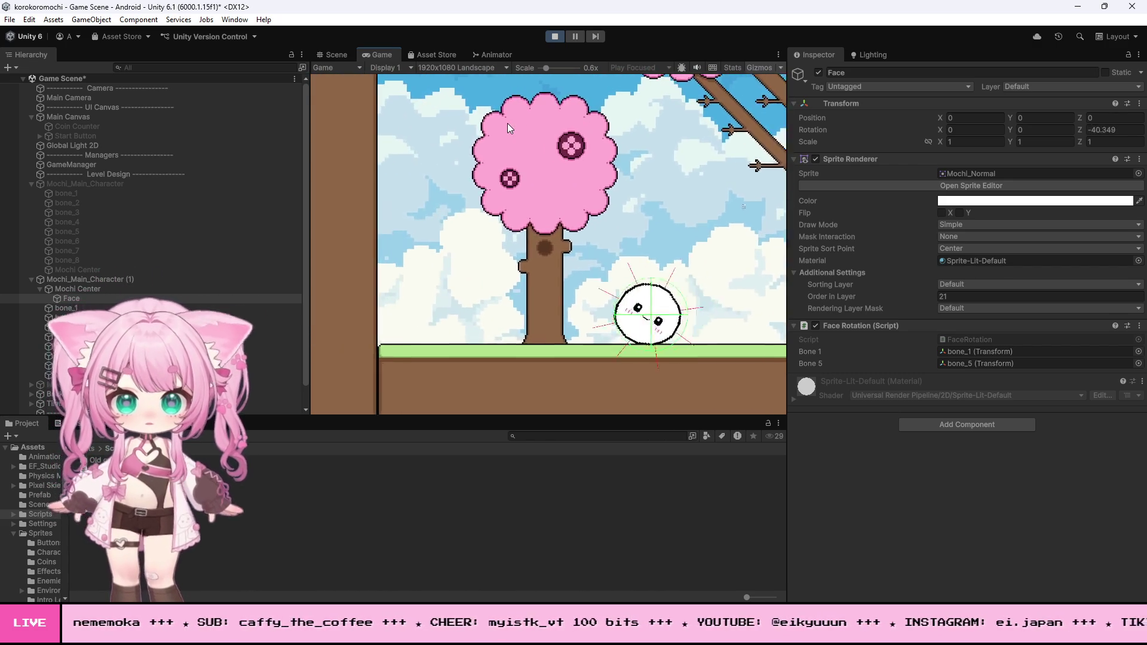
pyautogui.press('d')
pyautogui.press('d')
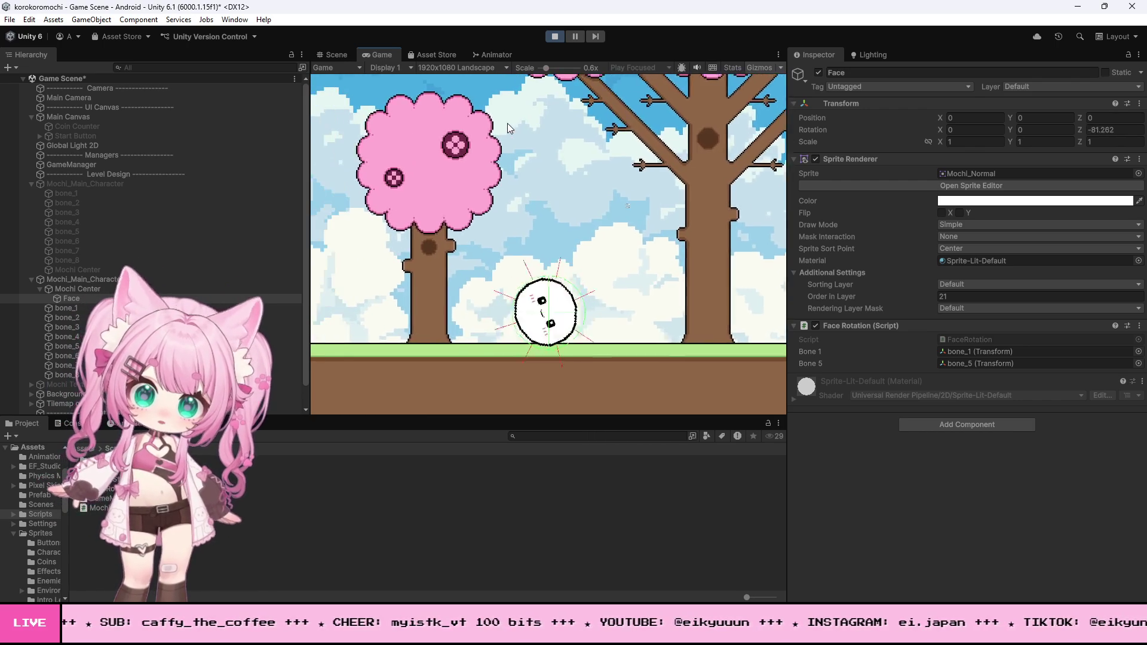
pyautogui.press('a')
pyautogui.press('d')
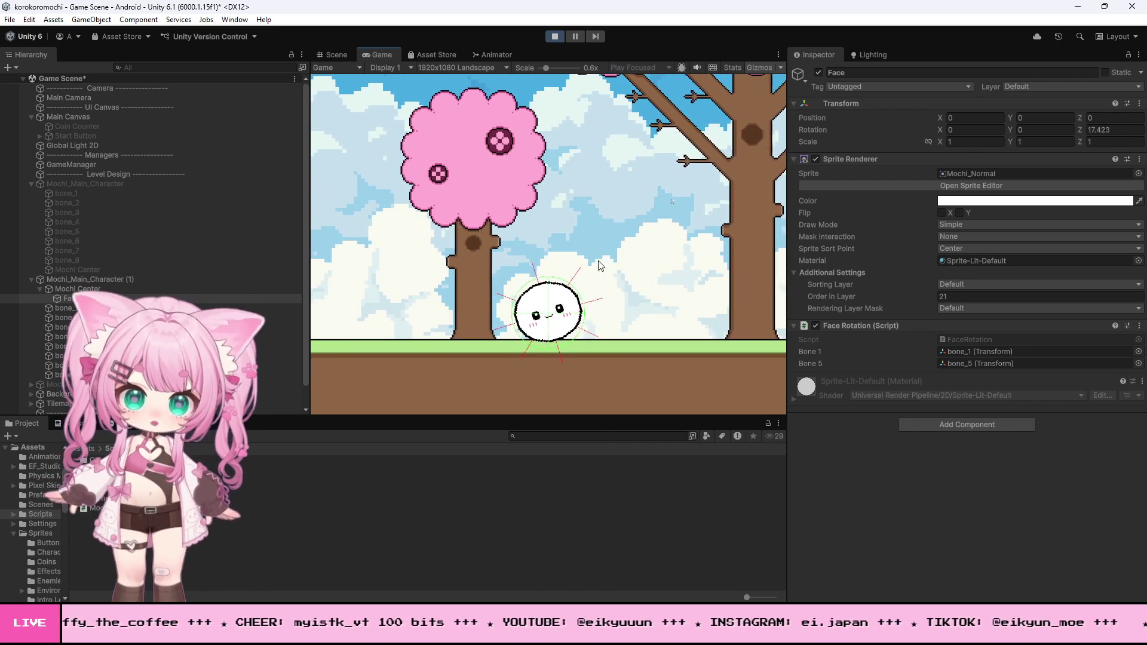
# Stop the test, set the three bone Spring Joint 2D frequencies to 18, 18 and 12, then replay.
pyautogui.press('a')
pyautogui.press('a')
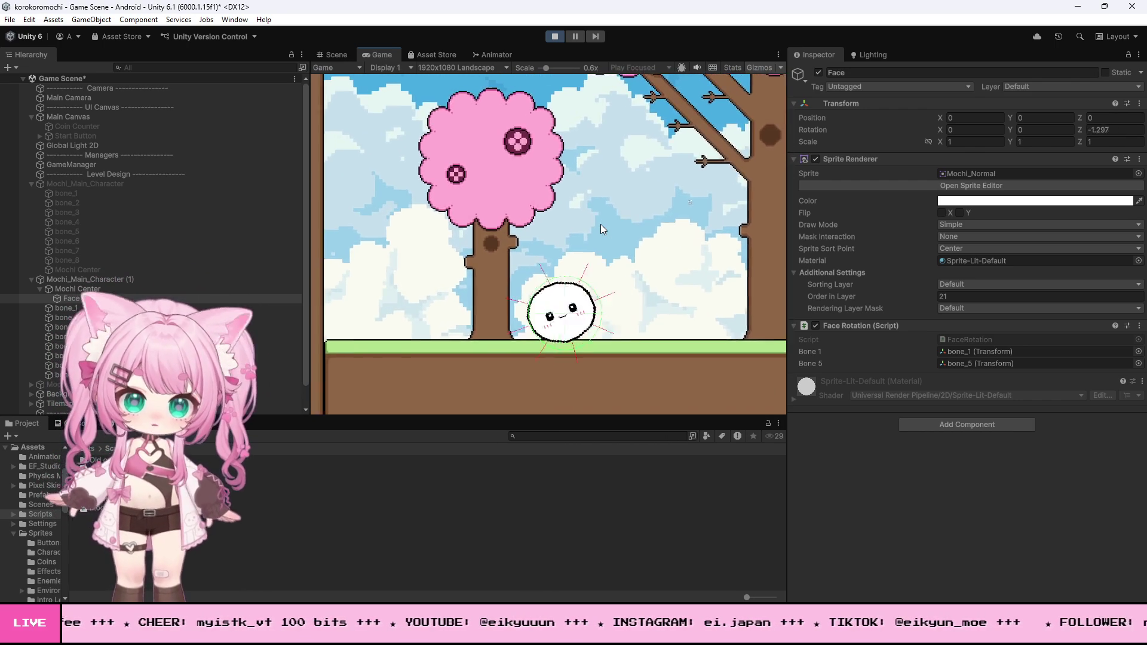
pyautogui.click(555, 36)
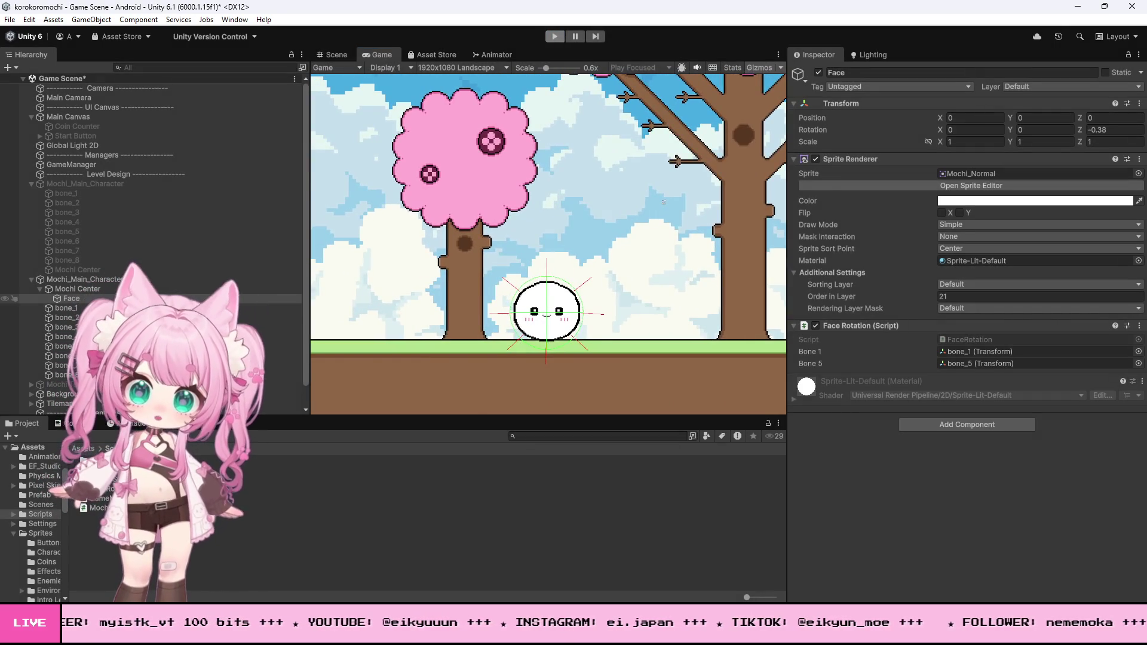
pyautogui.scroll(-10, 912, 343)
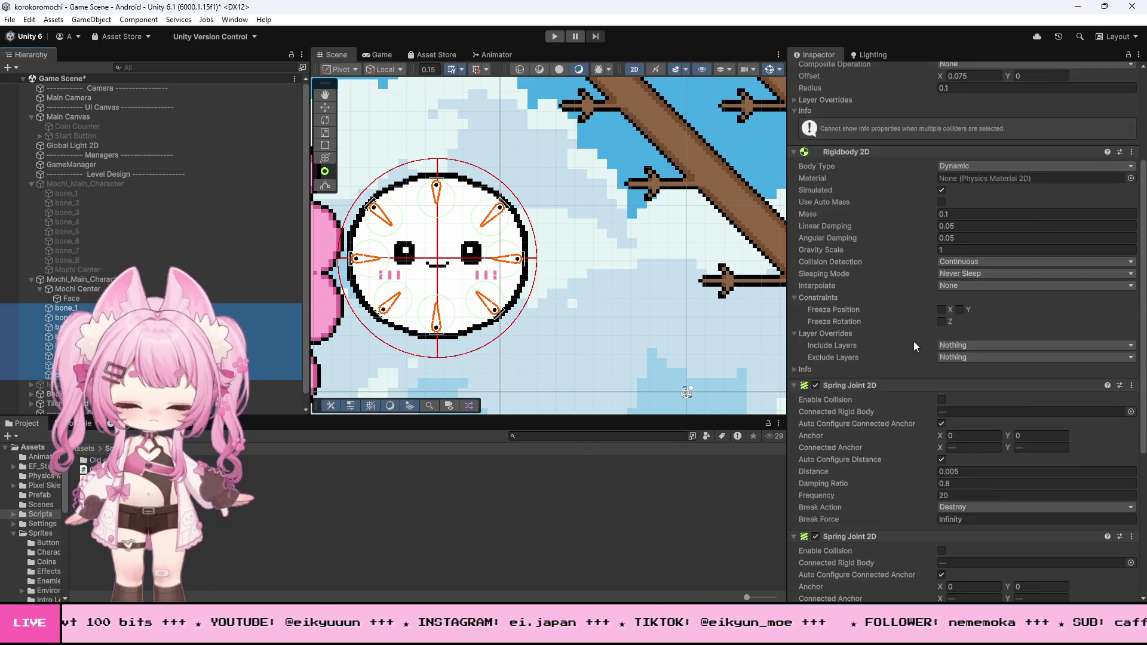
pyautogui.click(962, 542)
pyautogui.write('12')
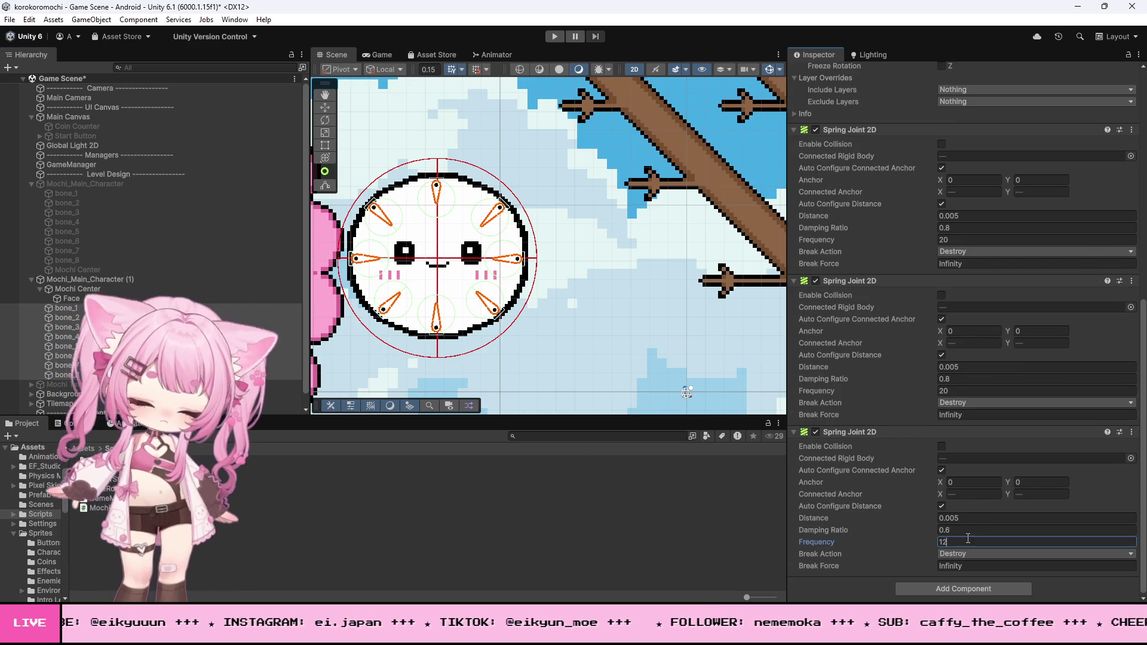
pyautogui.click(959, 392)
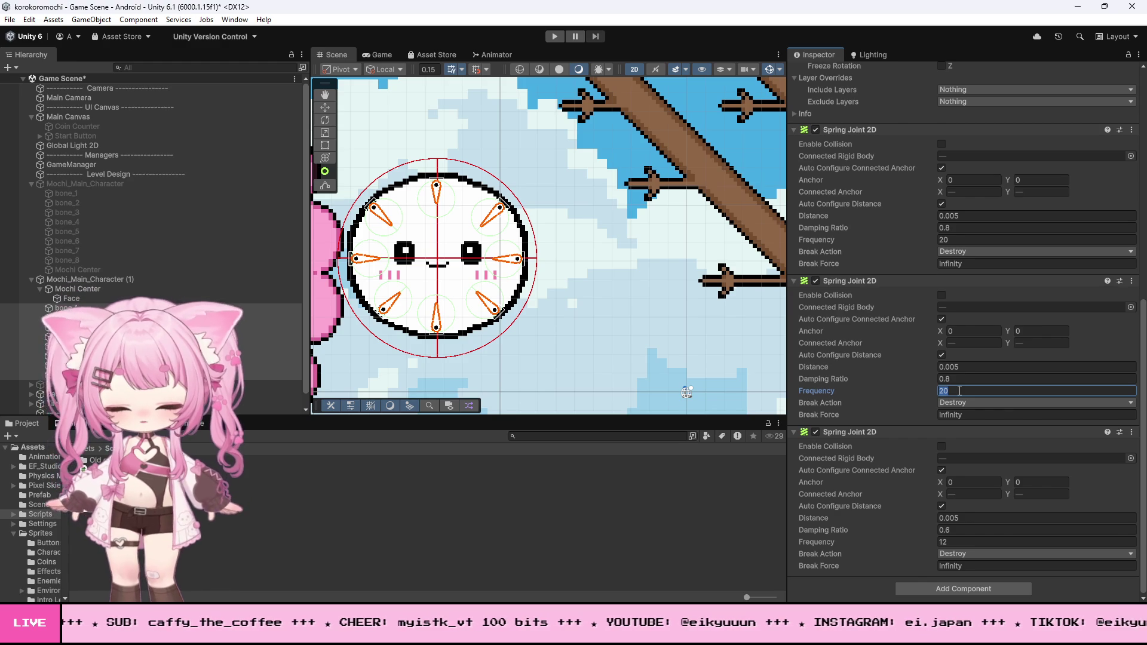
pyautogui.write('18')
pyautogui.click(970, 239)
pyautogui.write('8')
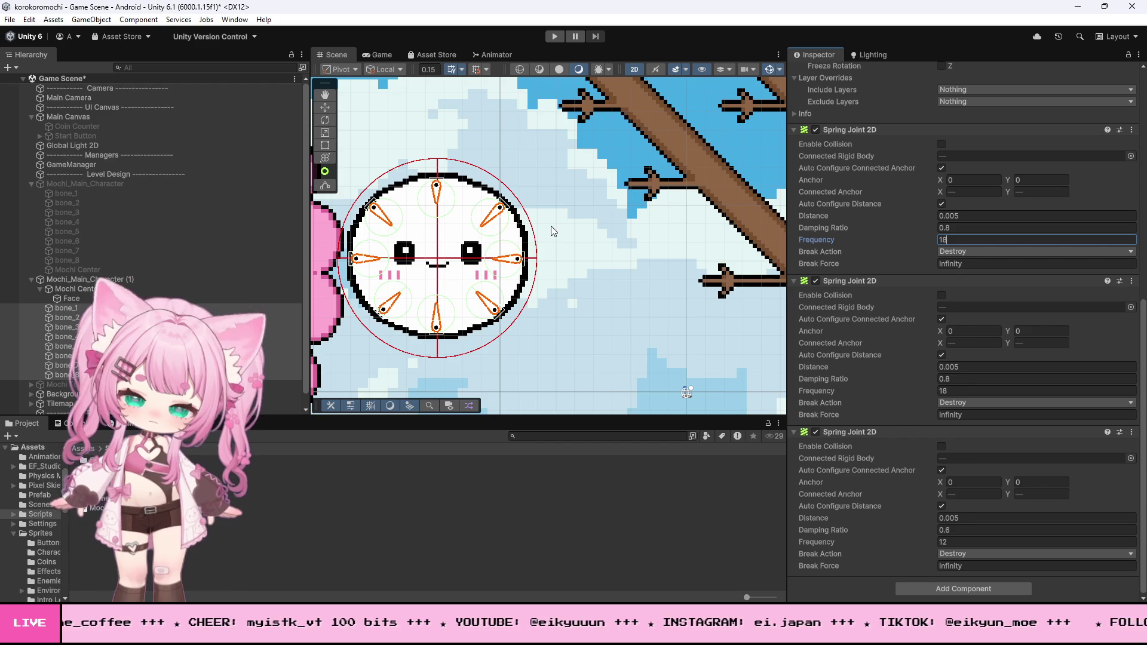
pyautogui.click(561, 35)
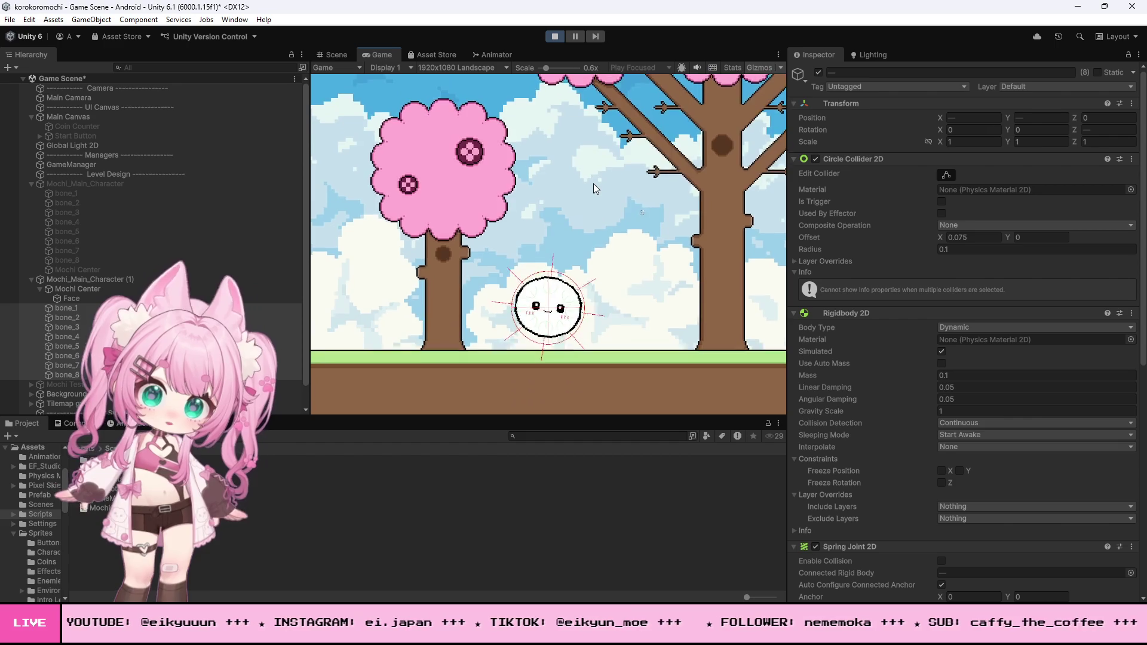
# Roll the mochi right, jumping it past the raised platform, then back left and right again.
pyautogui.press('d')
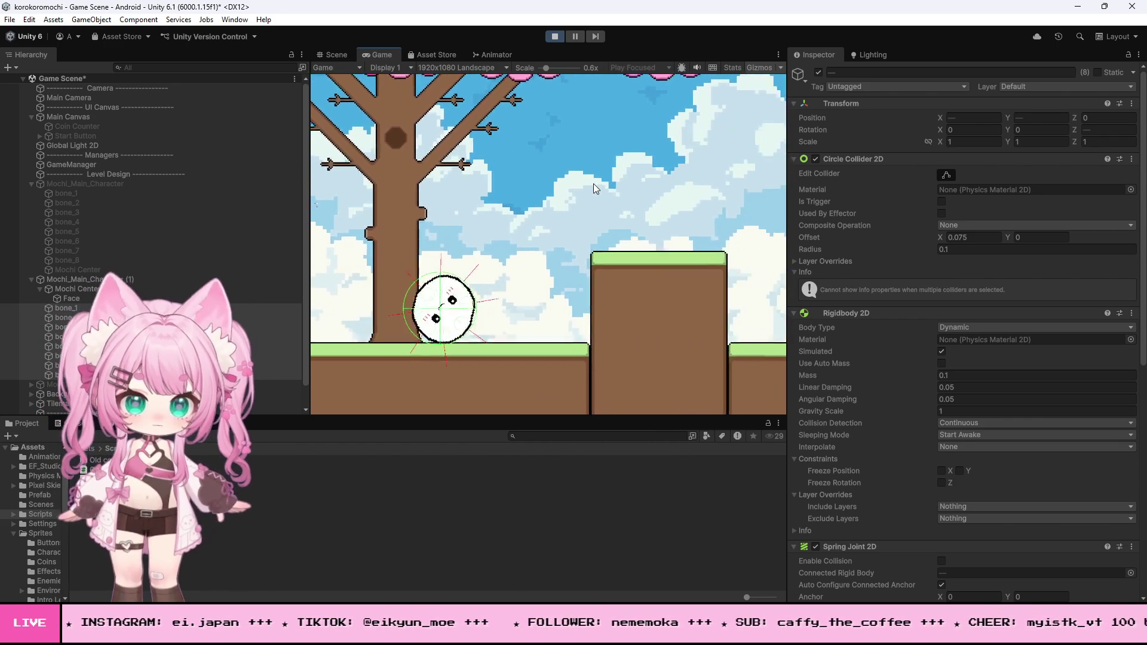
pyautogui.press('space')
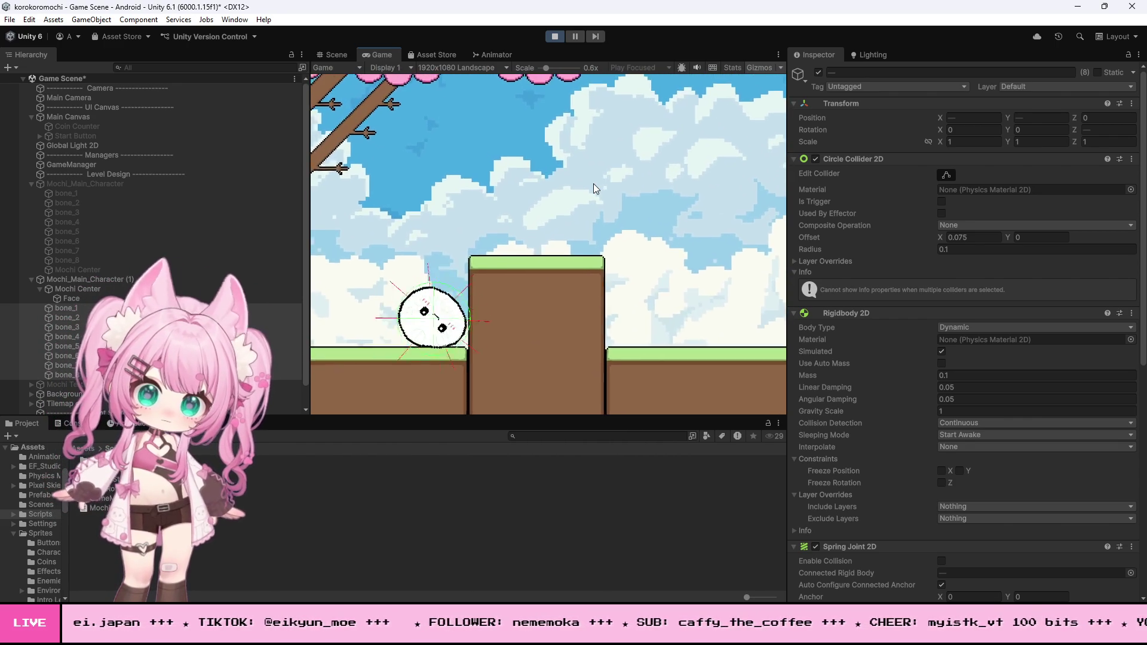
pyautogui.press('space')
pyautogui.press('d')
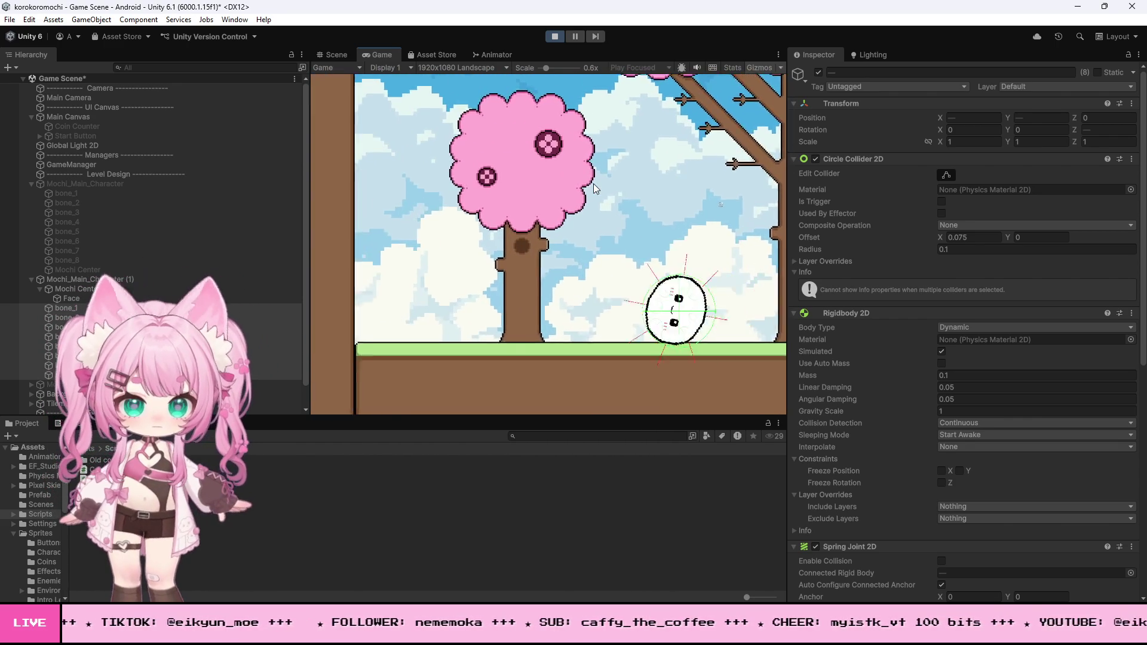
pyautogui.press('a')
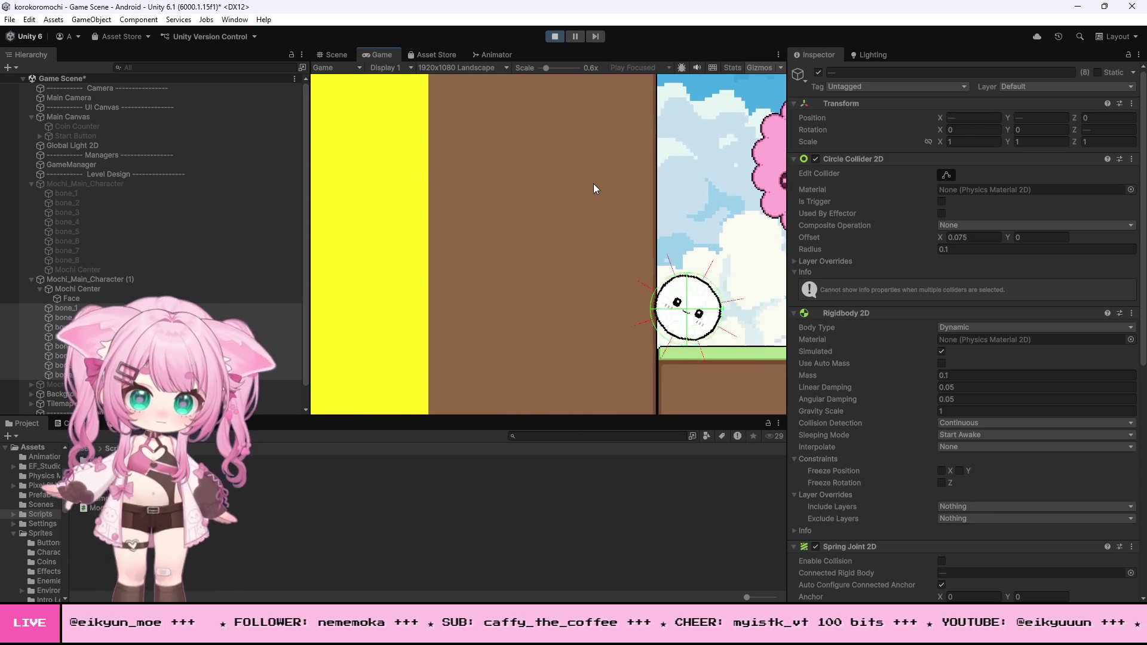
pyautogui.press('d')
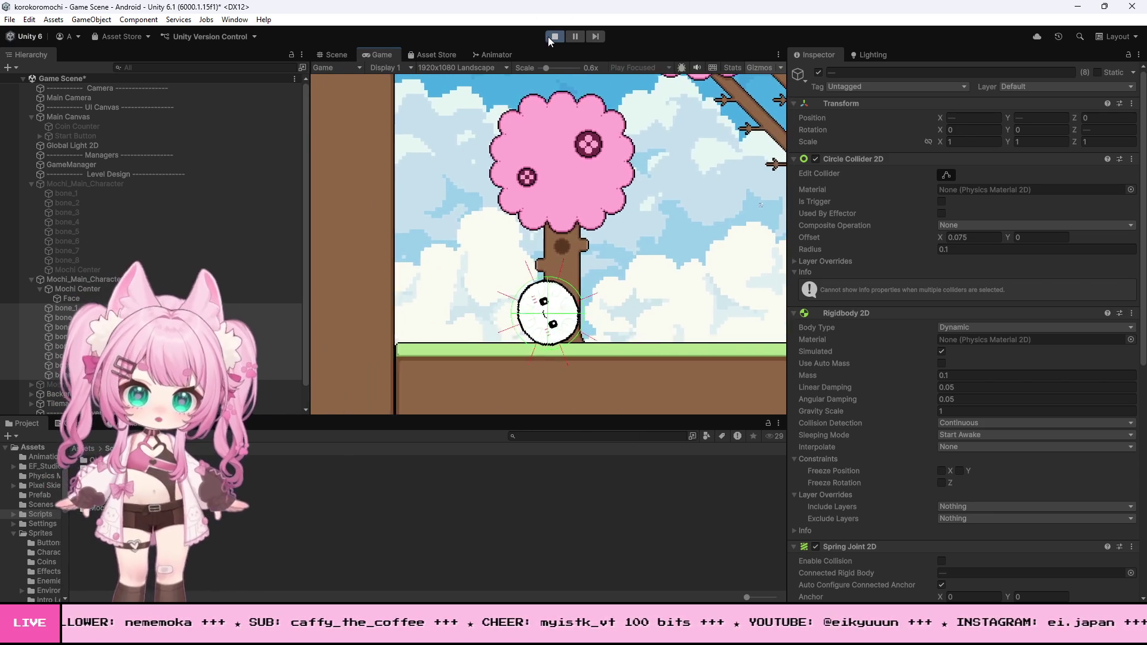
# Restart the game and roll the mochi back and forth with the arrow keys toward the raised platform.
pyautogui.click(550, 37)
pyautogui.click(555, 37)
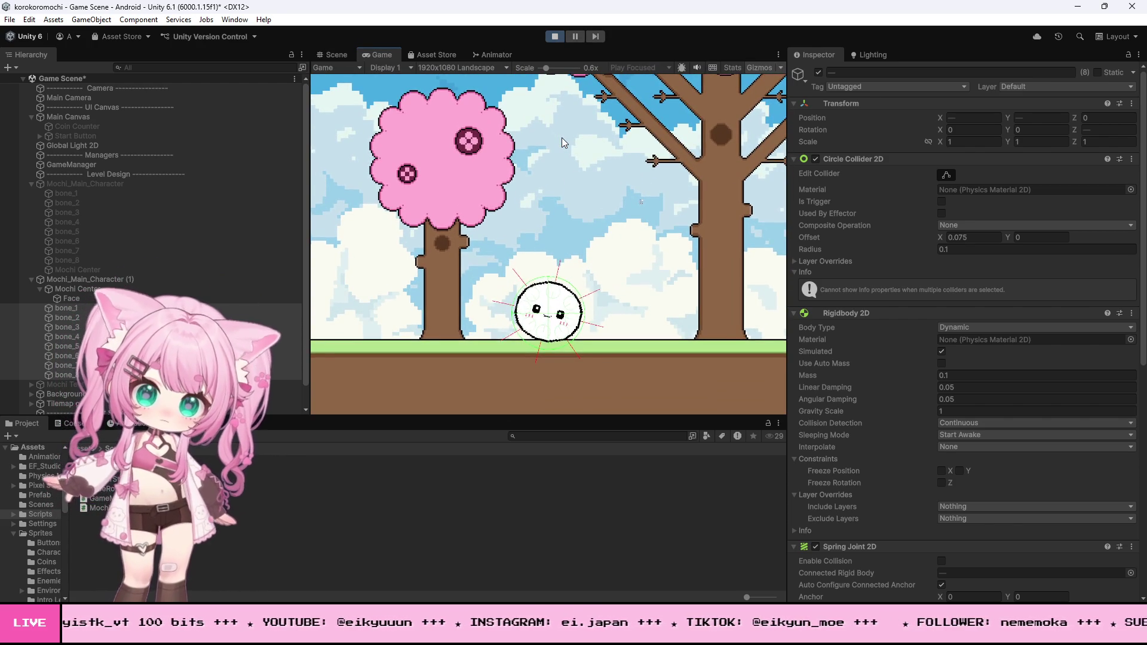
pyautogui.press('Right')
pyautogui.press('Left')
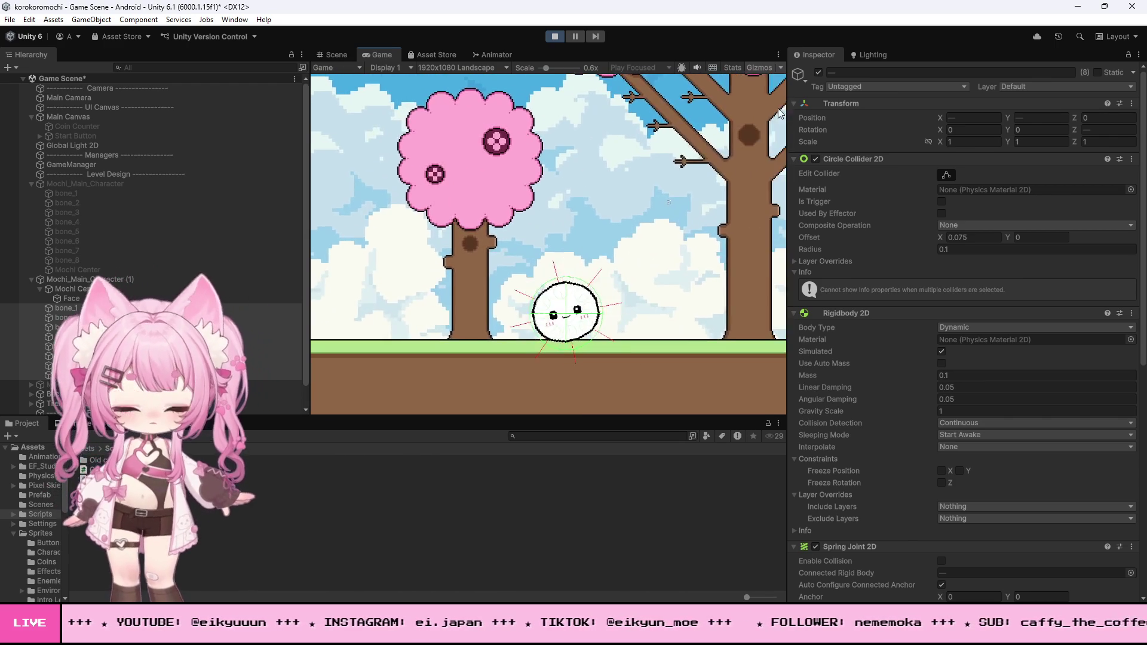
pyautogui.press('Right')
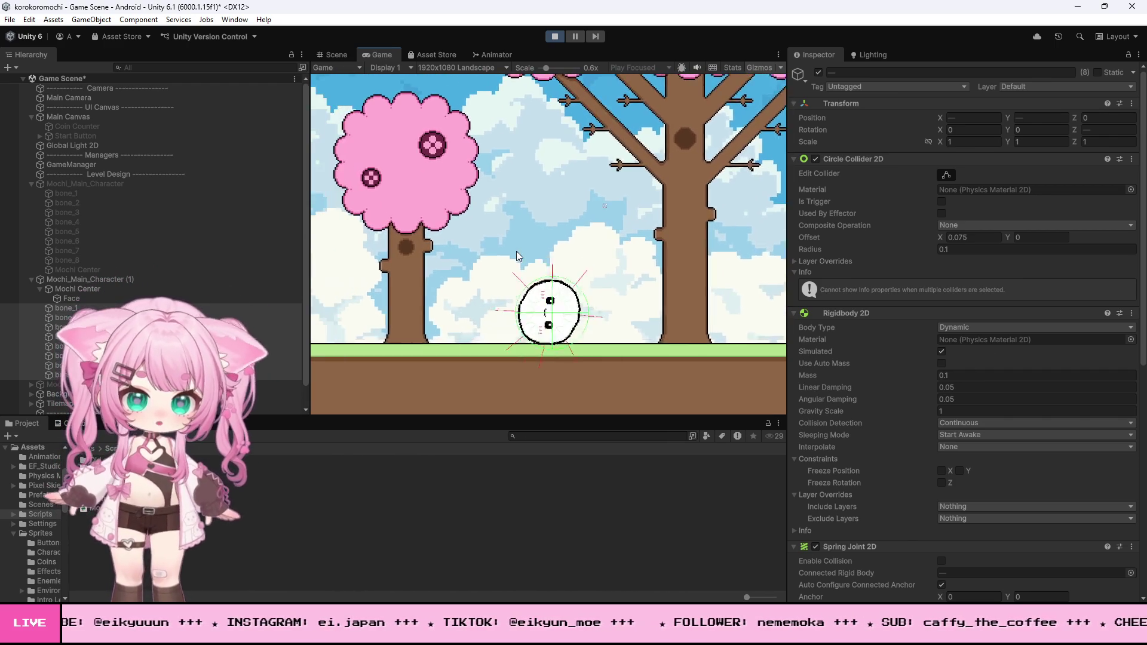
pyautogui.press('Left')
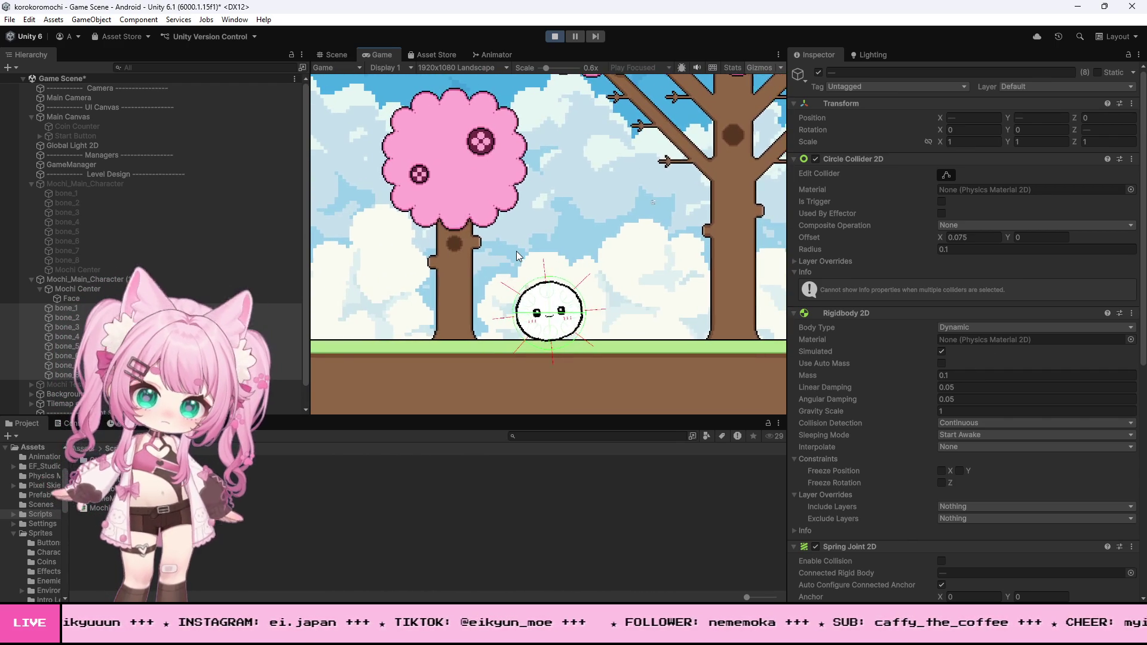
pyautogui.press('Right')
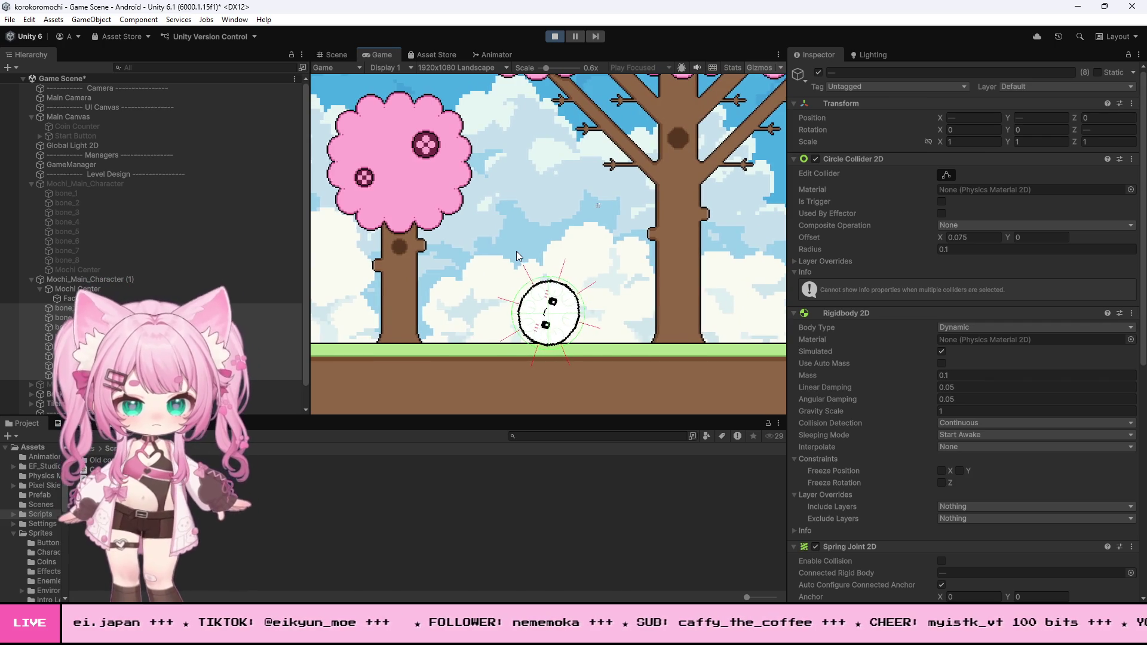
pyautogui.press('Left')
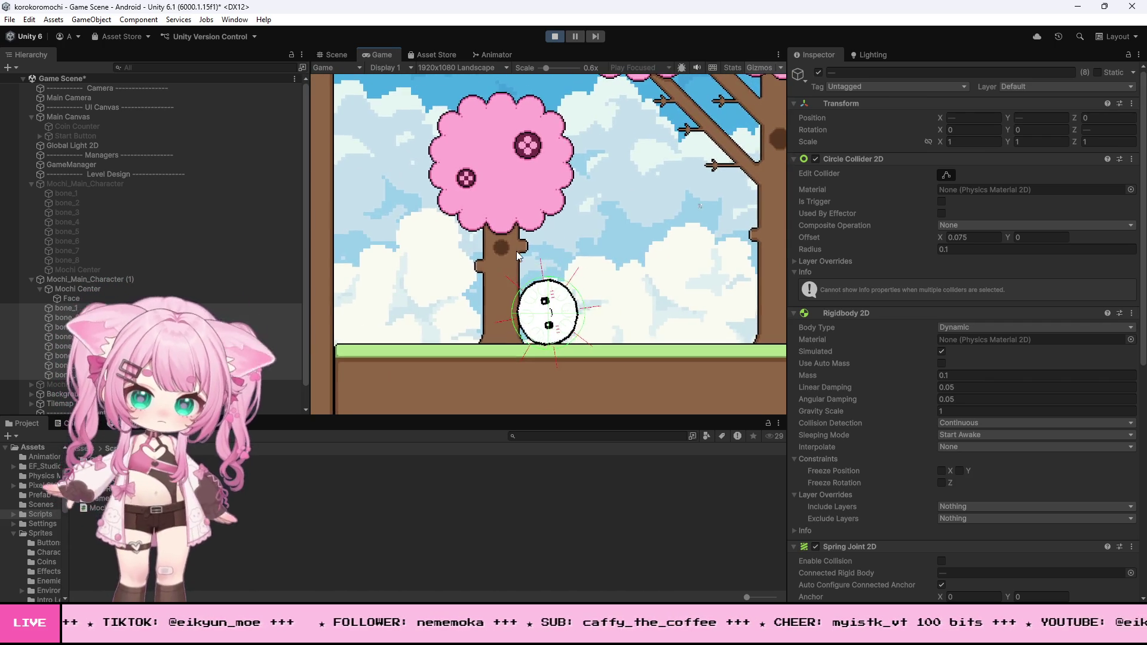
pyautogui.press('Right')
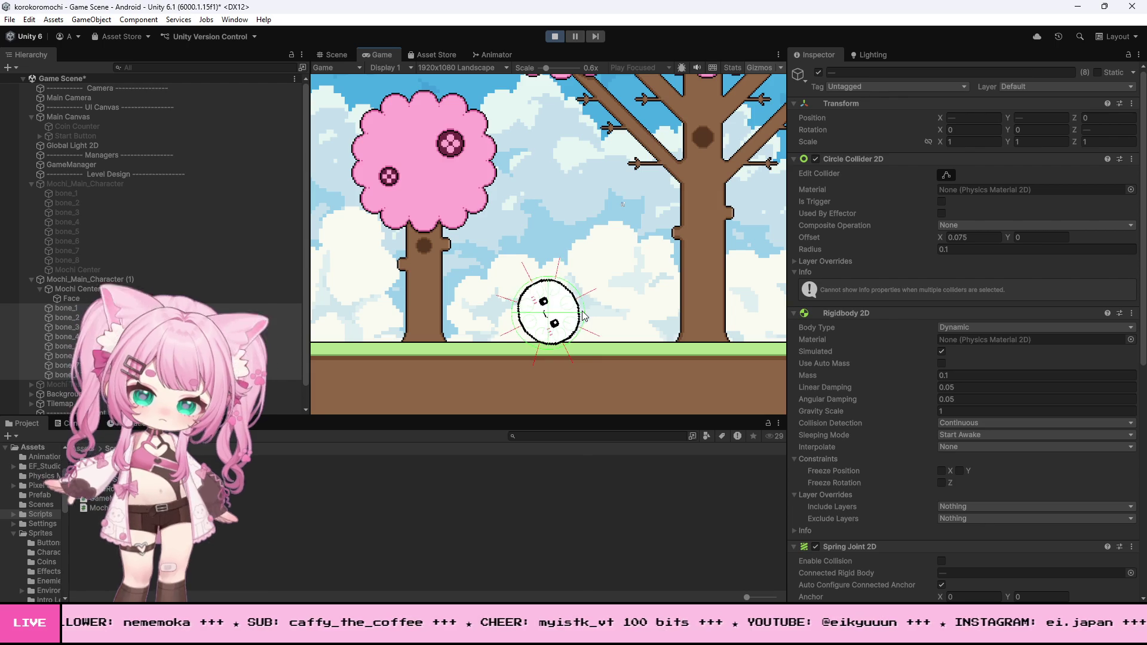
pyautogui.press('Left')
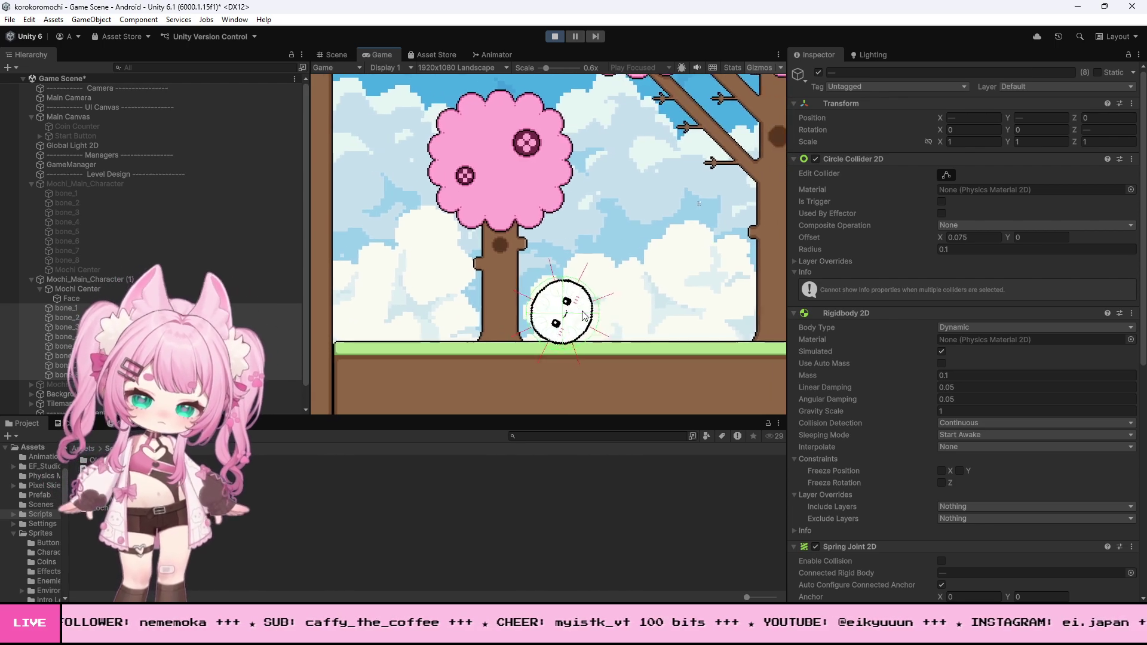
pyautogui.press('Right')
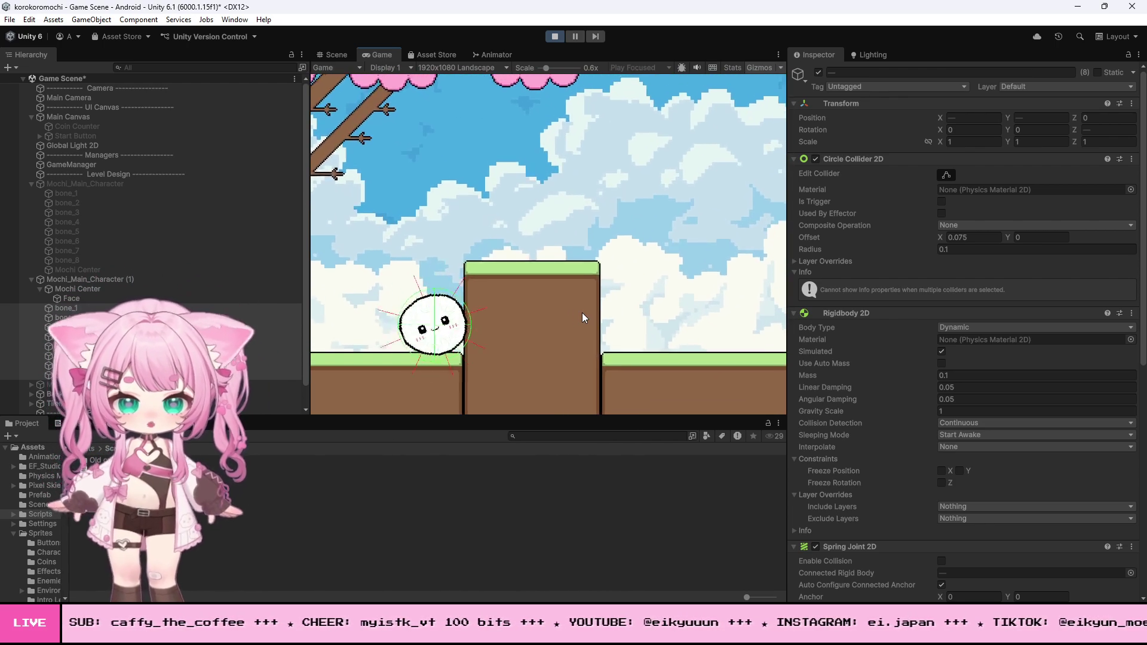
# Roll the mochi between the left wall, the pink tree and the raised grass block, then stop the game.
pyautogui.press('Left')
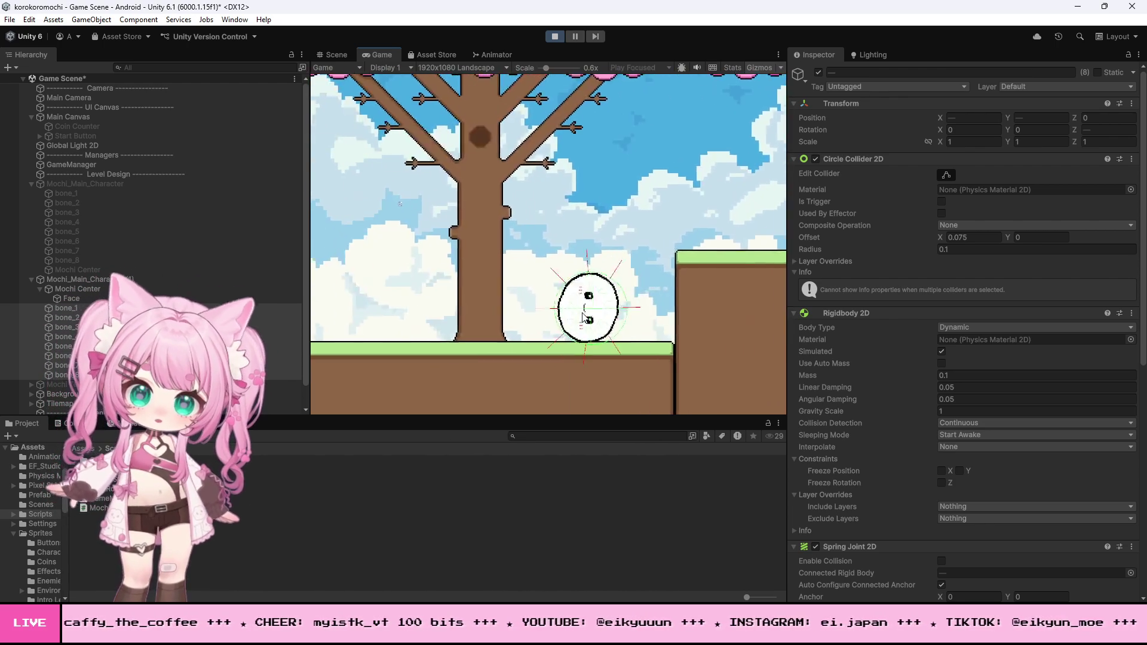
pyautogui.press('Left')
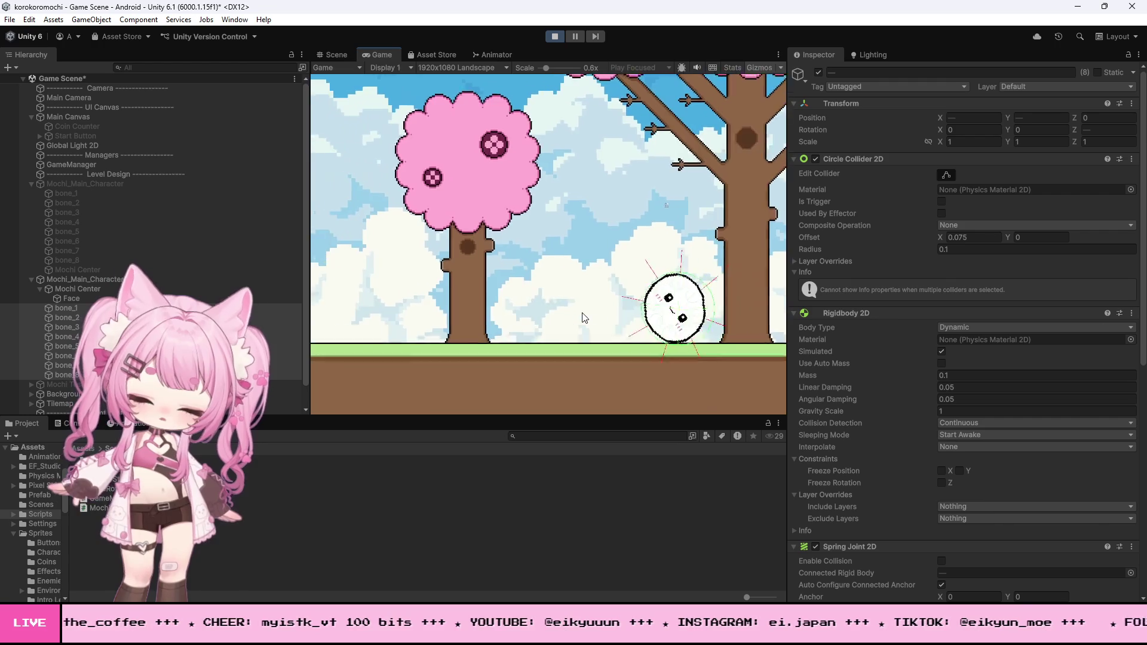
pyautogui.press('Left')
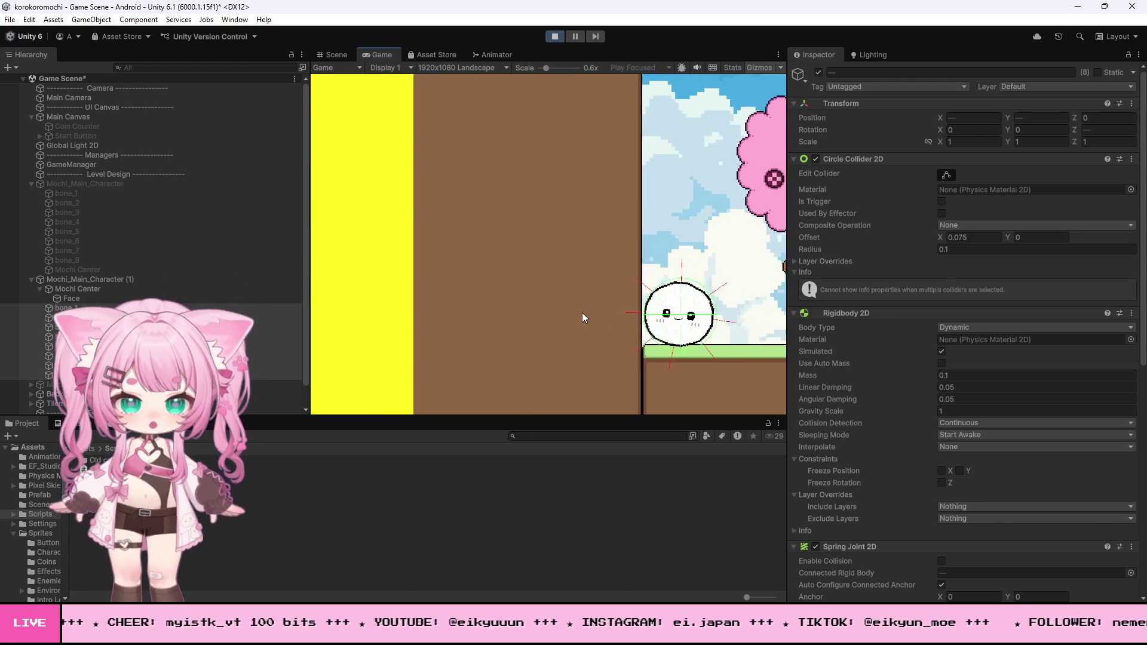
pyautogui.press('Right')
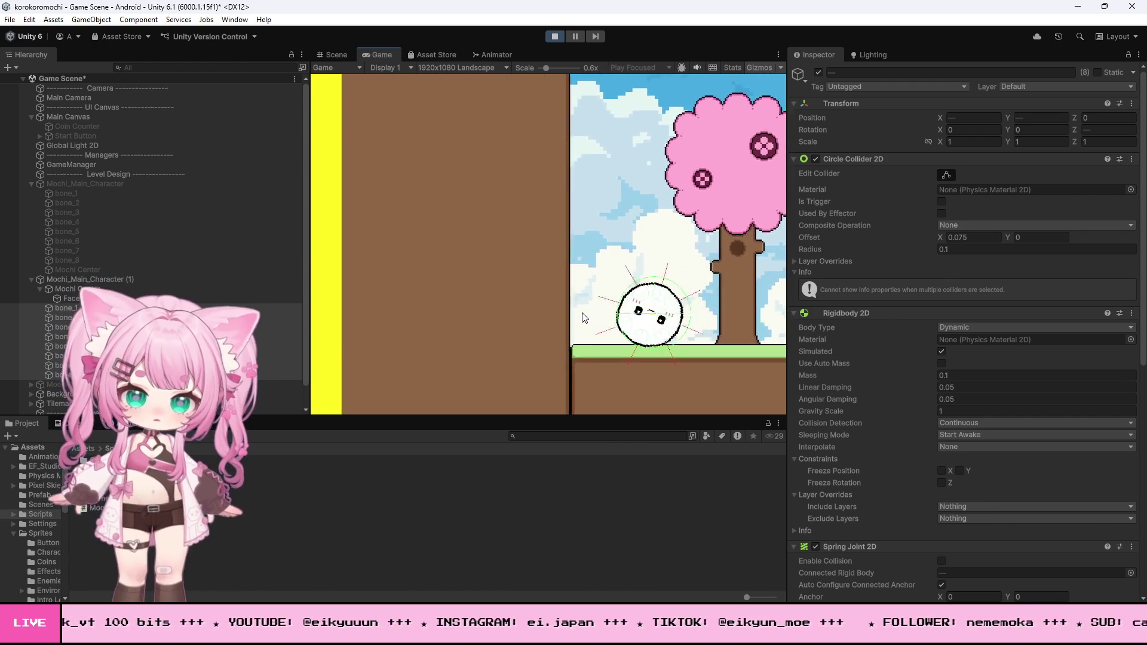
pyautogui.press('Left')
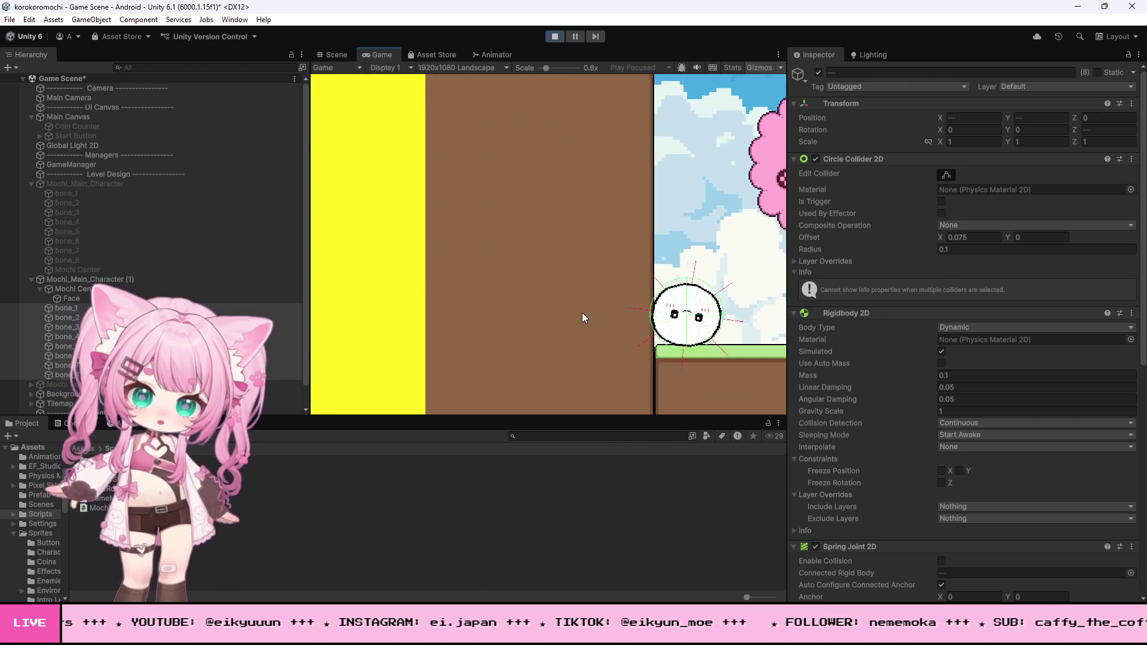
pyautogui.press('Right')
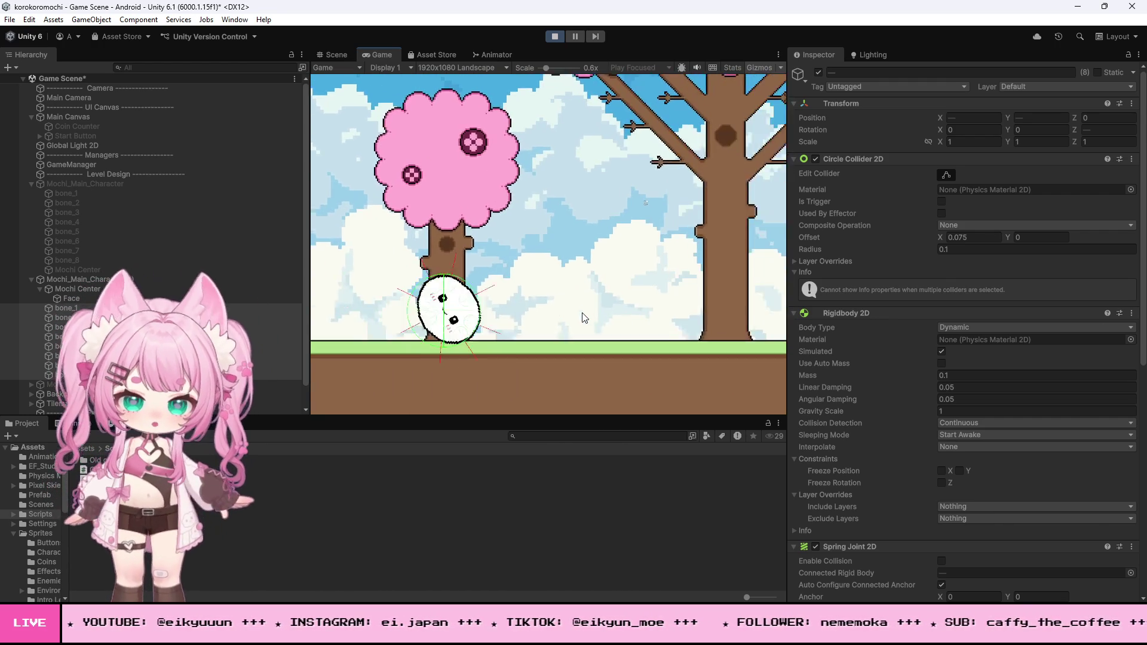
pyautogui.press('Right')
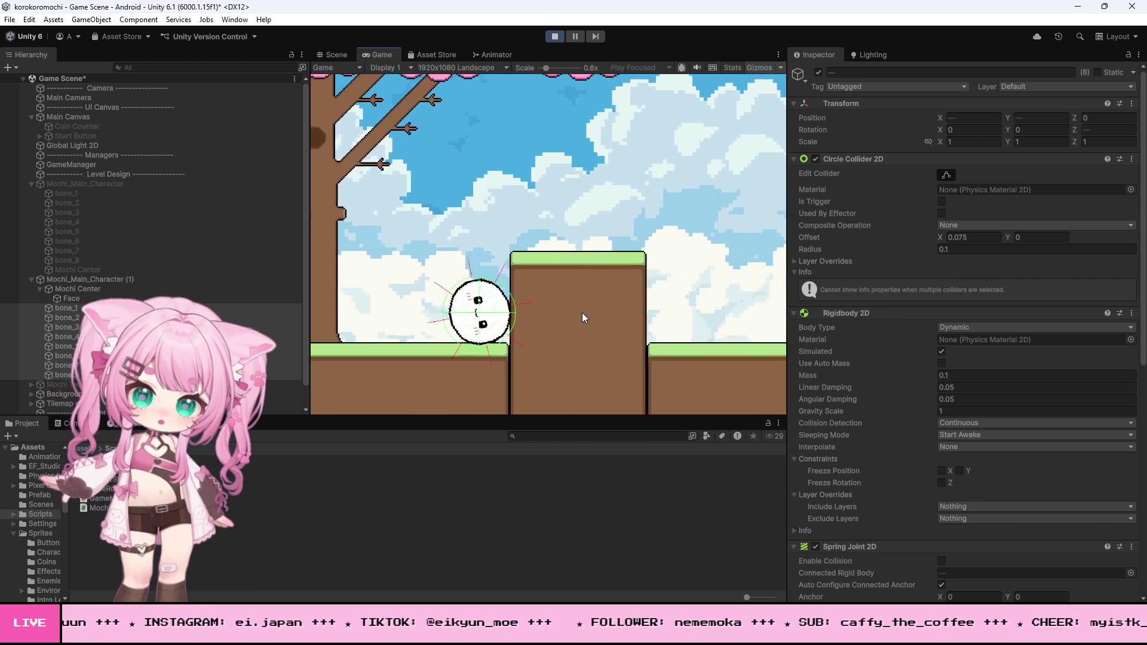
pyautogui.press('Left')
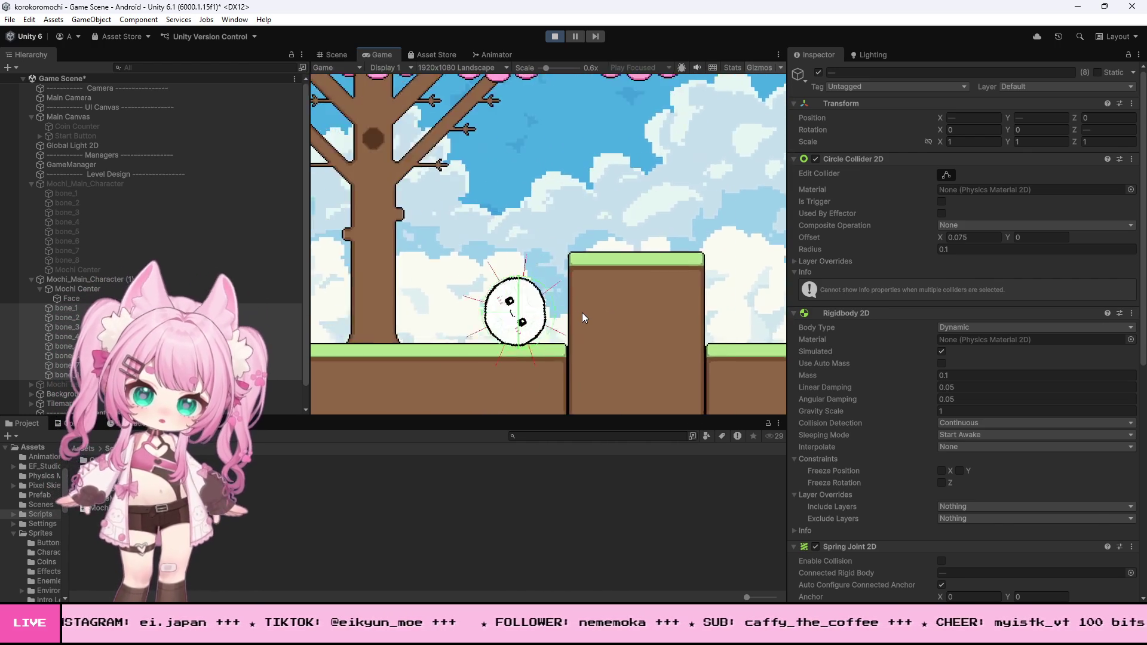
pyautogui.press('Left')
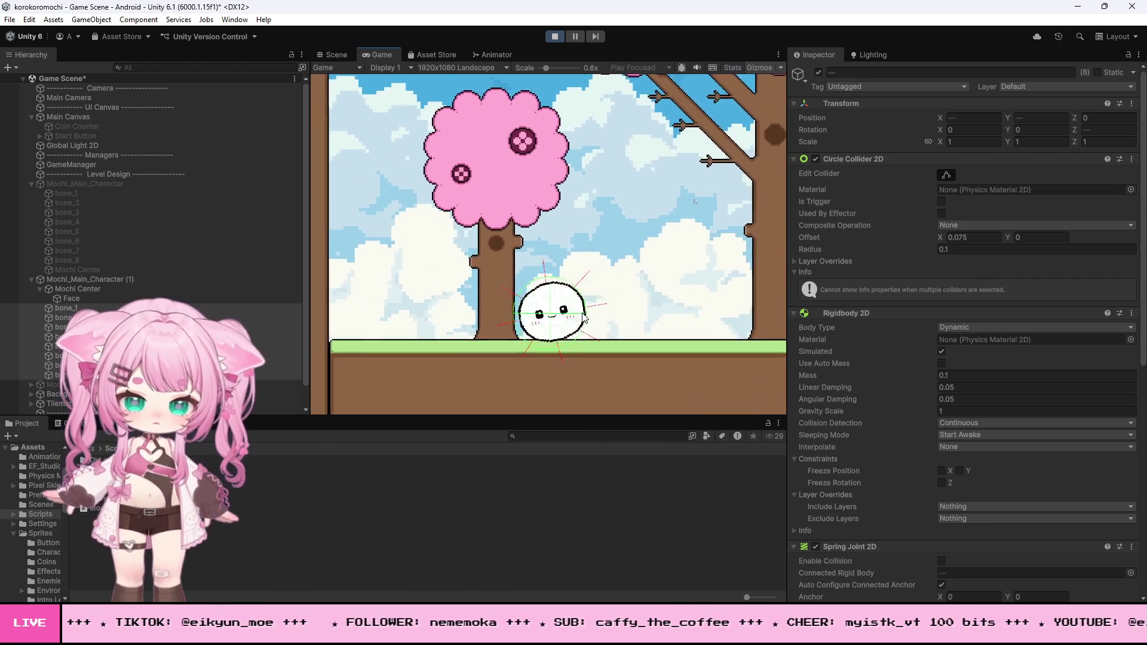
pyautogui.press('Right')
pyautogui.press('Right')
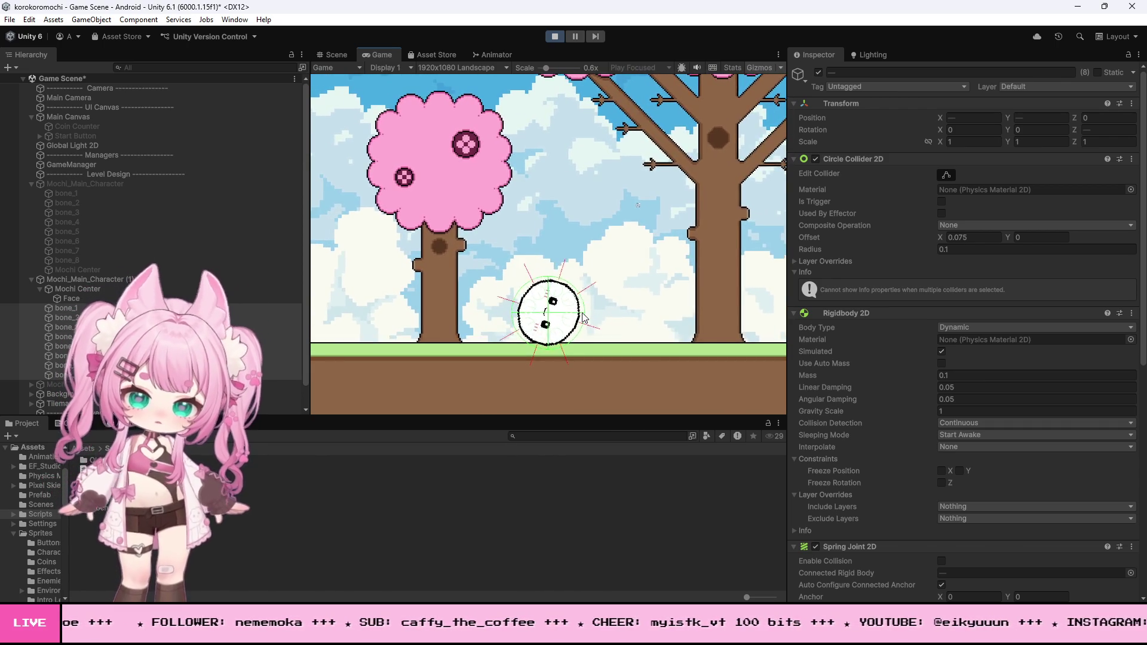
pyautogui.press('Left')
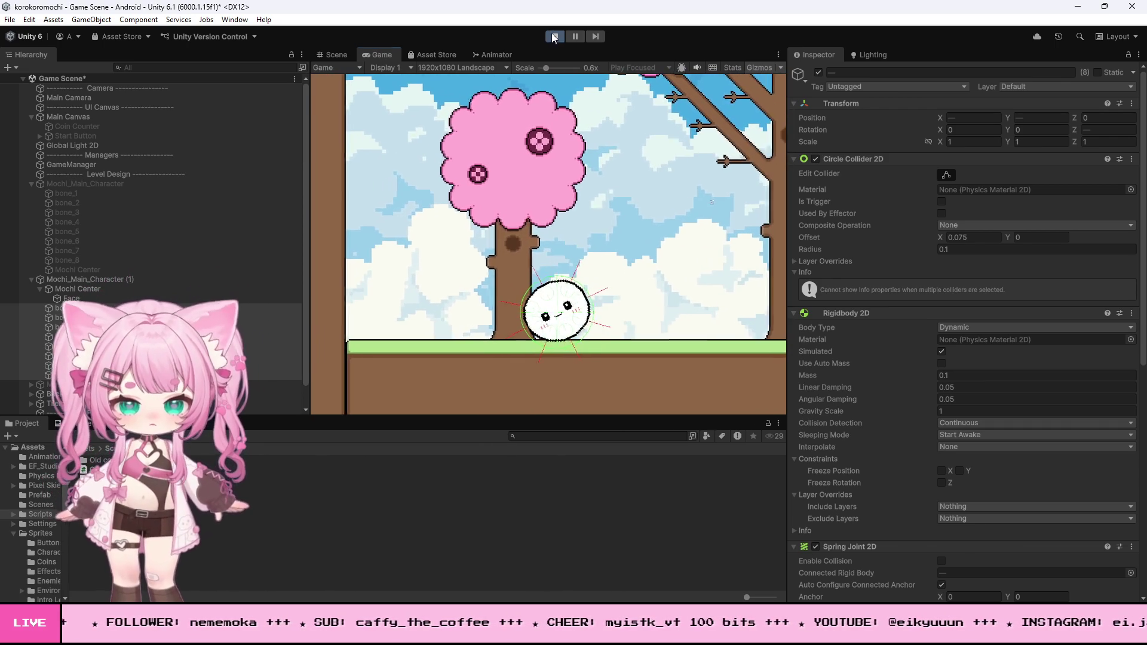
pyautogui.click(554, 38)
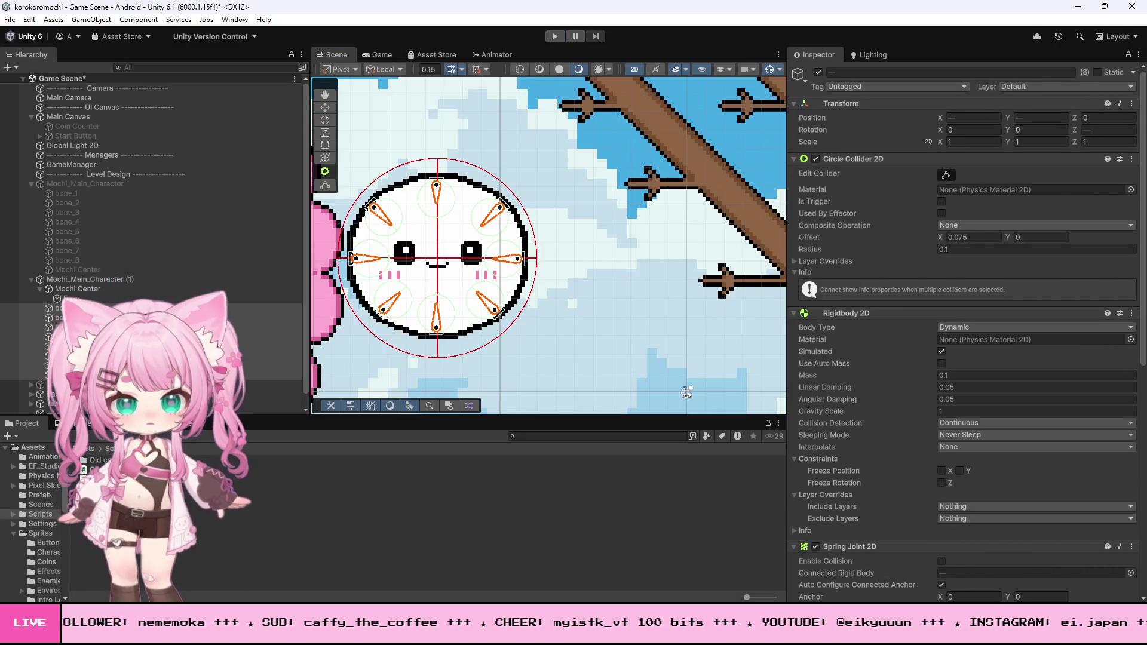
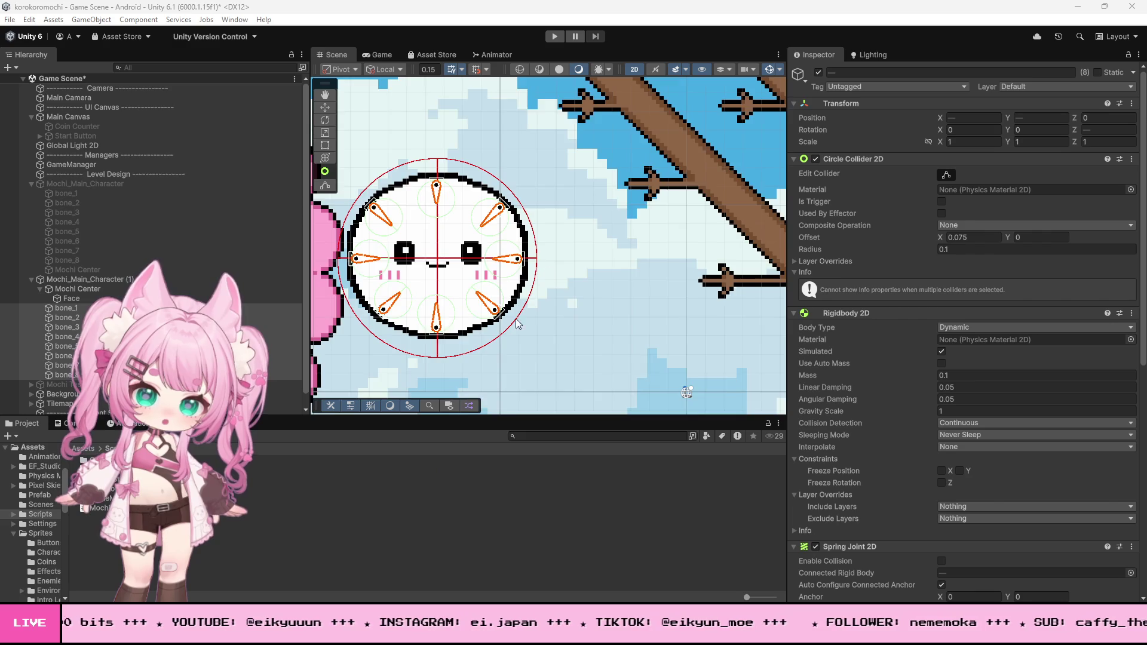
# Zoom out and back in on the mochi in the Scene view, then switch to FaceRotation.cs in Visual Studio.
pyautogui.scroll(-10, 489, 367)
pyautogui.scroll(2, 524, 338)
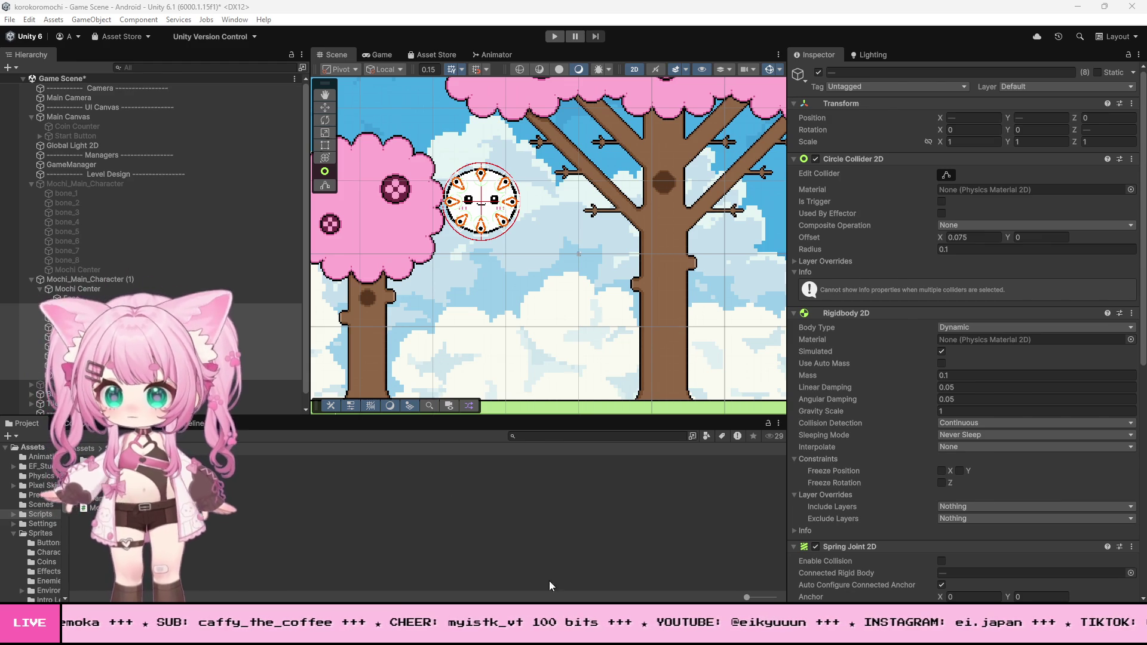
pyautogui.hotkey('alt', 'Tab')
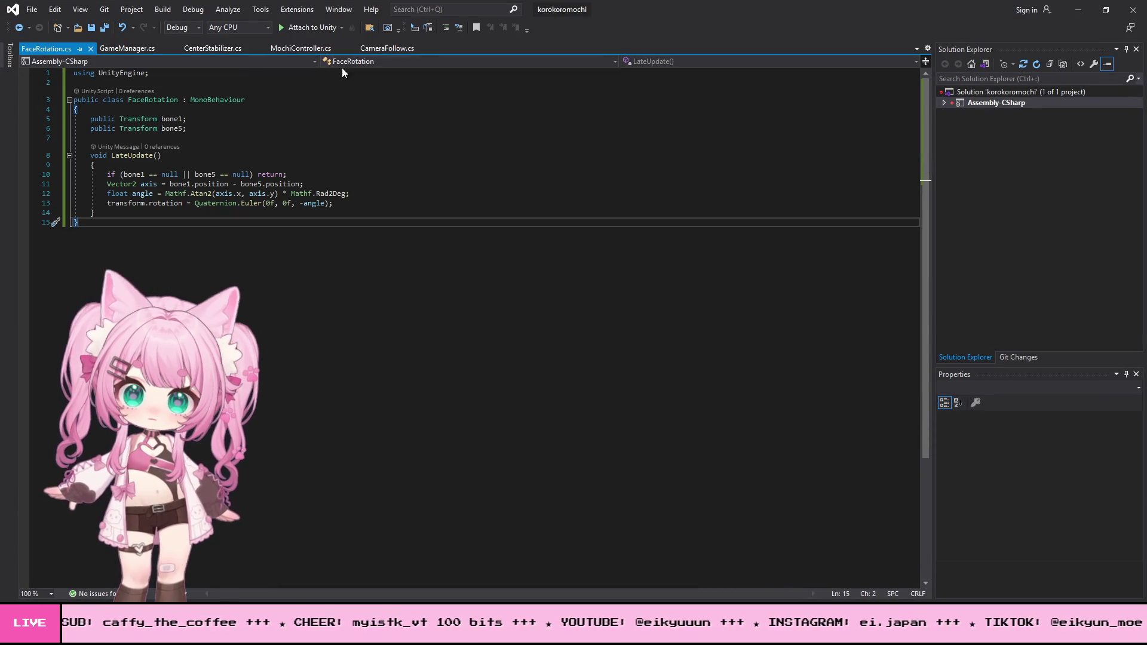
# Paste the 'Soften bottom 2 bones when grounded' block after line 142 of MochiController.cs.
pyautogui.click(298, 49)
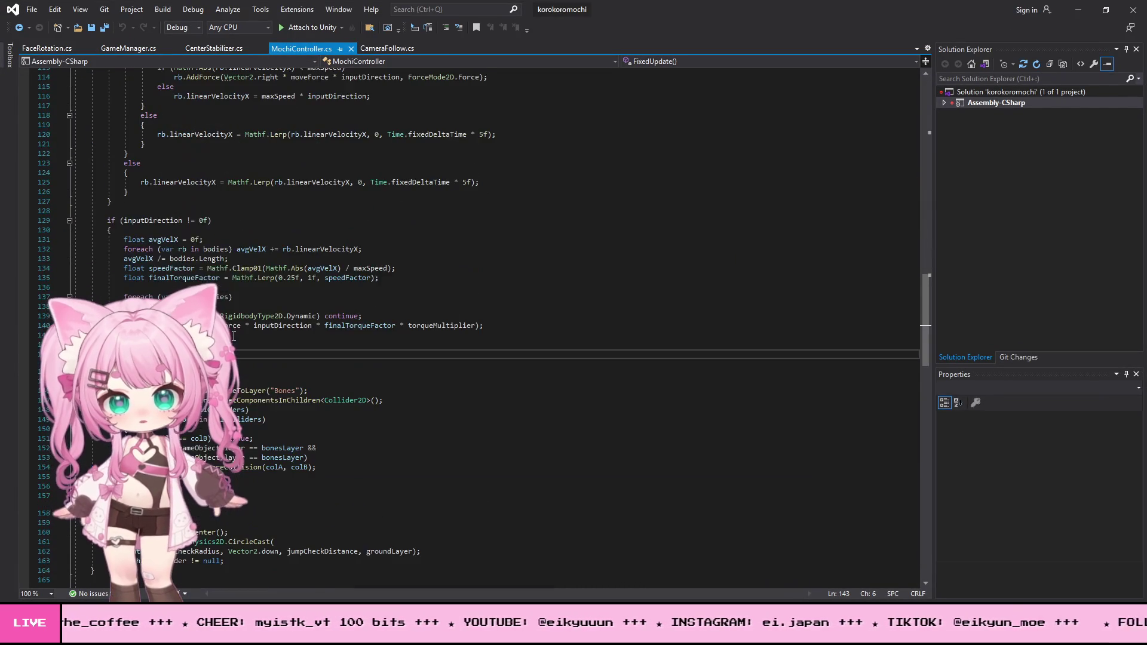
pyautogui.scroll(-4, 233, 336)
pyautogui.scroll(20, 233, 337)
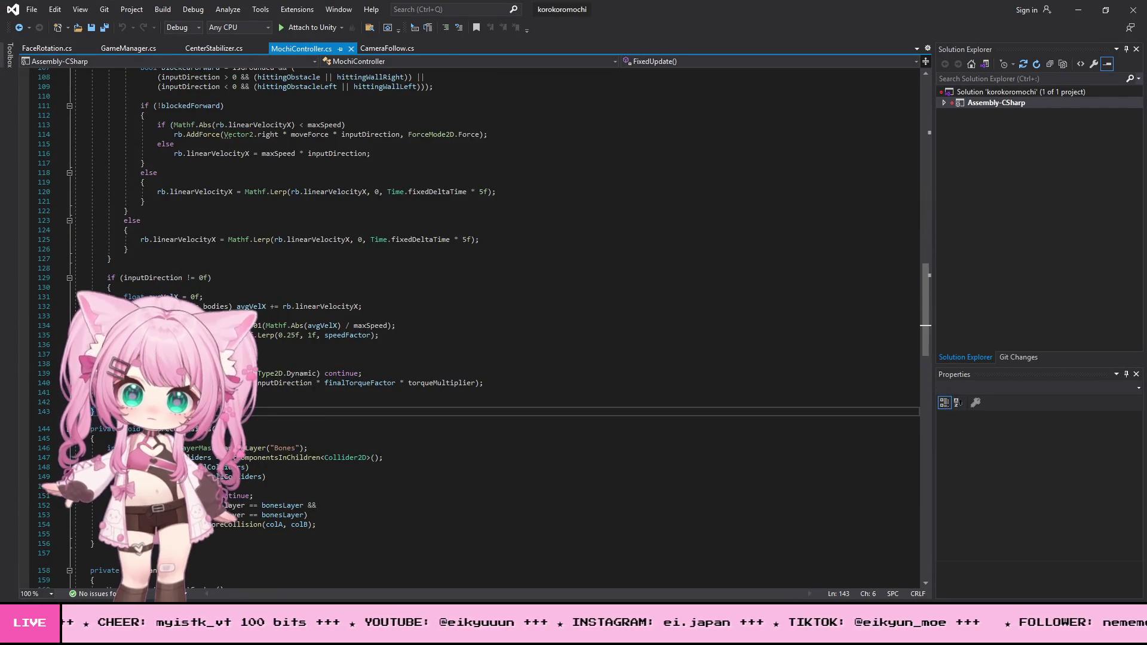
pyautogui.scroll(-14, 142, 267)
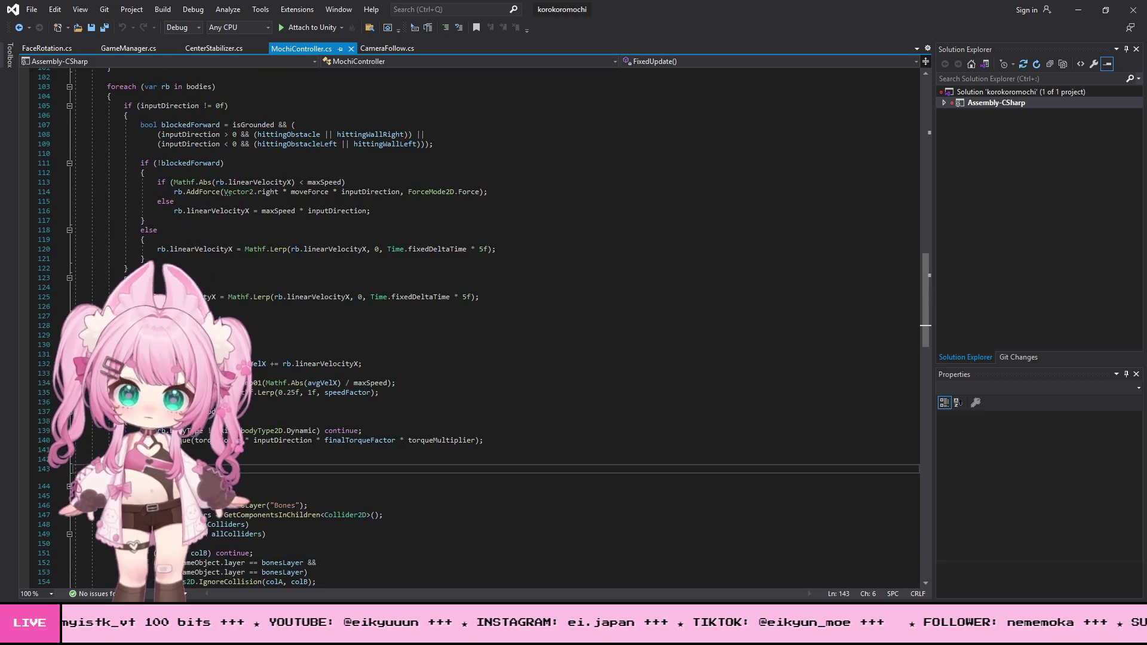
pyautogui.click(111, 459)
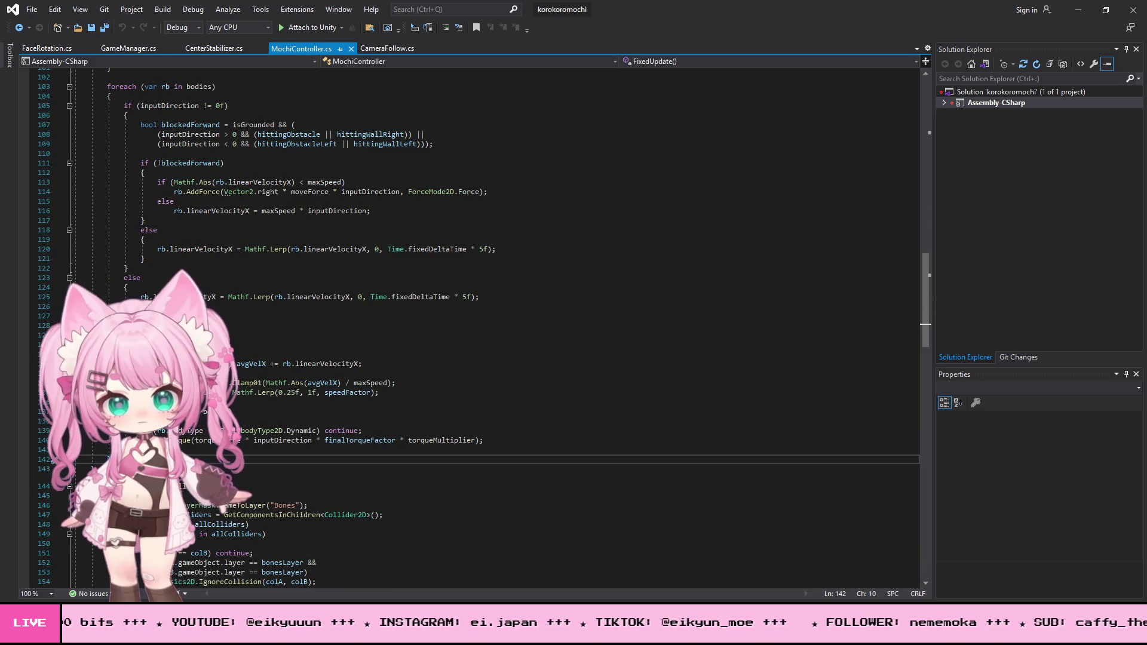
pyautogui.press('Return')
pyautogui.hotkey('ctrl', 'v')
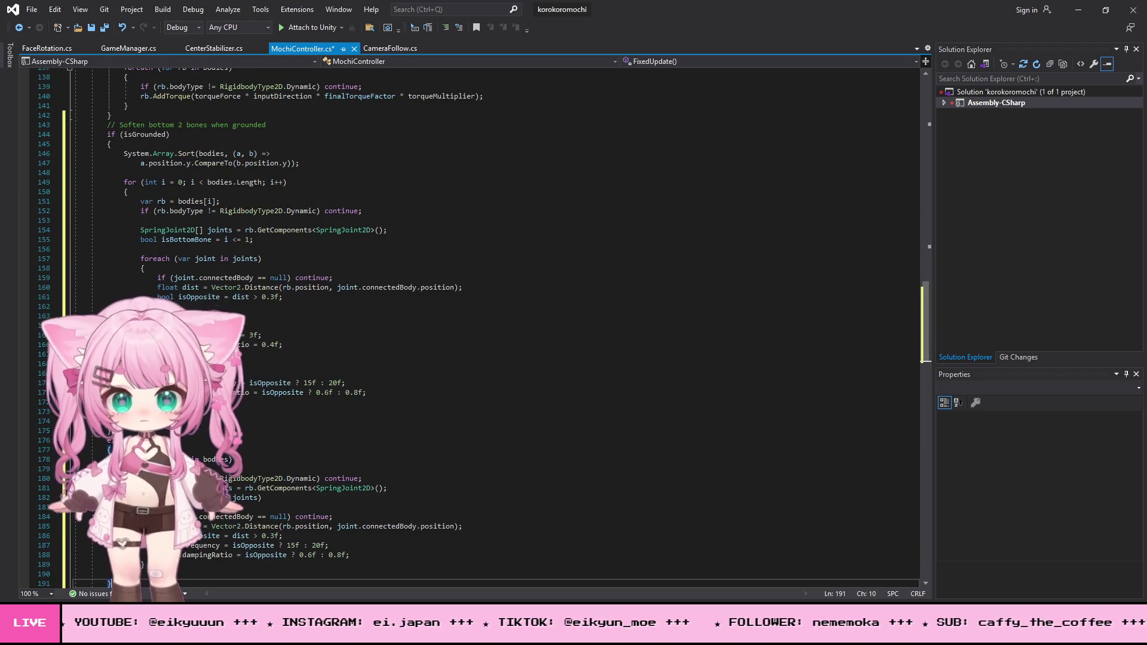
# Save all files and return to Unity.
pyautogui.click(31, 9)
pyautogui.click(63, 153)
pyautogui.click(1078, 9)
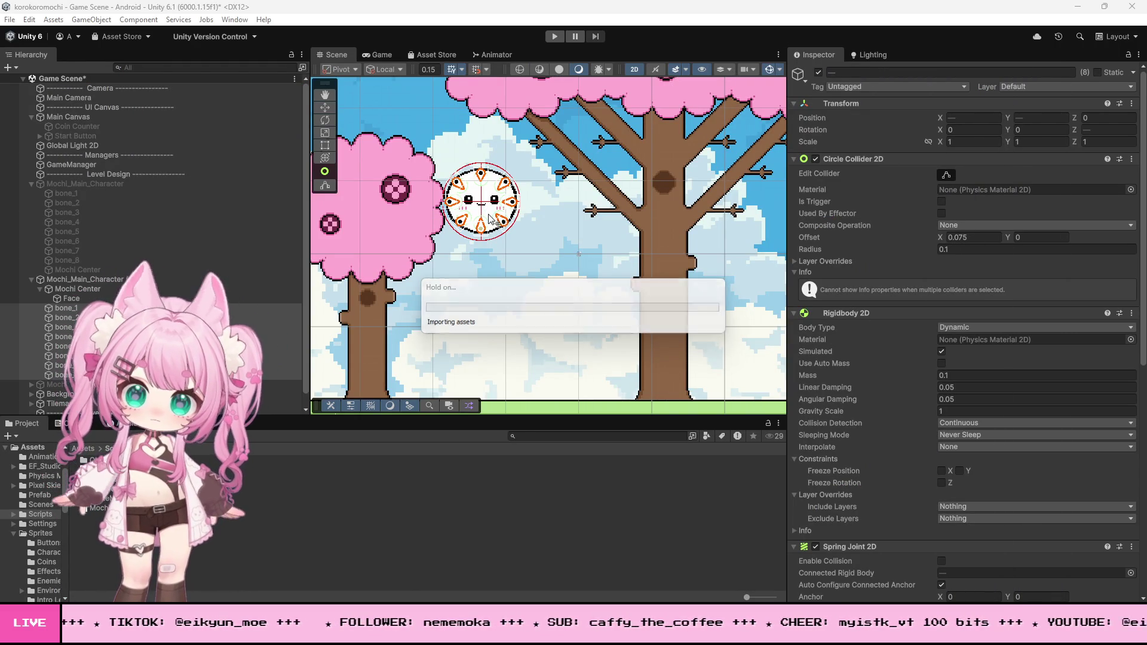
# Play-test by drag-launching the mochi left, then stop and return to MochiController.cs.
pyautogui.click(559, 38)
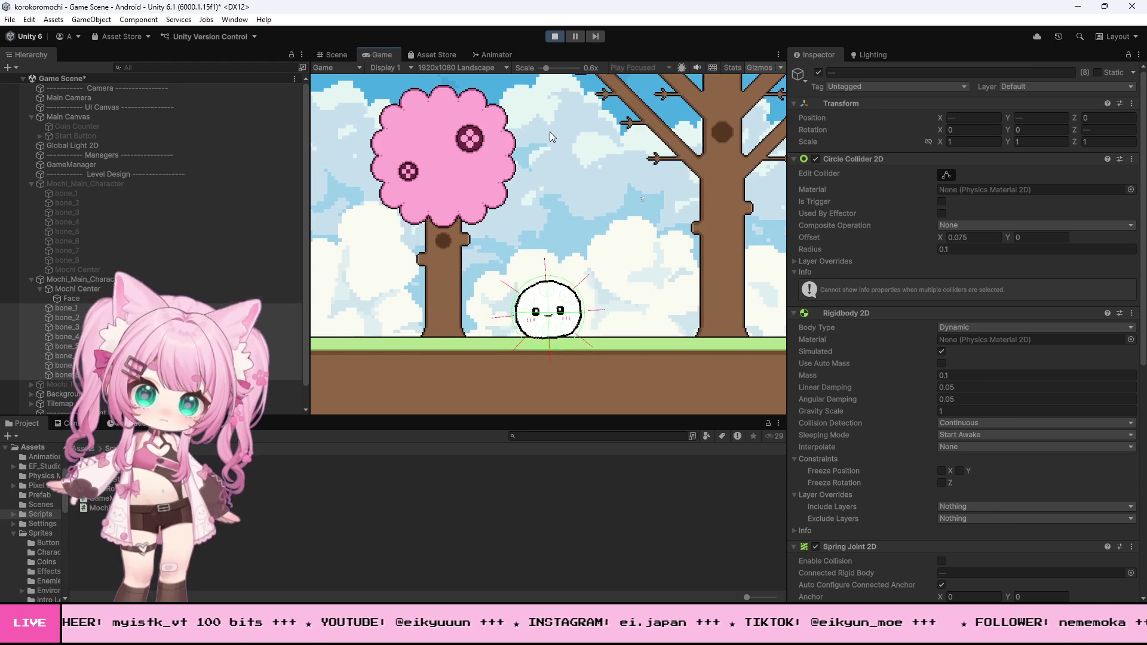
pyautogui.moveTo(572, 299); pyautogui.dragTo(590, 339)
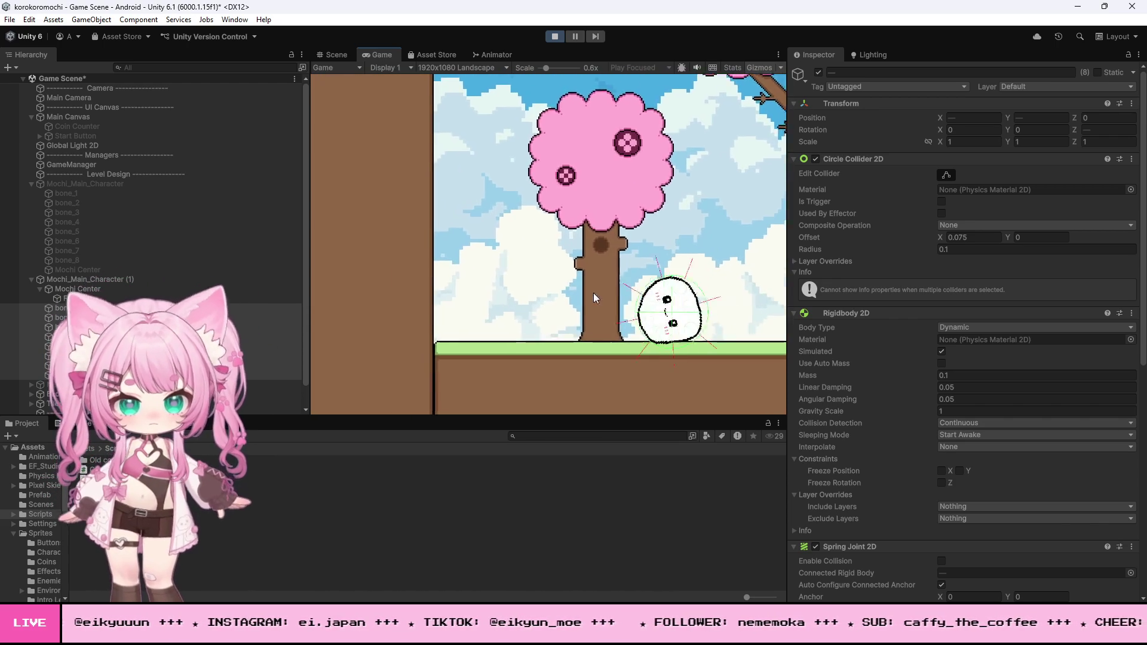
pyautogui.click(559, 36)
pyautogui.hotkey('alt', 'Tab')
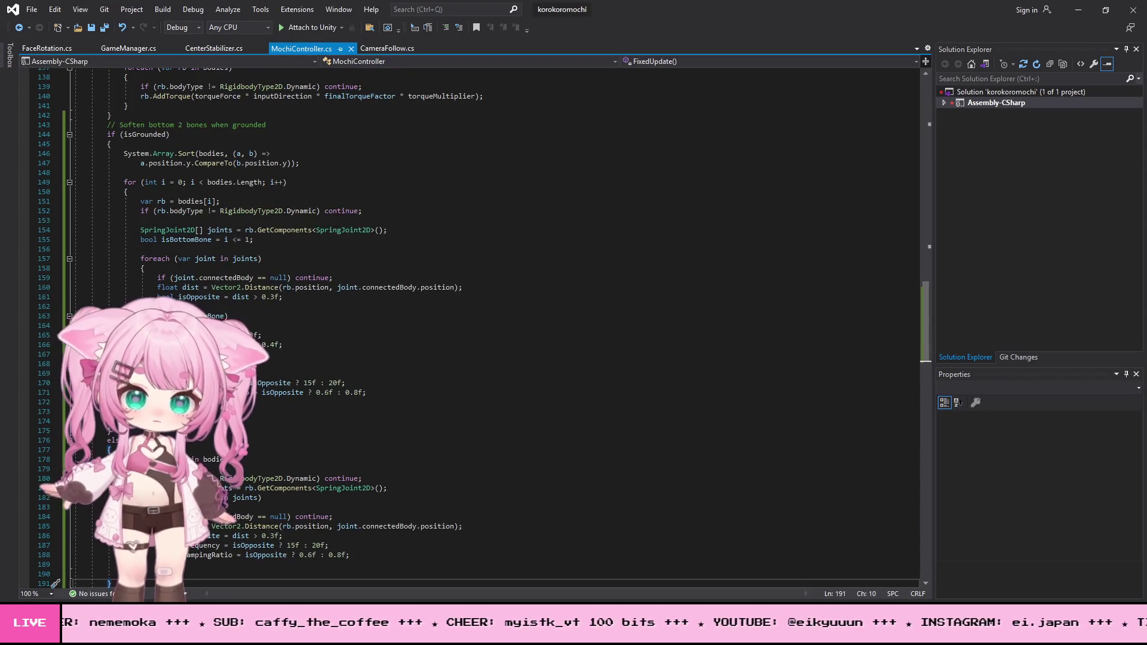
# Delete the grounded bone-softening block (lines 143–191) from MochiController.cs.
pyautogui.moveTo(111, 583); pyautogui.dragTo(73, 114)
pyautogui.hotkey('ctrl', 'c')
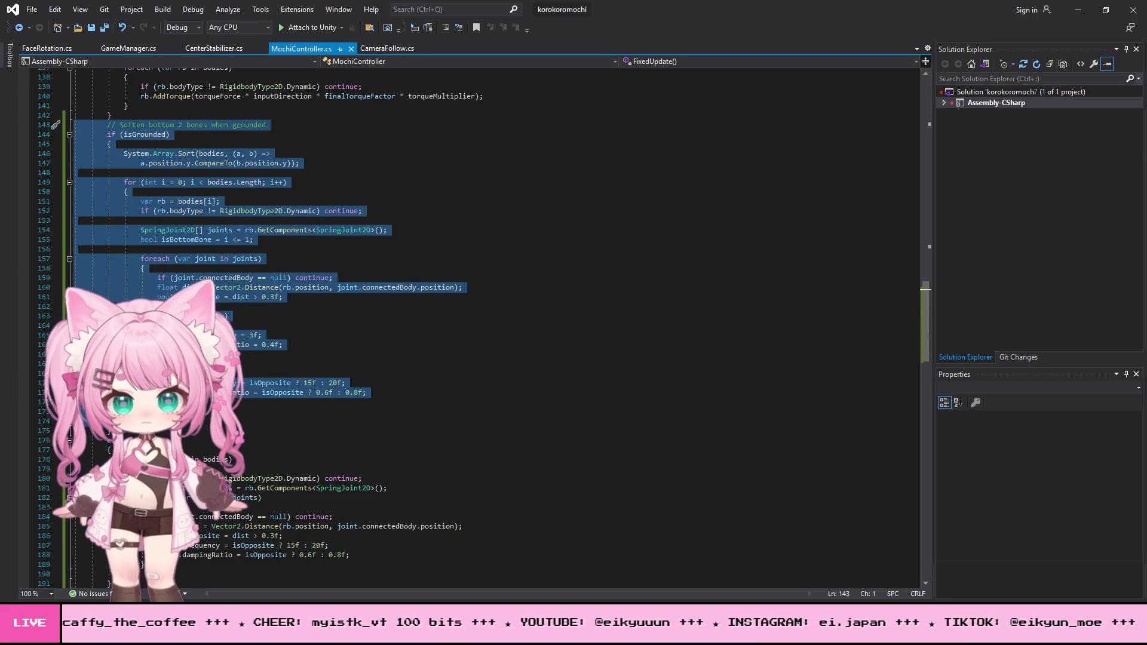
pyautogui.press('Delete')
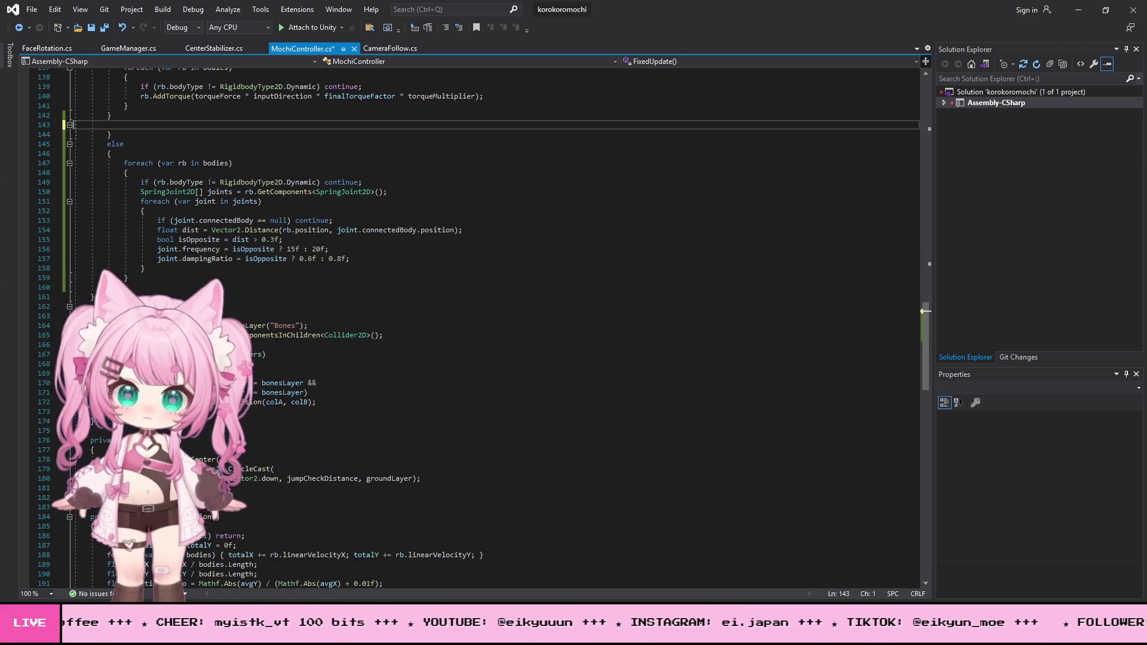
pyautogui.hotkey('ctrl', 'v')
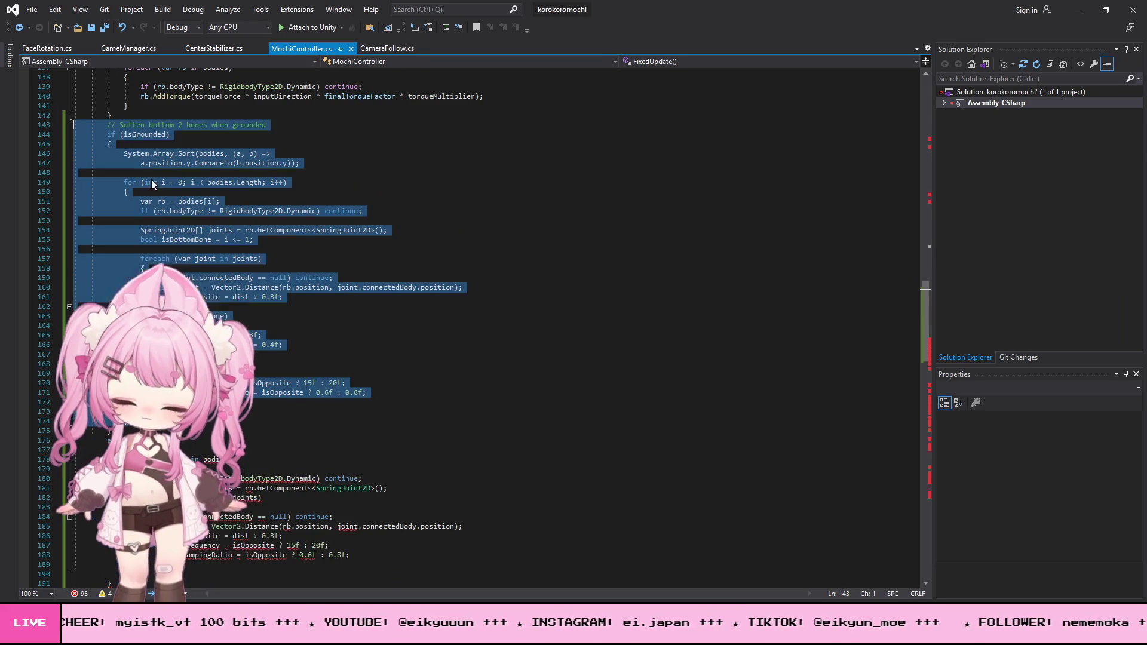
pyautogui.hotkey('ctrl', 'z')
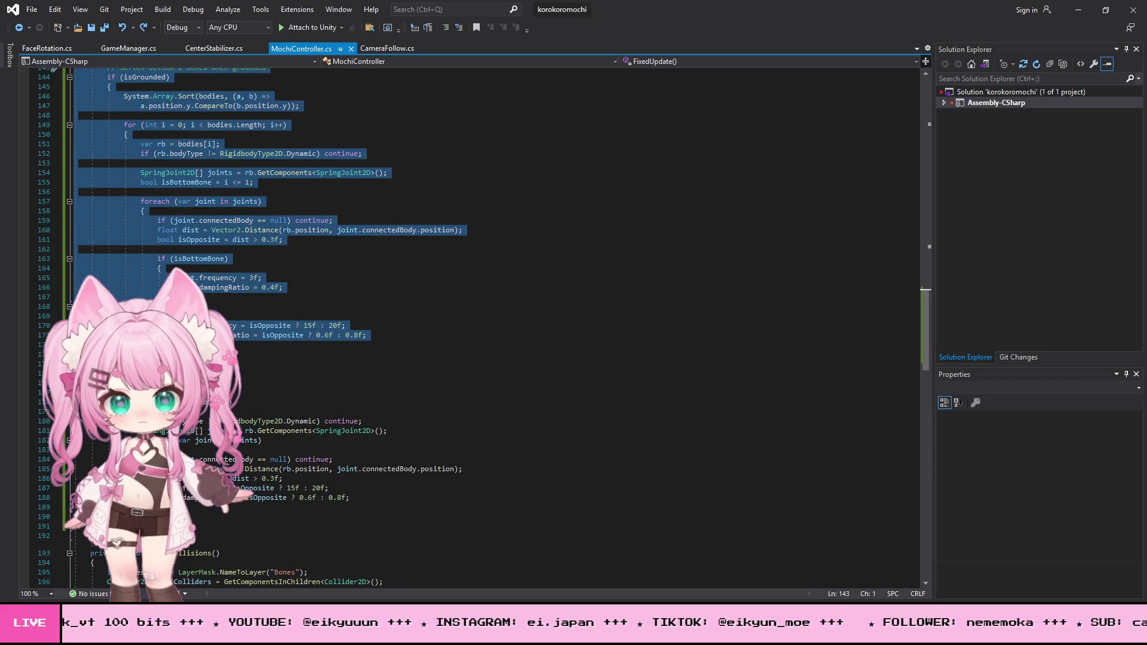
pyautogui.moveTo(78, 526)
pyautogui.mouseDown()
pyautogui.moveTo(352, 497)
pyautogui.moveTo(83, 76)
pyautogui.mouseUp()
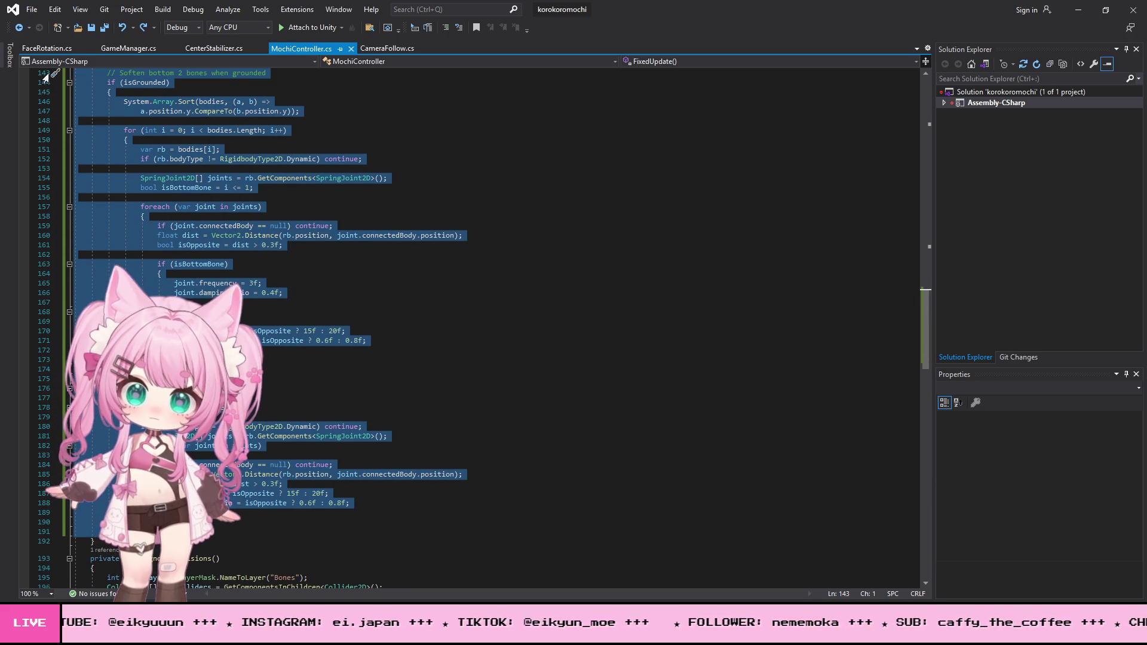
pyautogui.press('Delete')
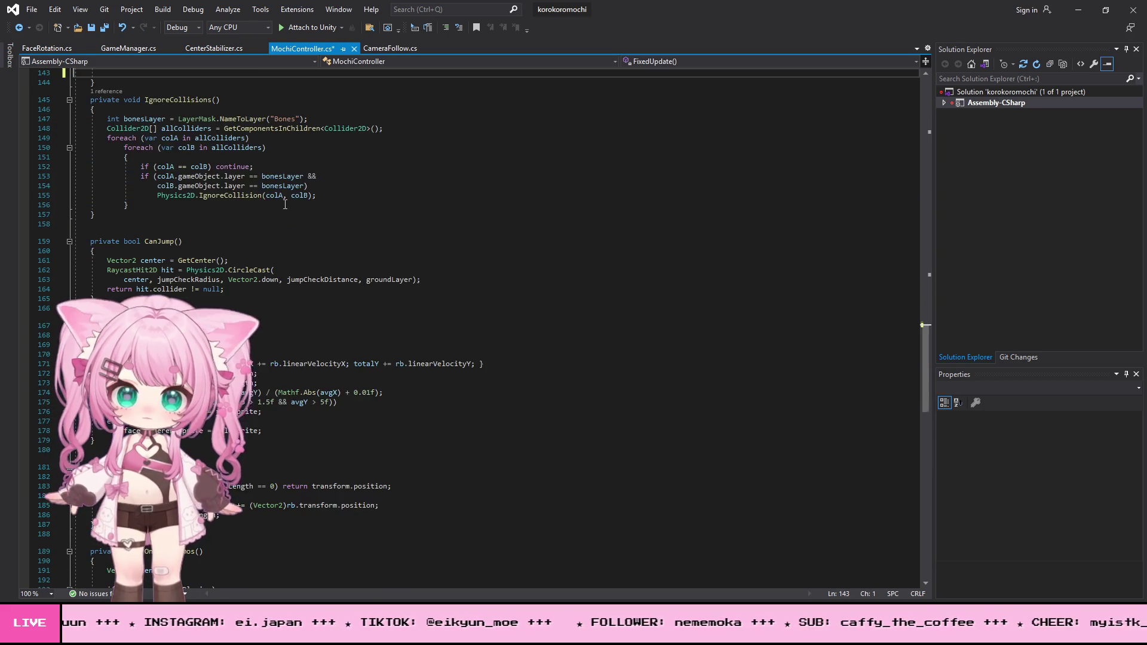
pyautogui.scroll(5, 281, 216)
# Save the script and return to Unity.
pyautogui.click(31, 9)
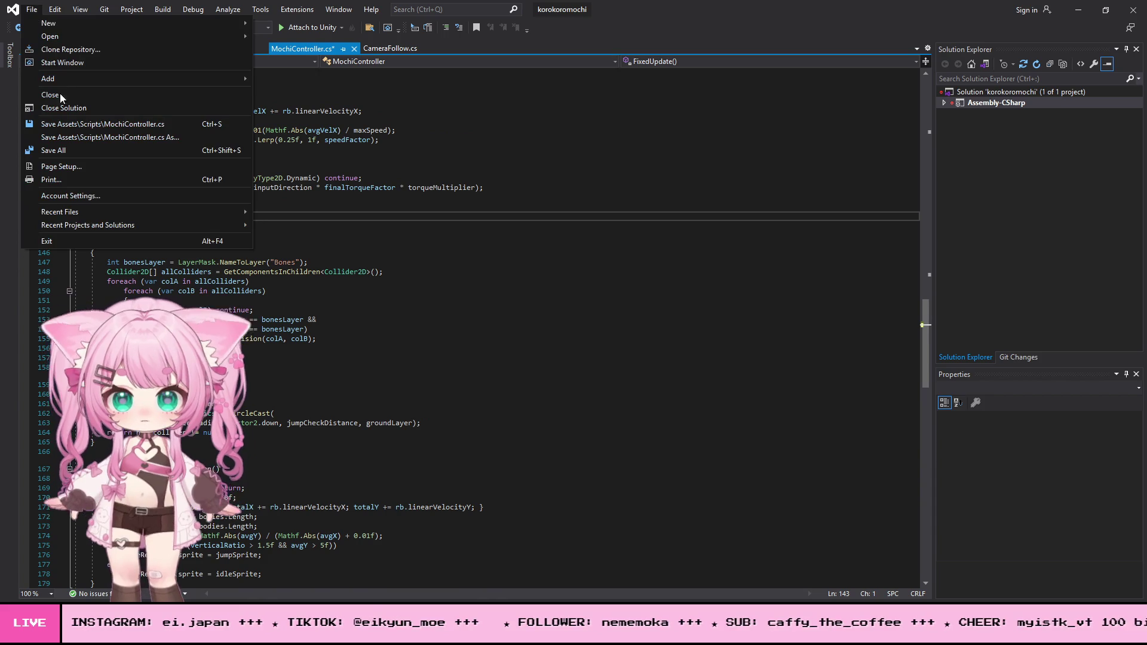
pyautogui.click(56, 154)
pyautogui.click(1075, 14)
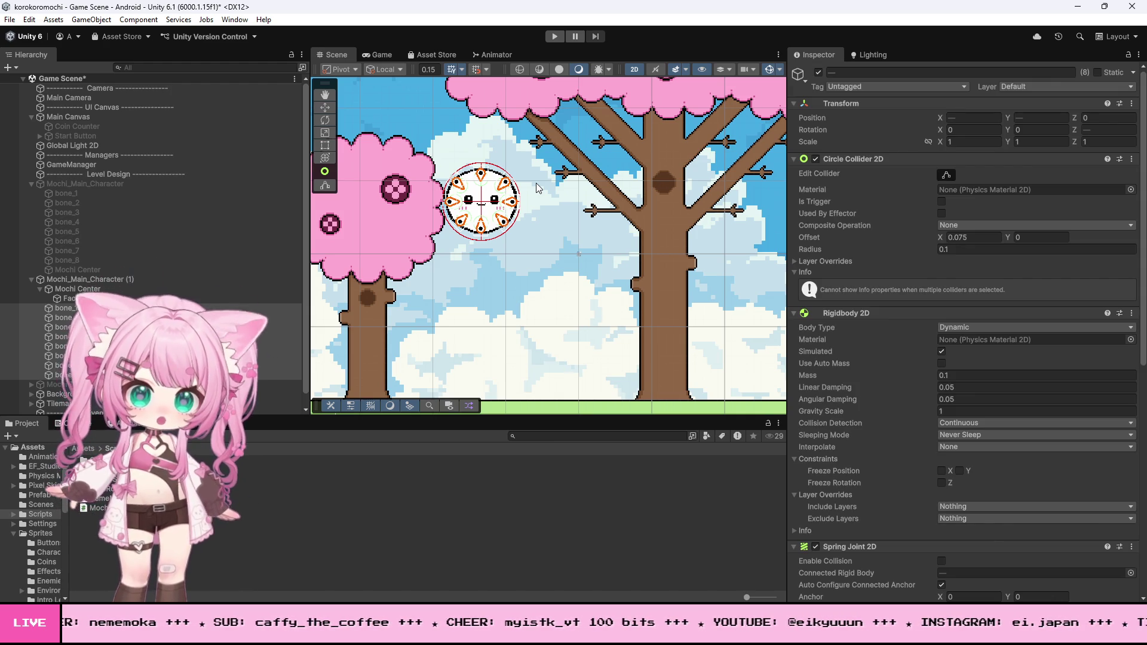
# Play-test the reverted script, rolling the mochi left to the wall and right past the pink tree.
pyautogui.click(555, 37)
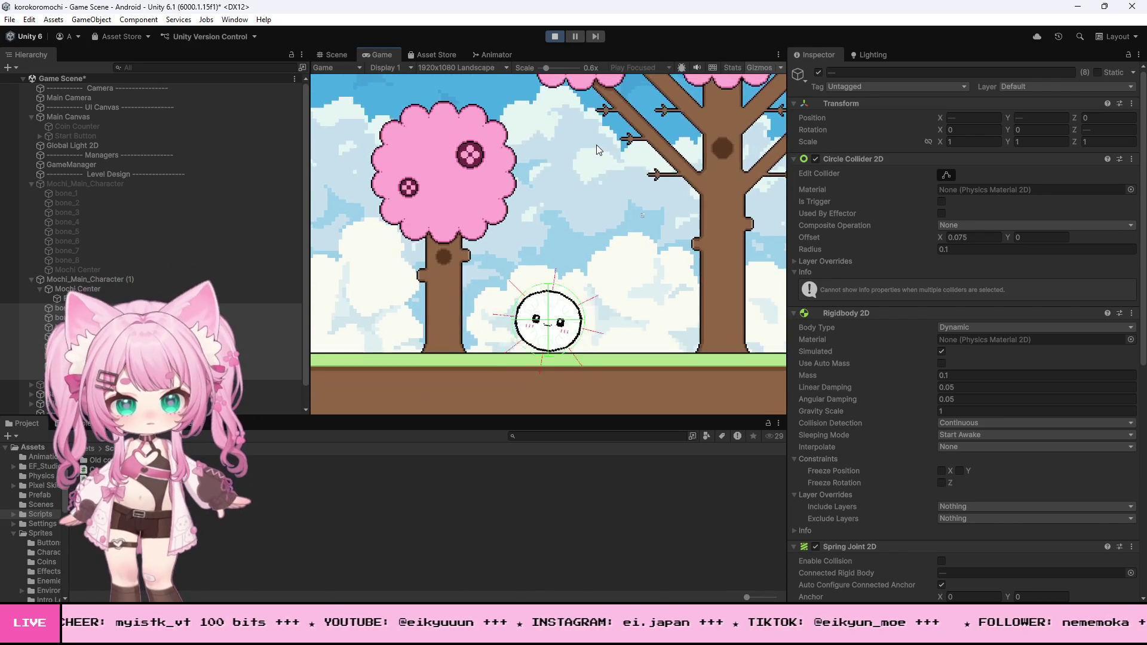
pyautogui.press('Left')
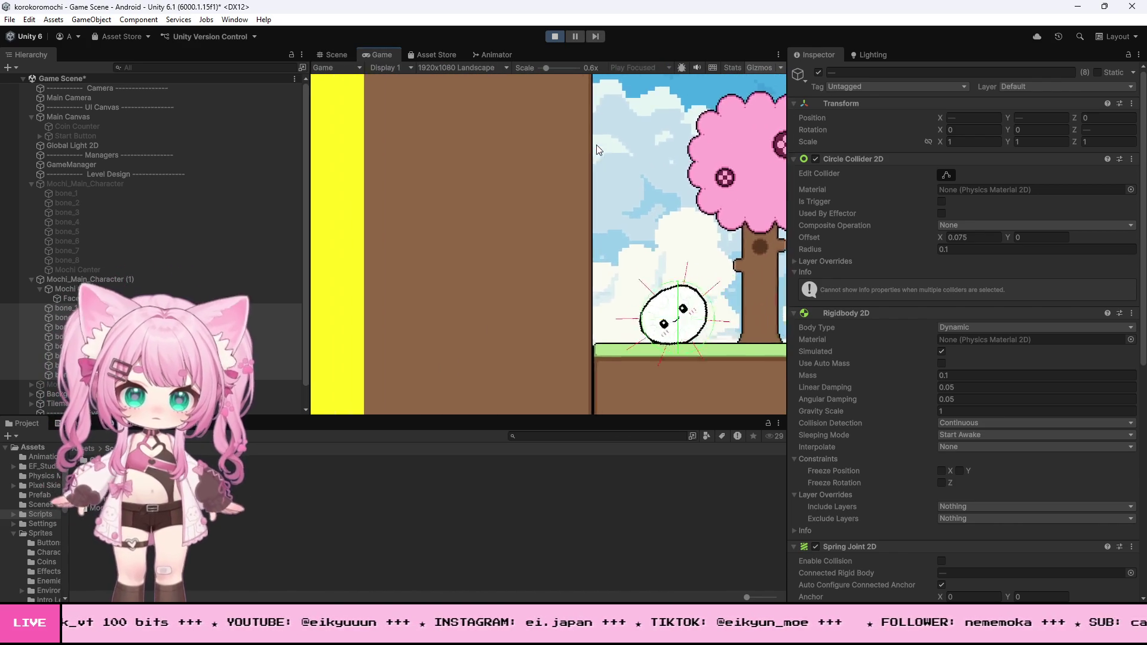
pyautogui.press('Right')
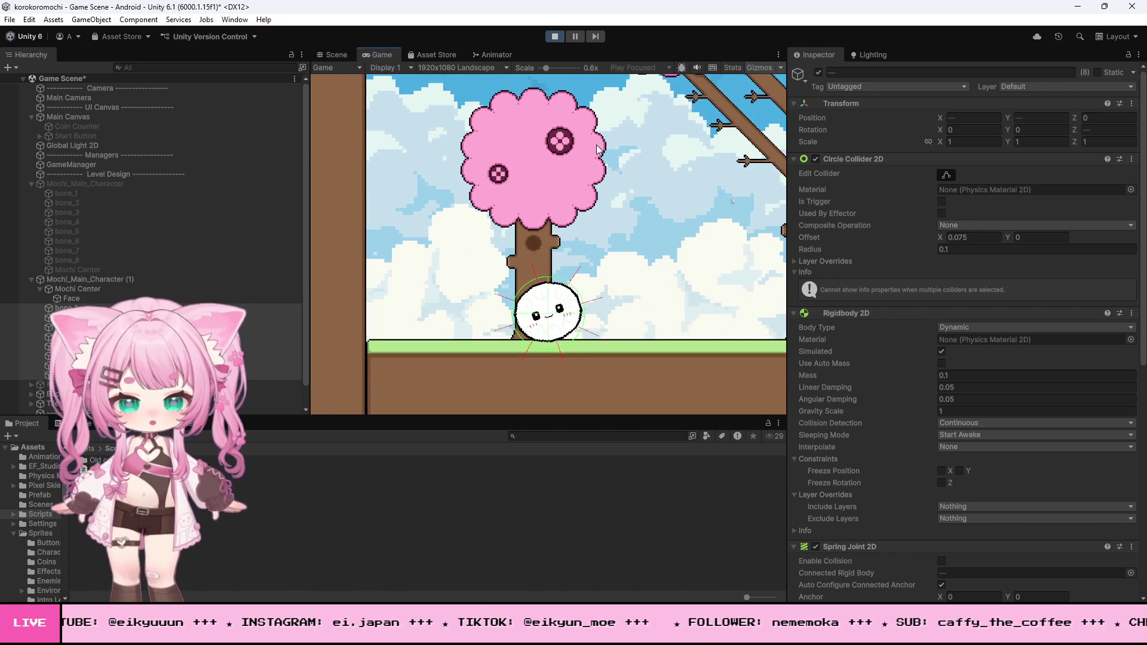
pyautogui.press('Right')
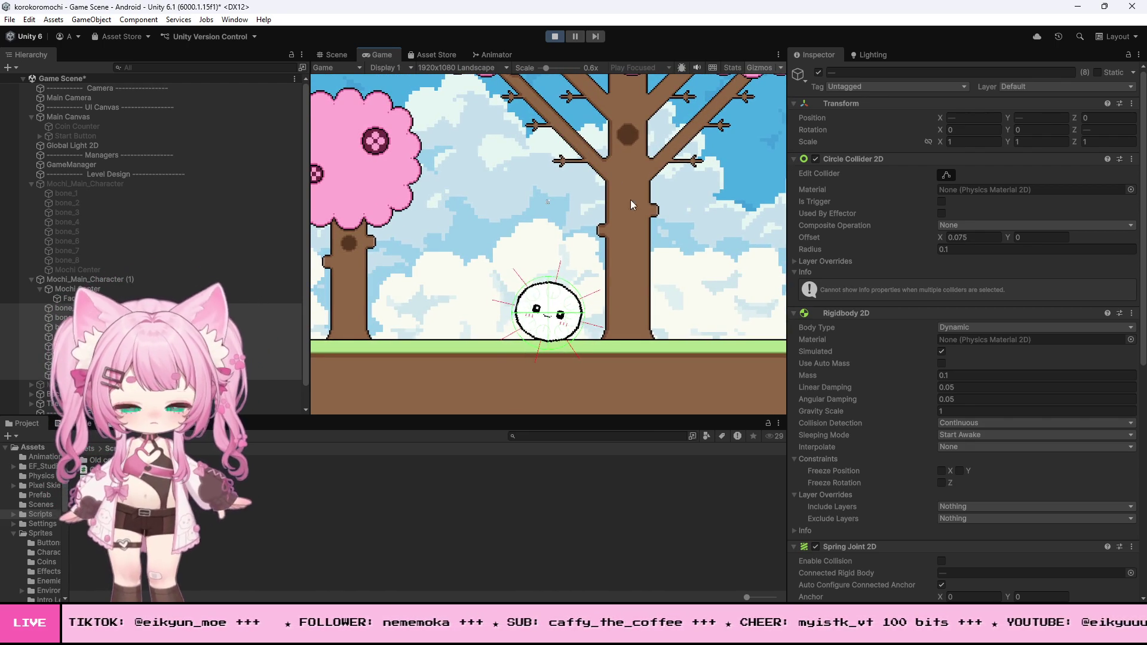
pyautogui.click(336, 54)
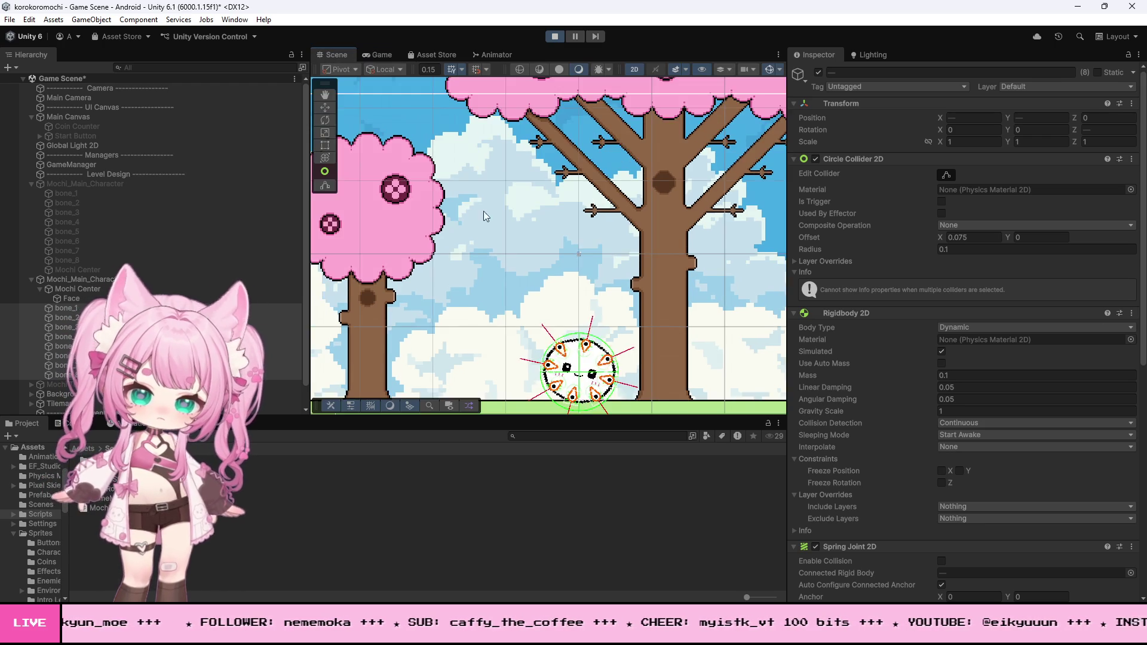
# Zoom in on the wobbling mochi's bones in the Scene view, then go back to the Game view.
pyautogui.scroll(5, 585, 379)
pyautogui.scroll(4, 573, 386)
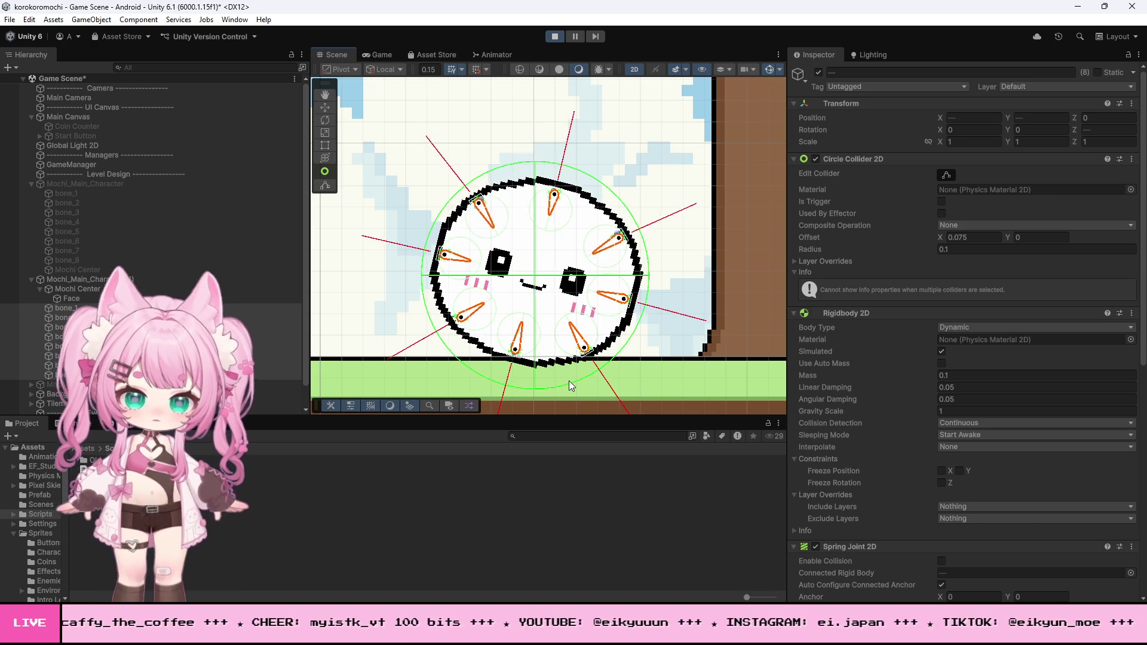
pyautogui.scroll(2, 523, 331)
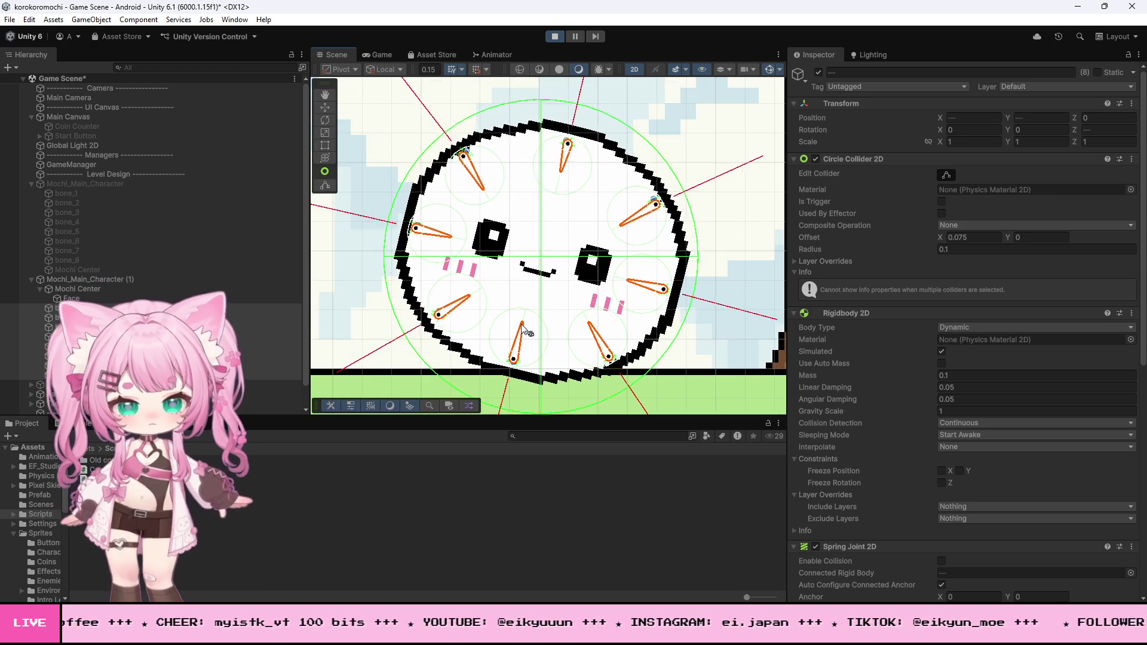
pyautogui.scroll(2, 524, 330)
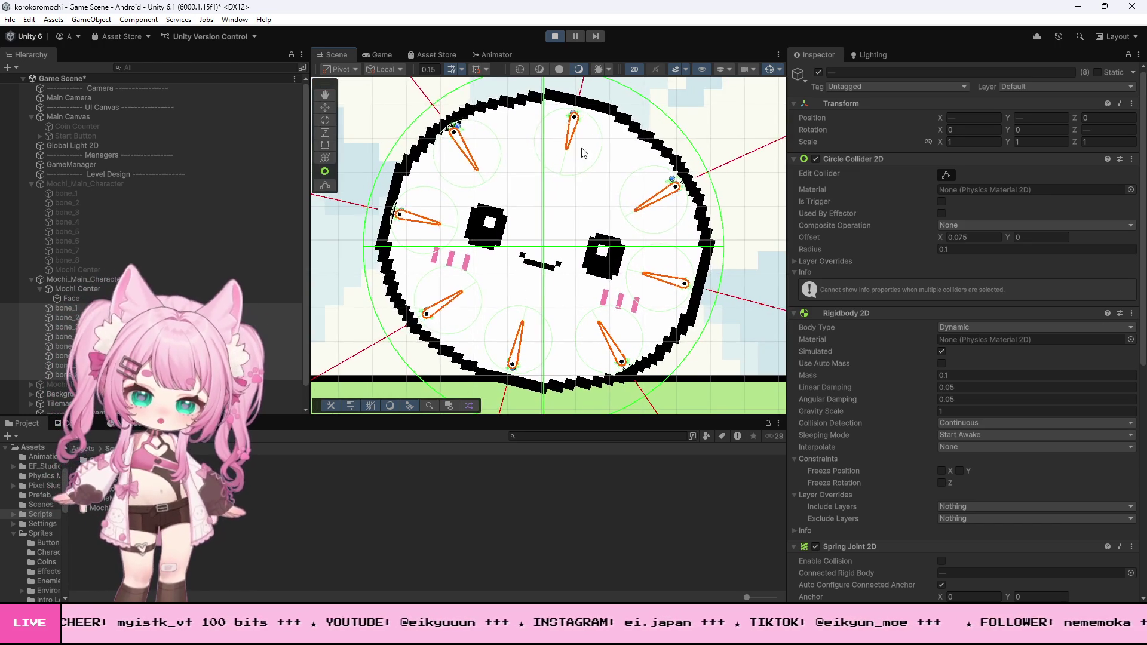
pyautogui.scroll(2, 586, 105)
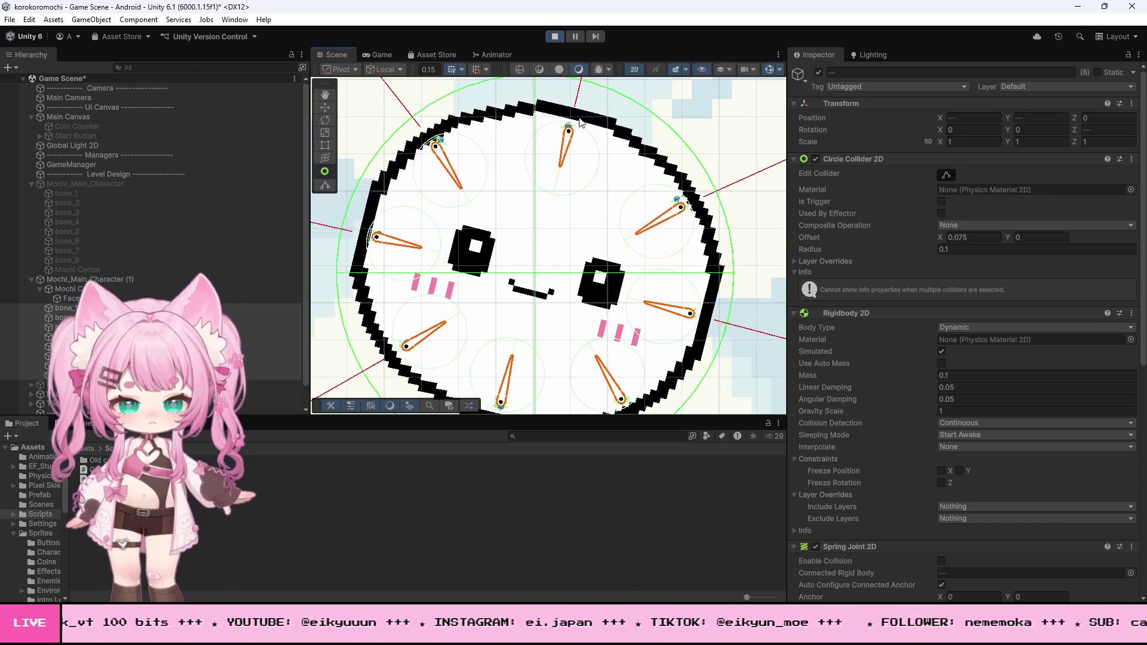
pyautogui.scroll(-3, 568, 134)
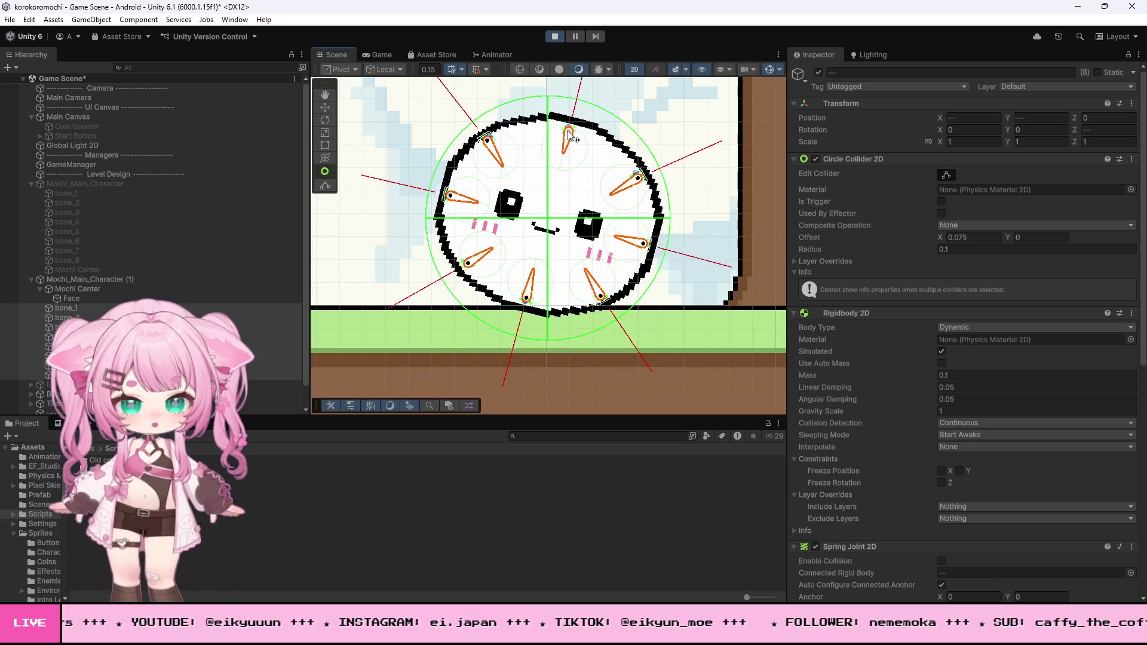
pyautogui.scroll(2, 405, 186)
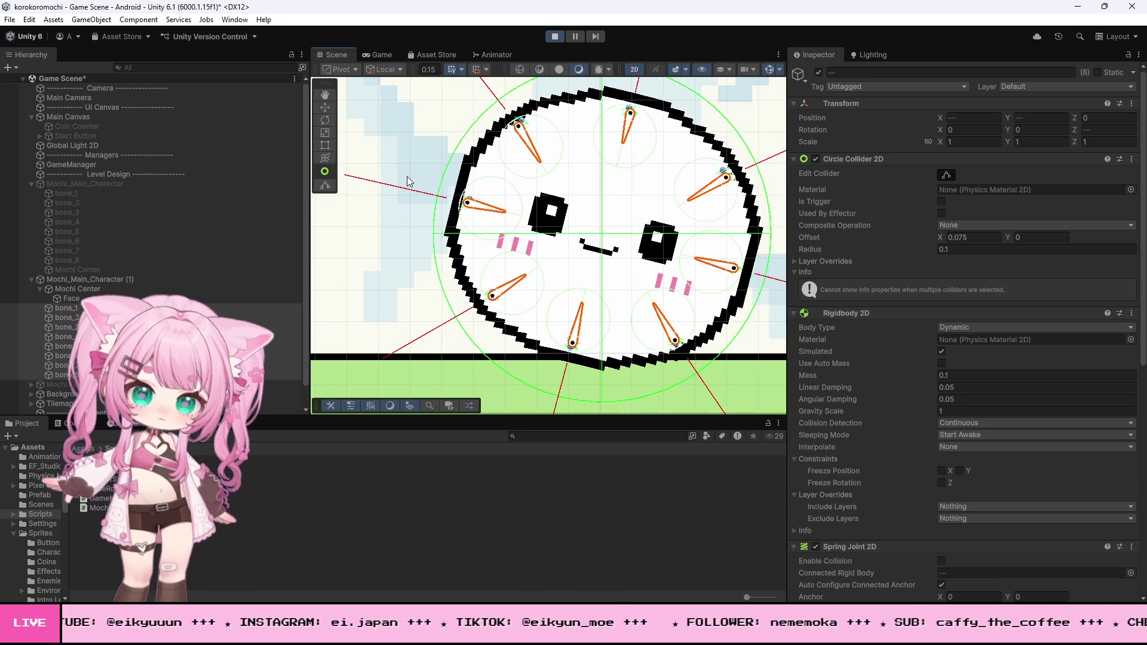
pyautogui.scroll(-2, 407, 177)
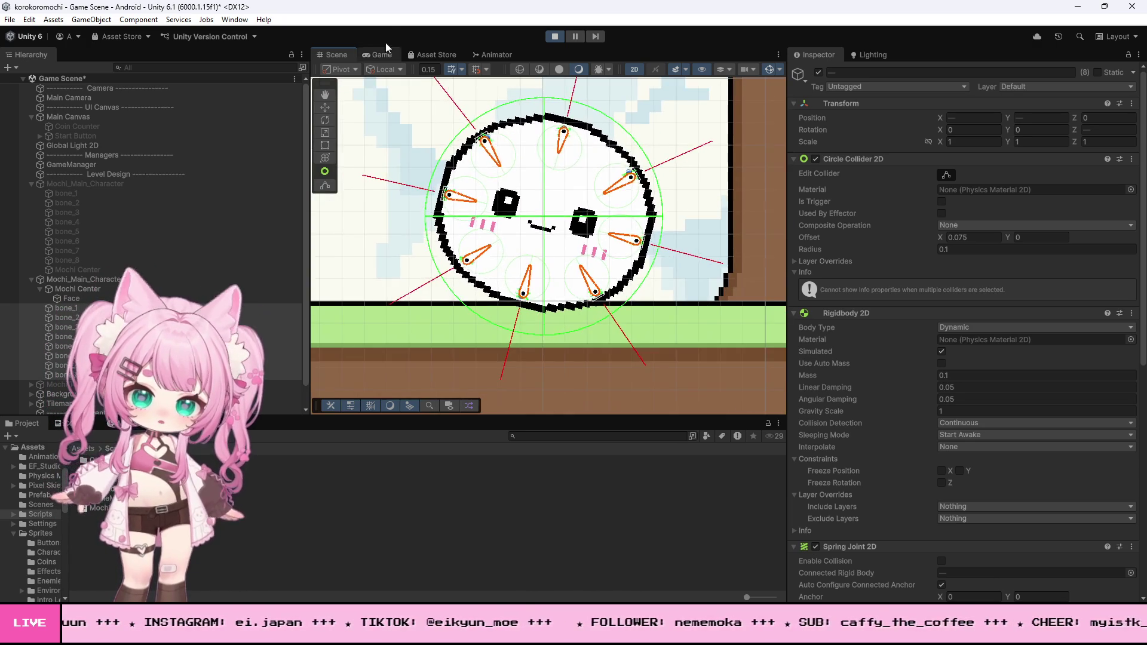
pyautogui.click(377, 56)
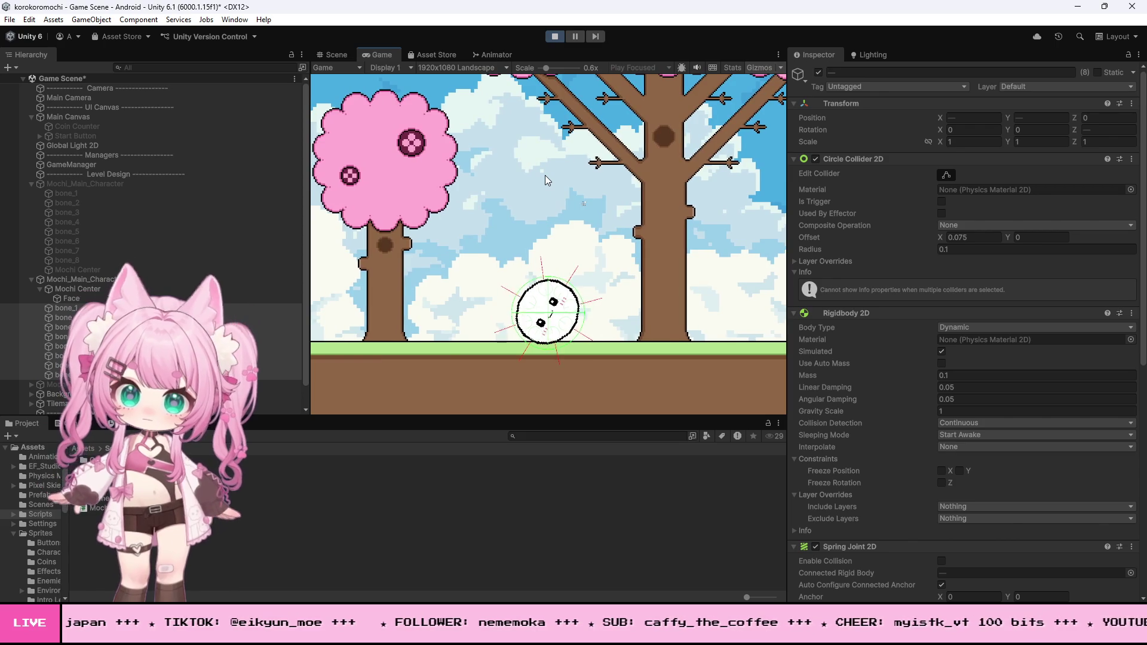
# Roll the mochi right, left, then right past the tree with D/A, and stop Play mode.
pyautogui.press('d')
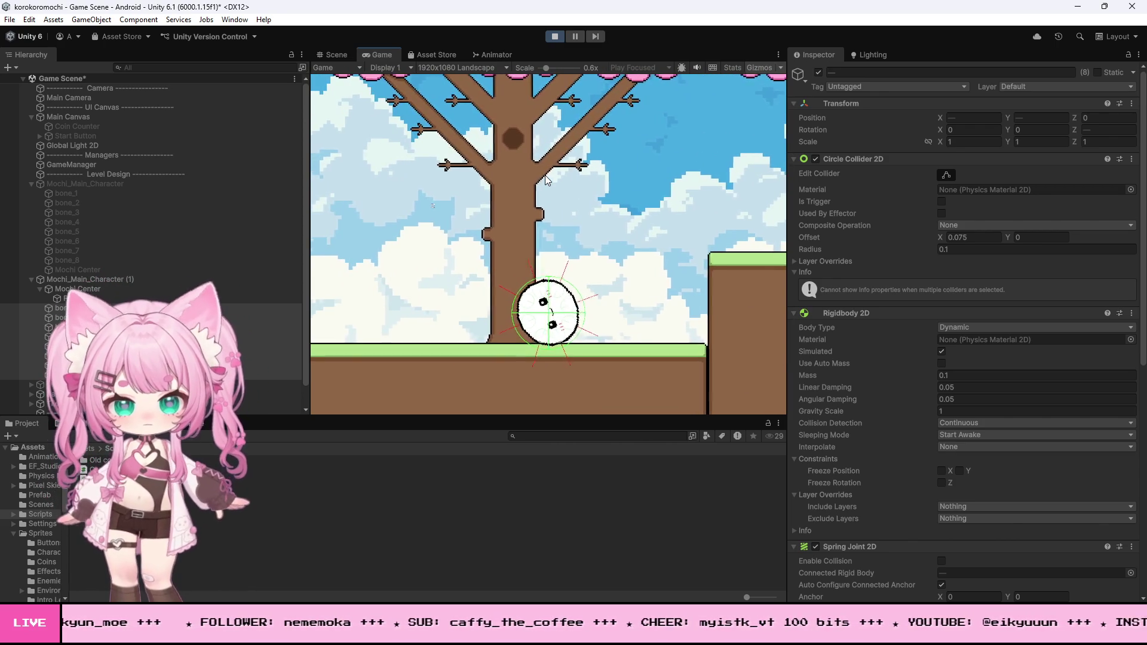
pyautogui.press('d')
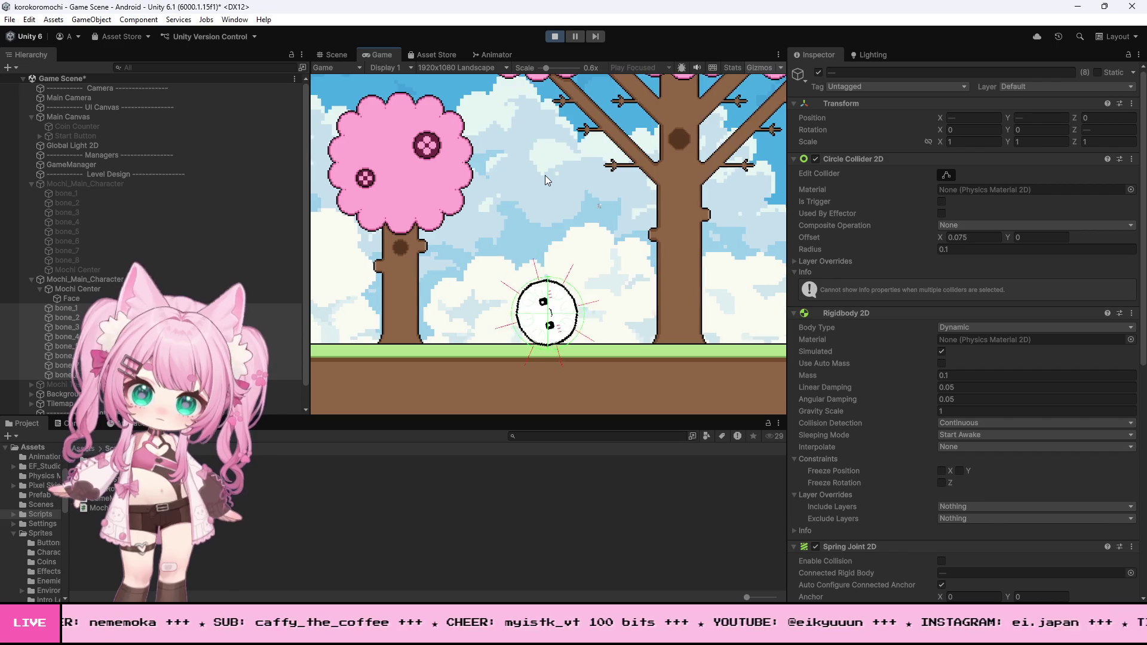
pyautogui.press('a')
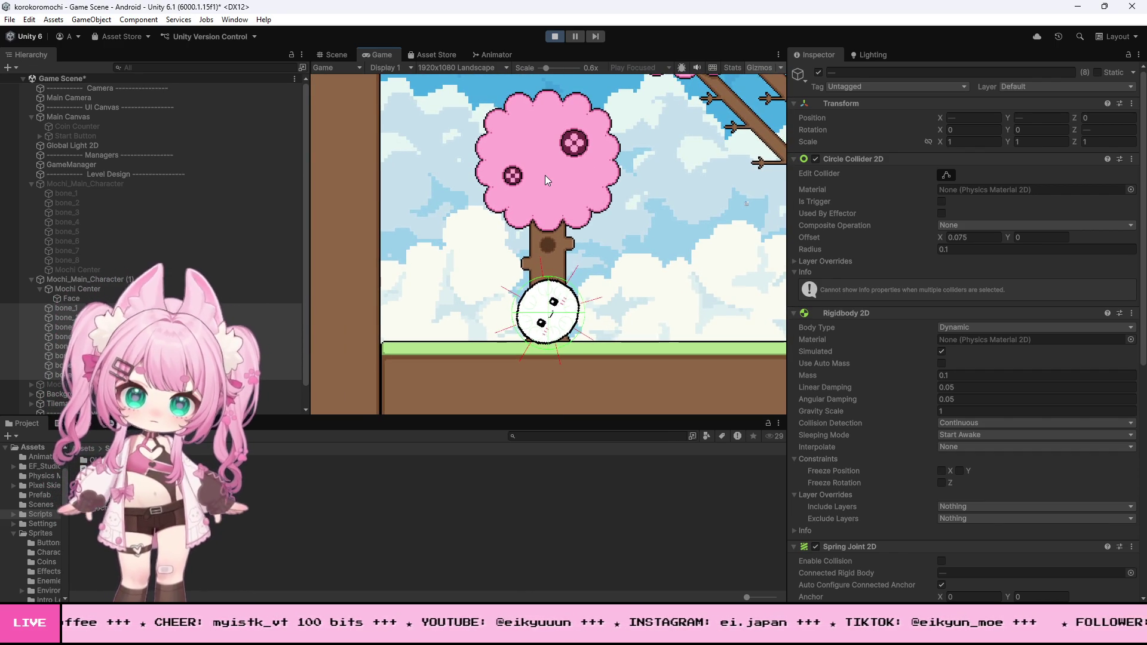
pyautogui.press('d')
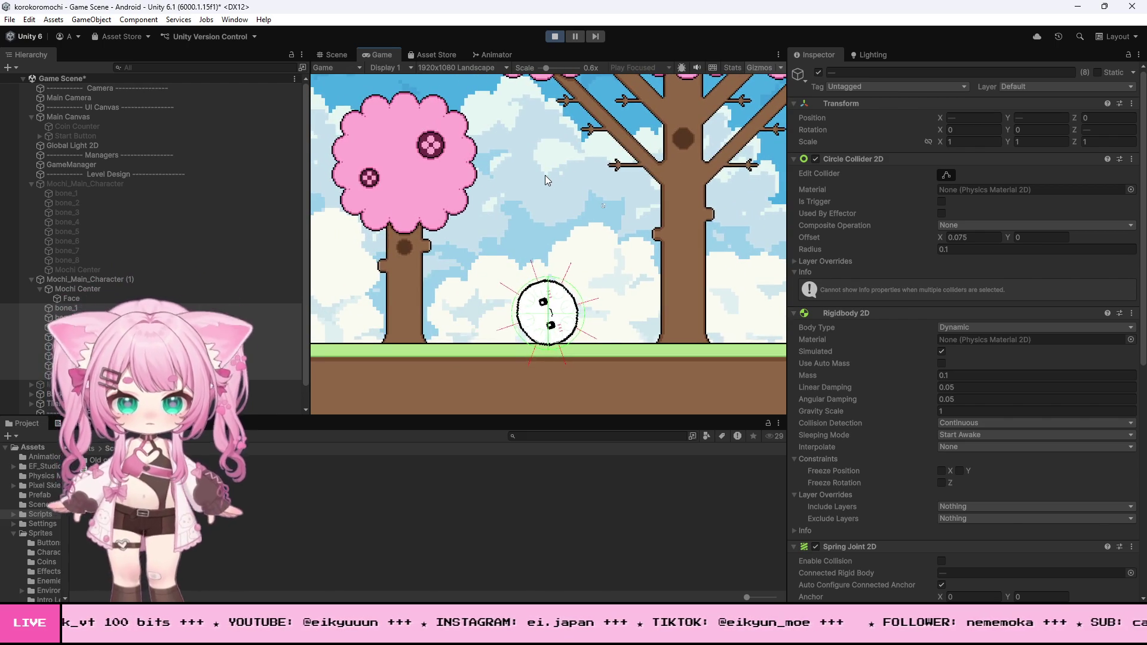
pyautogui.click(555, 36)
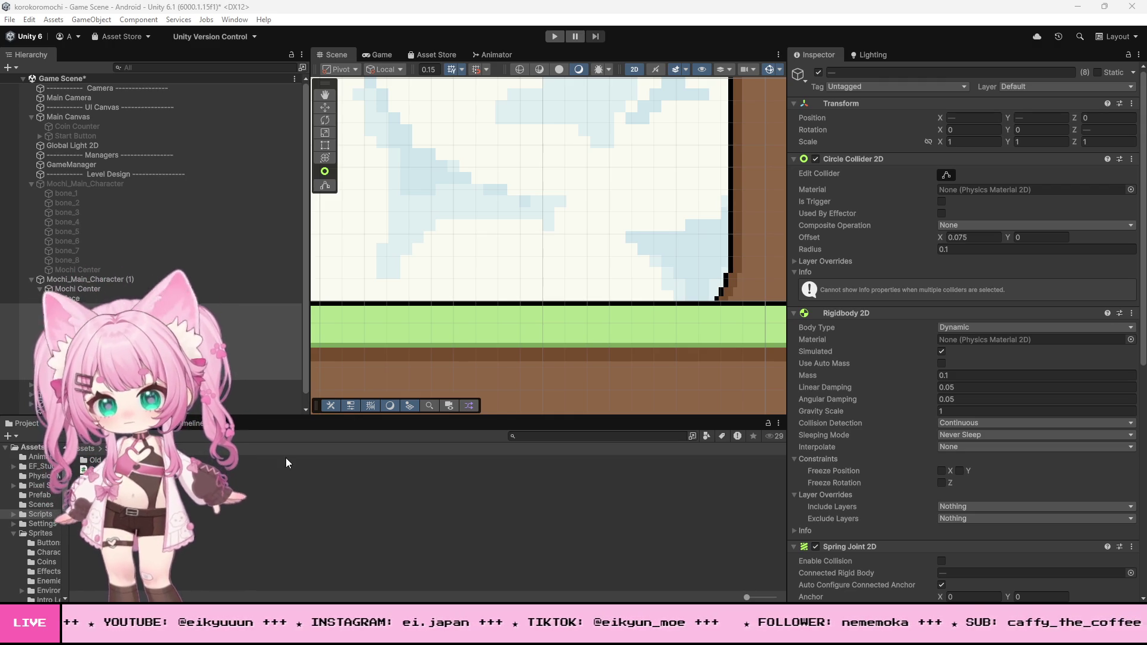
# In Visual Studio, put the cursor at the end of line 142 after MochiController's torque loop.
pyautogui.hotkey('alt', 'Tab')
pyautogui.scroll(15, 255, 430)
pyautogui.scroll(7, 254, 429)
pyautogui.scroll(-13, 250, 426)
pyautogui.click(111, 436)
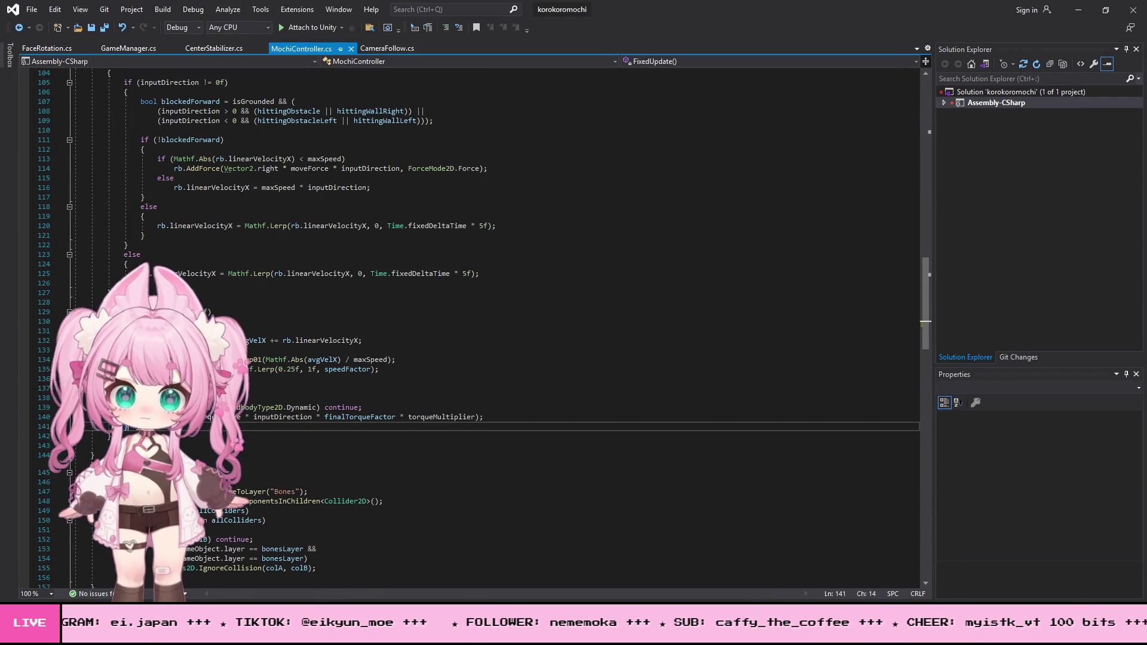
# Paste the bone5 stopped-state stabilizer block after line 142 of MochiController.cs.
pyautogui.hotkey('ctrl', 'v')
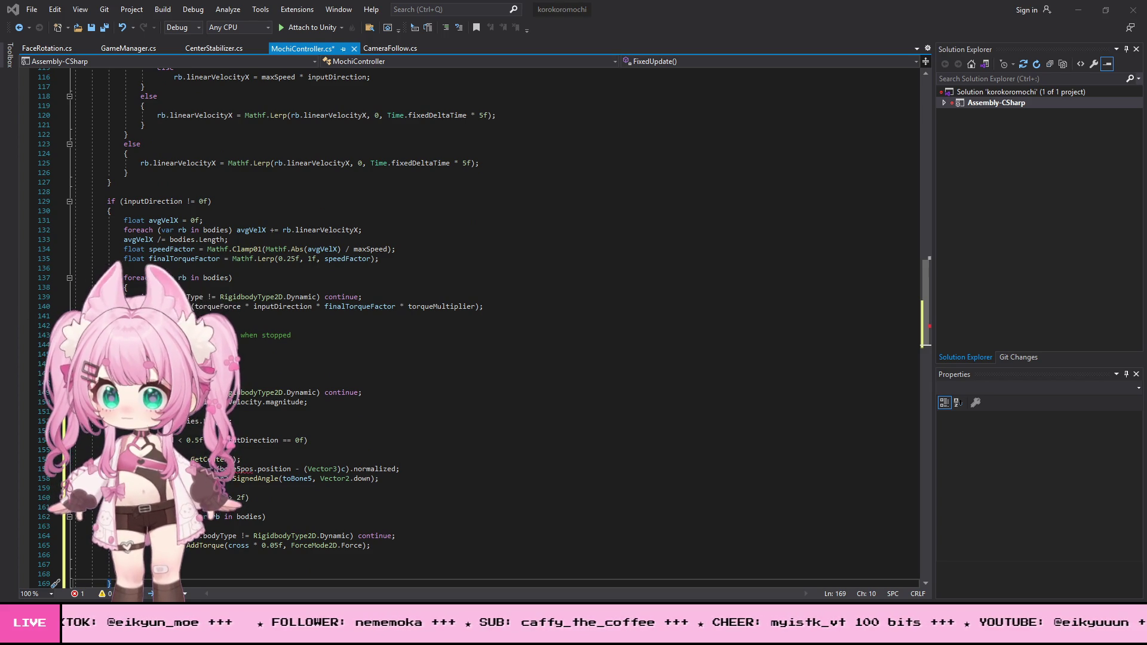
pyautogui.scroll(20, 402, 384)
pyautogui.scroll(12, 402, 384)
pyautogui.scroll(1, 471, 326)
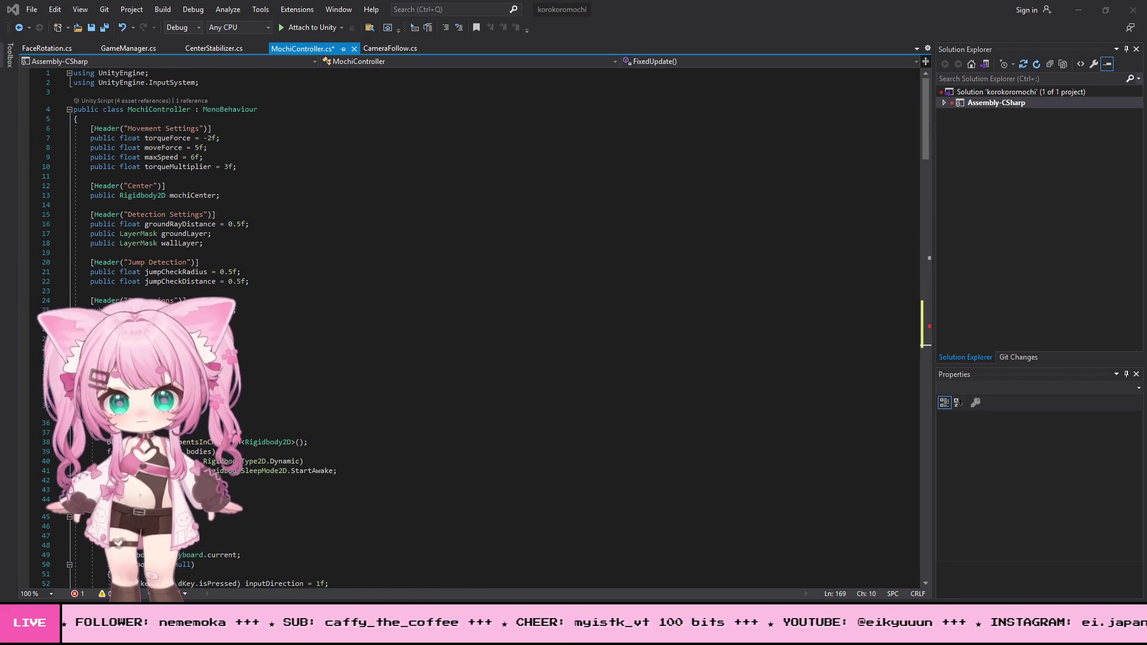
# Add a 'public Transform bone5pos;' field declaration at line 37.
pyautogui.click(90, 406)
pyautogui.press('Return')
pyautogui.press('Return')
pyautogui.press('Up')
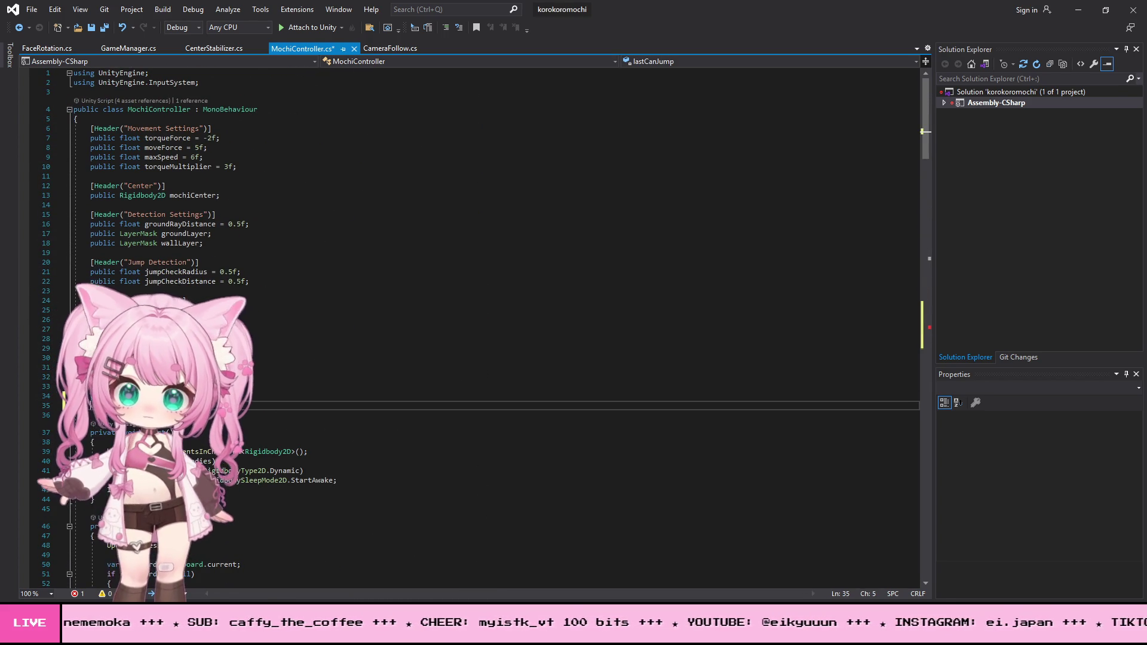
pyautogui.press('Return')
pyautogui.write('public Transform bone5pos;')
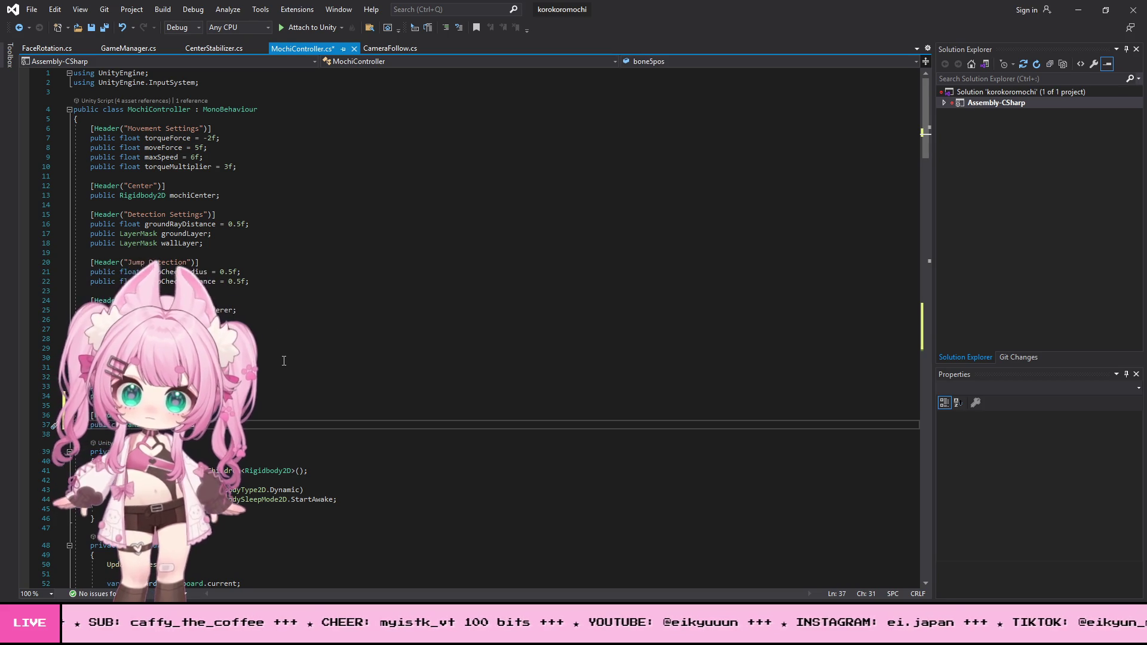
# Save the script and return to Unity.
pyautogui.click(37, 11)
pyautogui.click(53, 150)
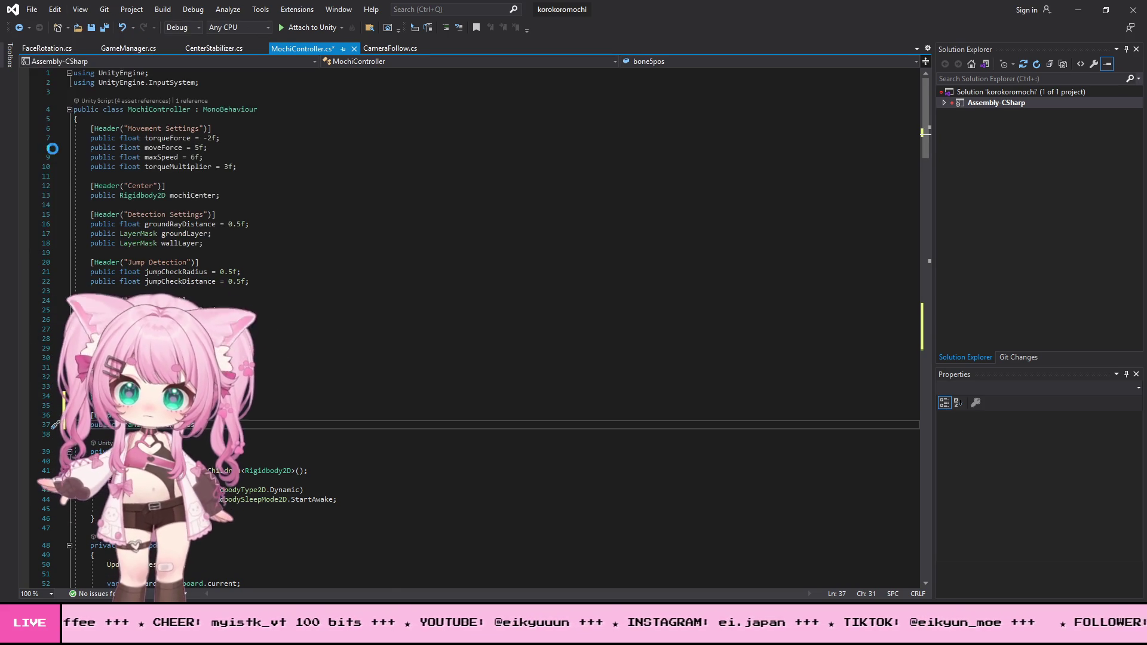
pyautogui.click(1079, 11)
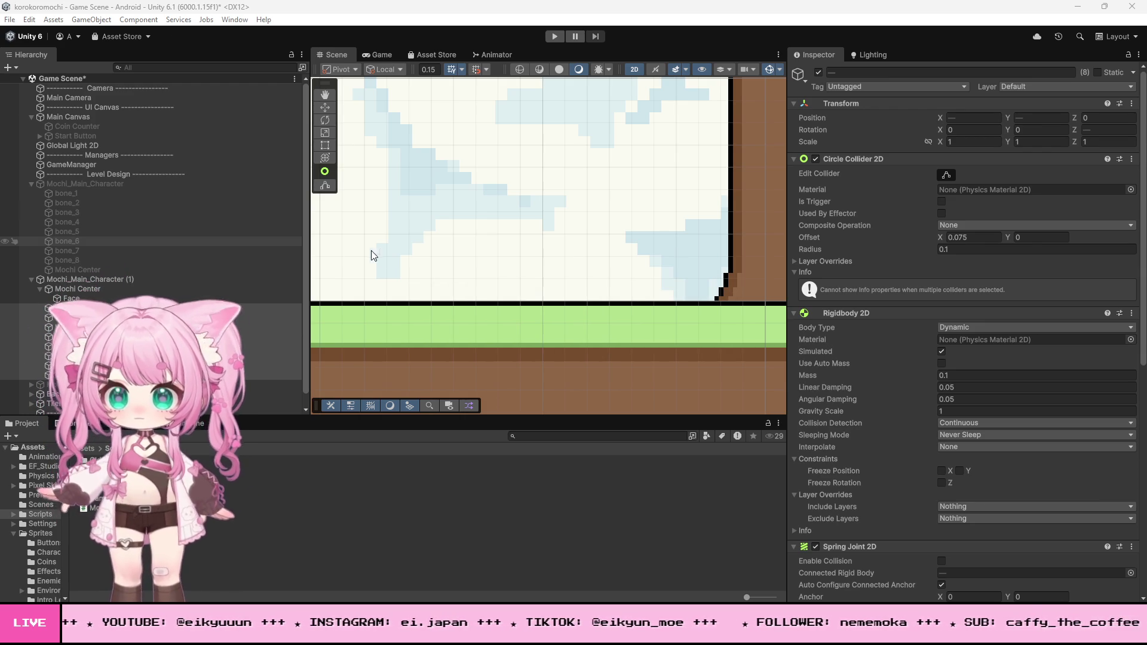
# Assign bone_5 to Mochi Controller's Bone 5pos field on Mochi_Main_Character (1), then start Play mode.
pyautogui.click(92, 283)
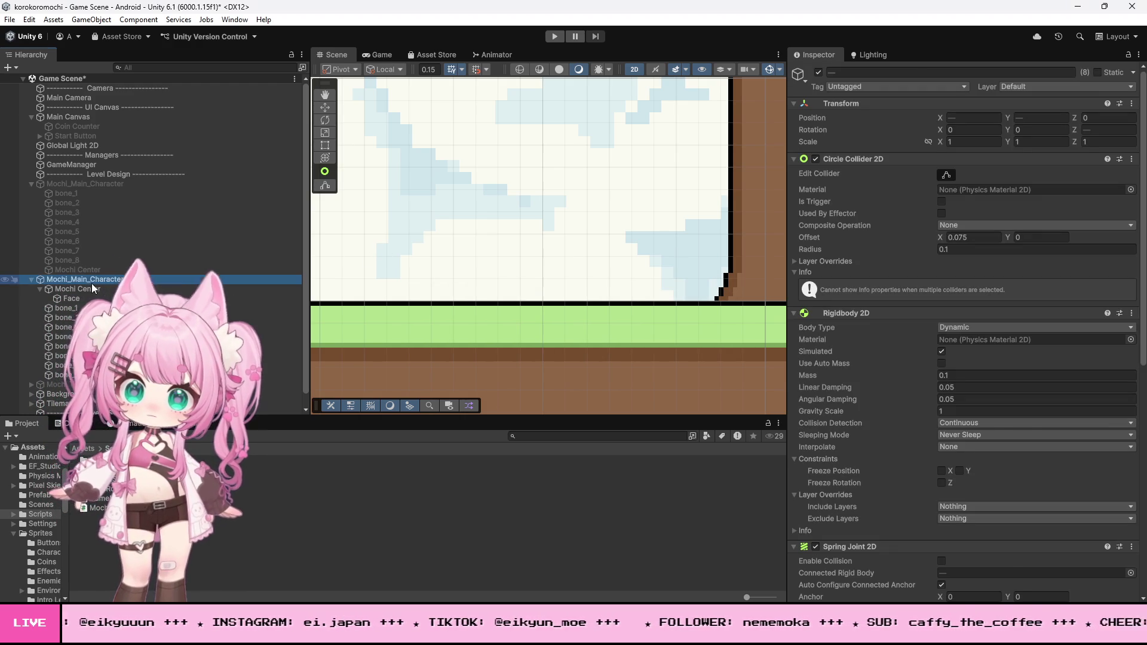
pyautogui.scroll(-5, 895, 304)
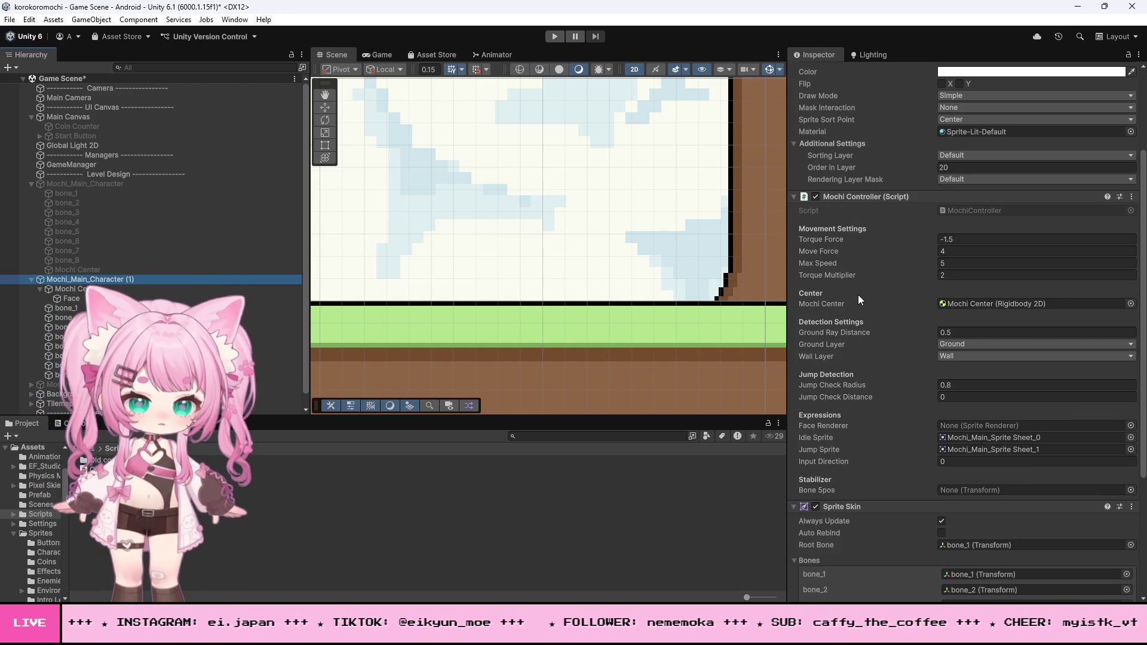
pyautogui.moveTo(89, 279); pyautogui.dragTo(989, 492)
pyautogui.click(554, 36)
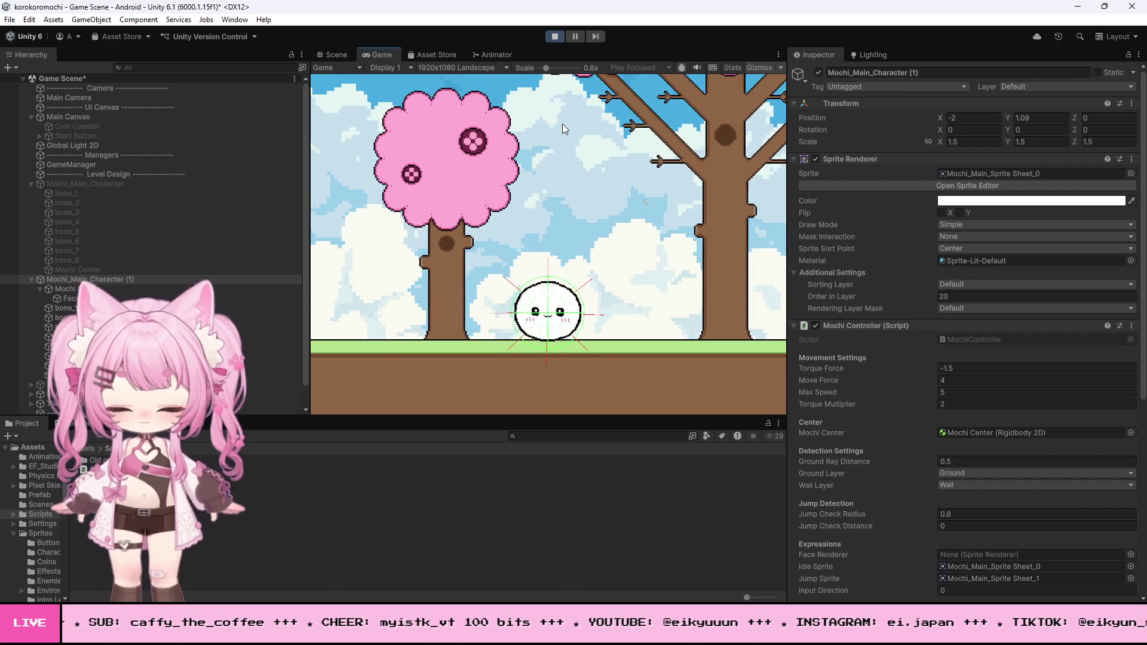
# Roll the mochi back and forth past the pink tree toward the raised ledge, then stop the game.
pyautogui.press('d')
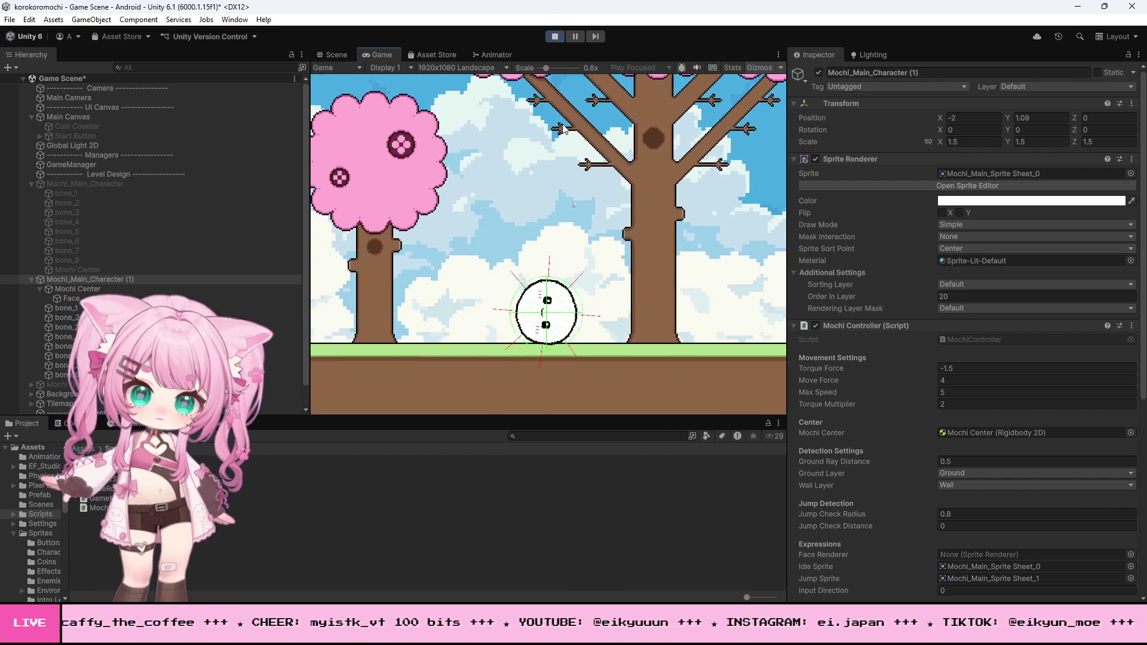
pyautogui.press('a')
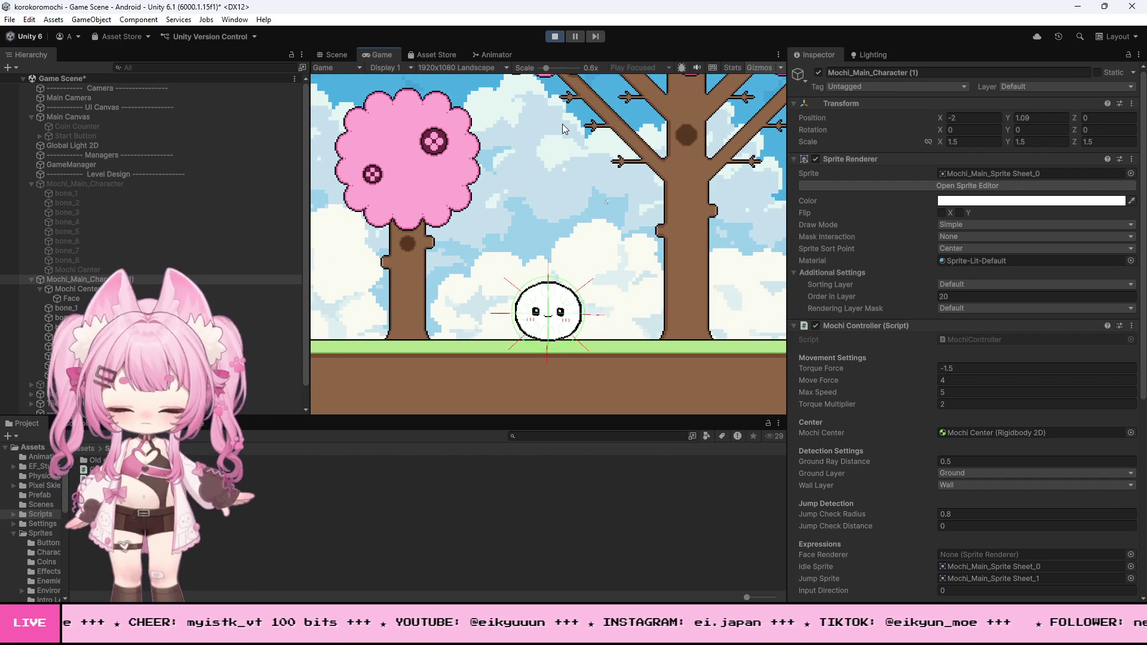
pyautogui.press('d')
pyautogui.press('d')
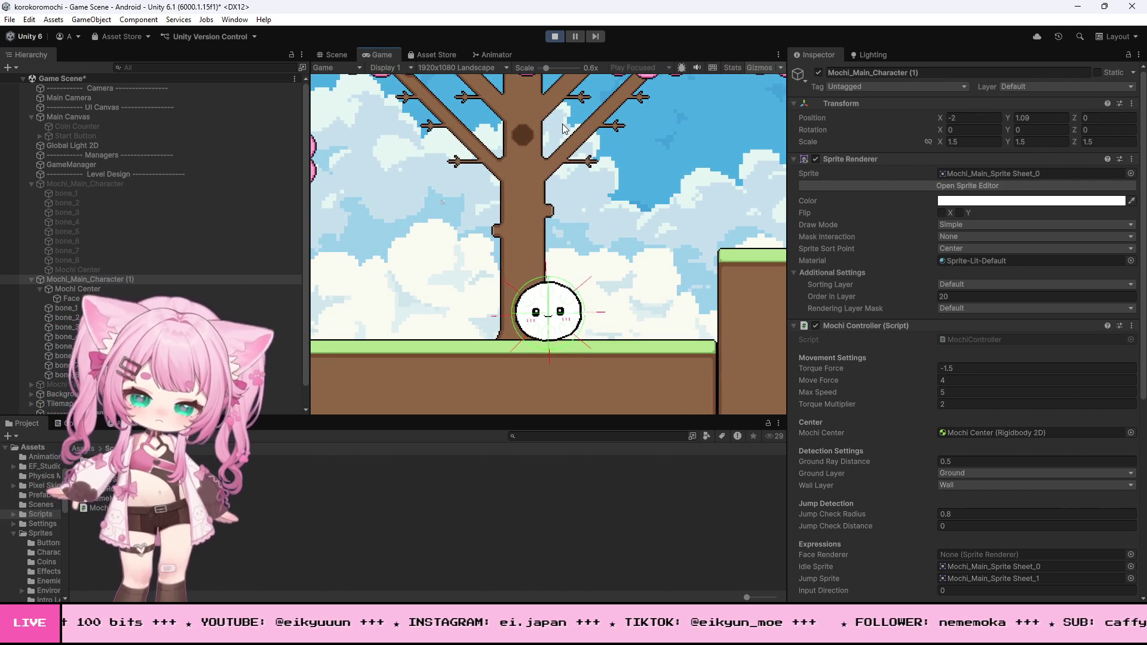
pyautogui.press('a')
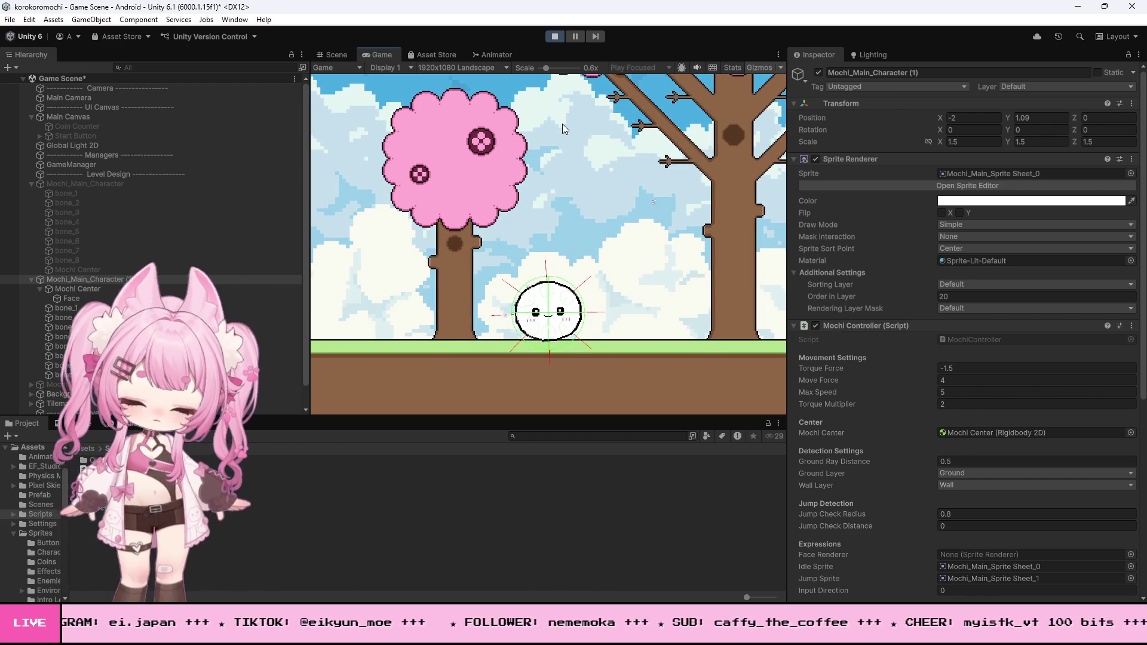
pyautogui.press('d')
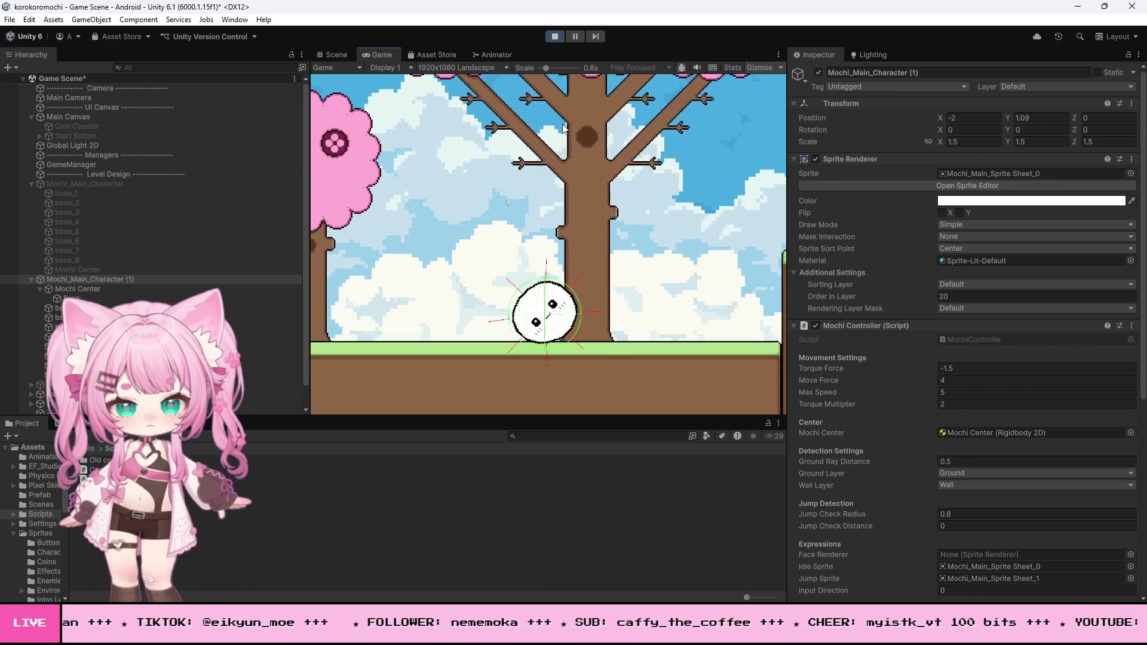
pyautogui.press('a')
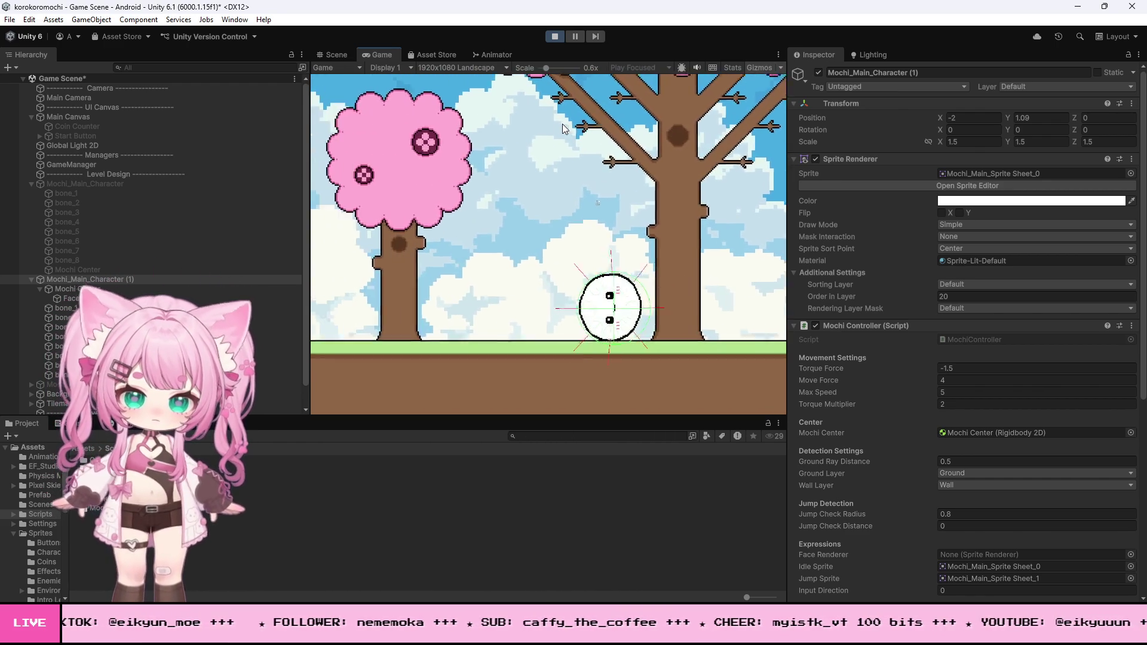
pyautogui.press('d')
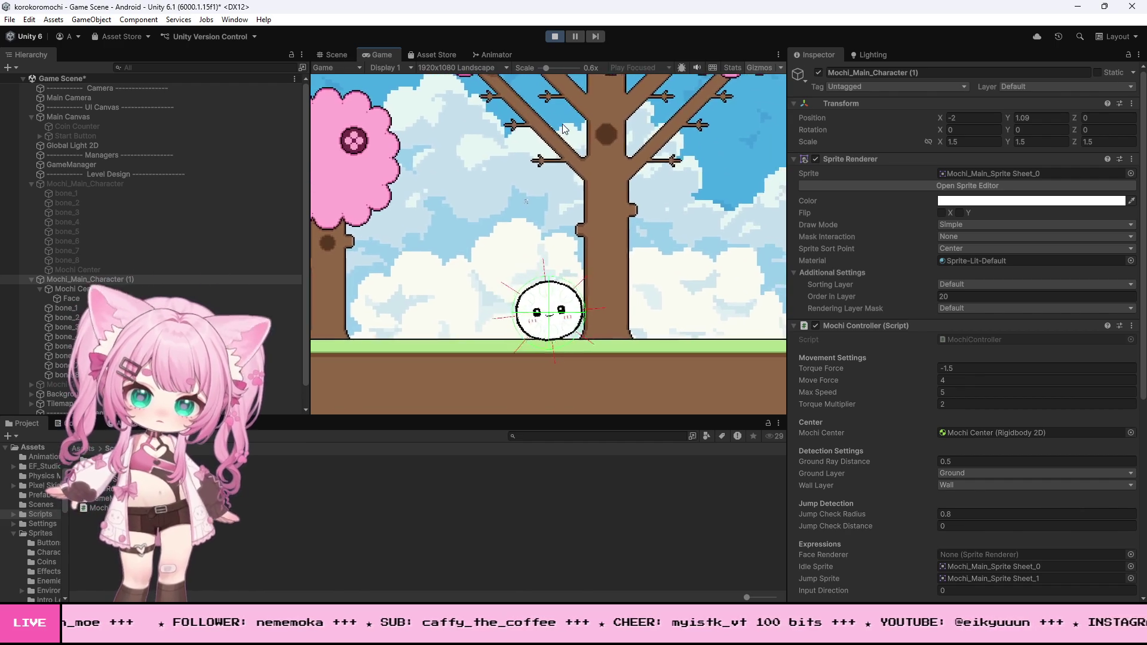
pyautogui.press('d')
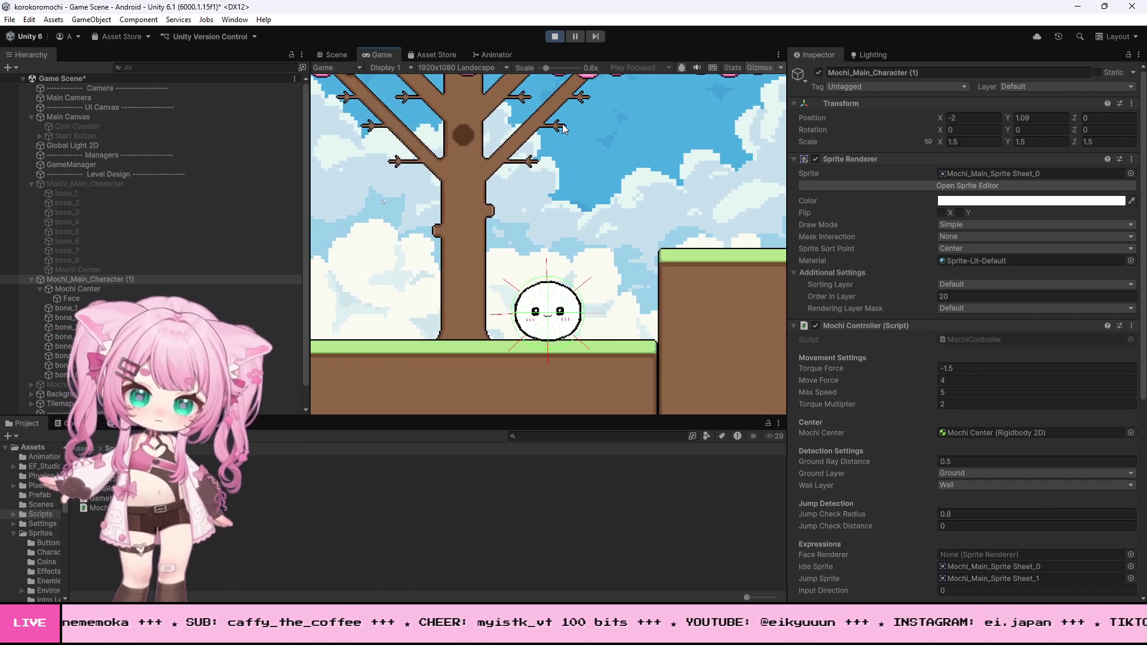
pyautogui.click(554, 36)
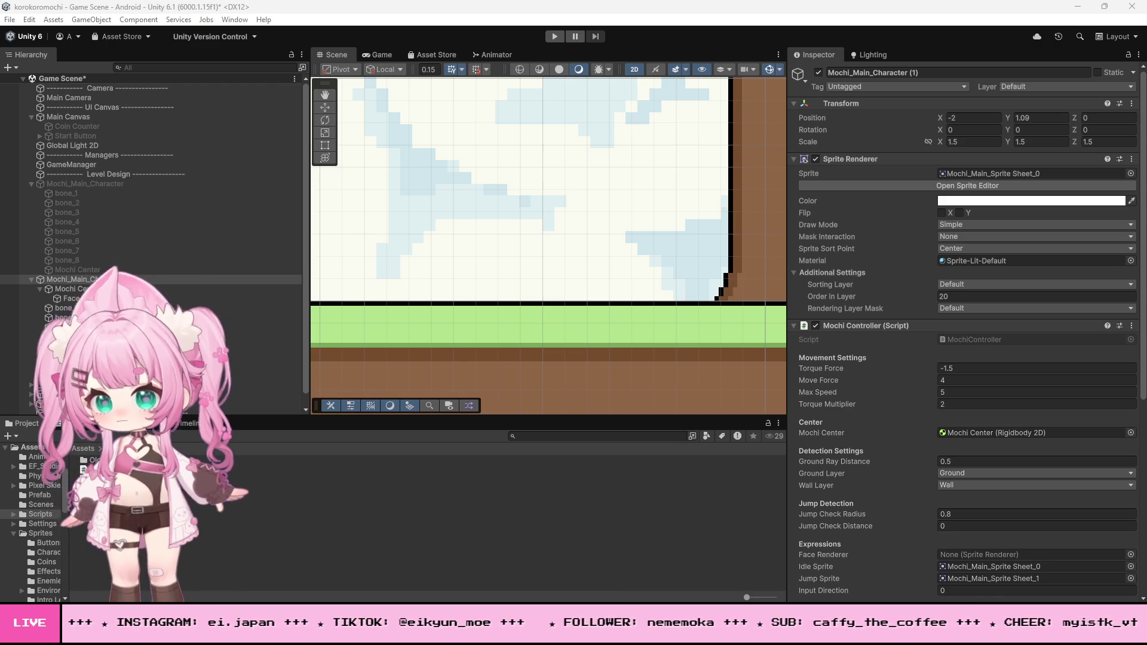
# In MochiController.cs, place the cursor before the 'if (isGrounded)' stabilizer on line 147.
pyautogui.hotkey('alt', 'Tab')
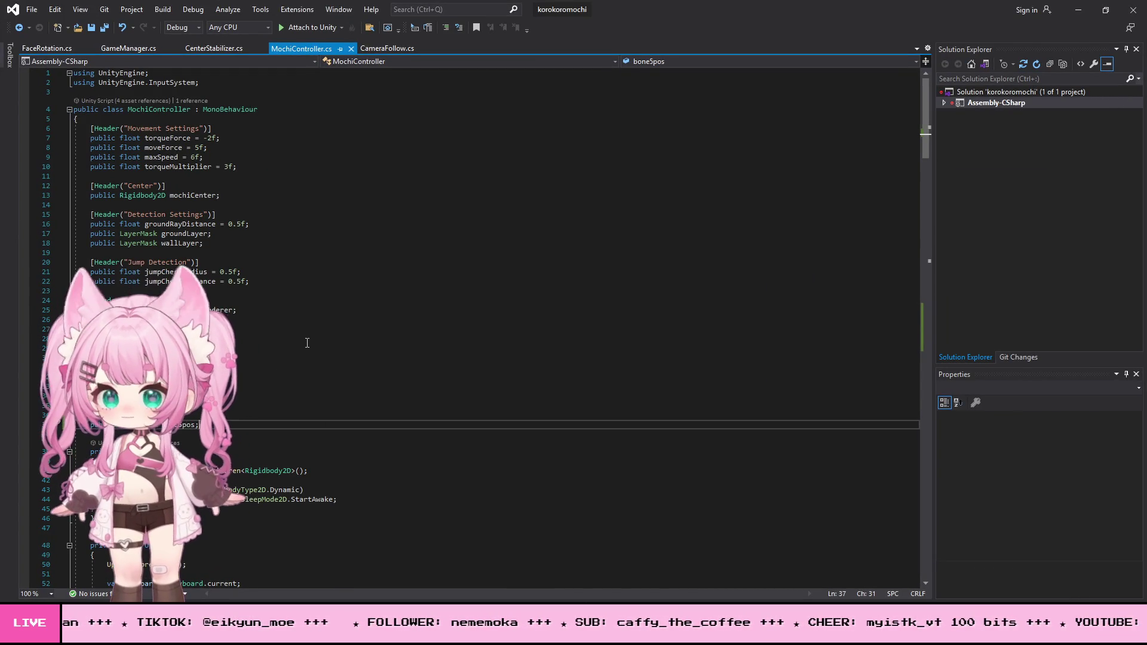
pyautogui.scroll(-13, 422, 382)
pyautogui.scroll(-20, 421, 382)
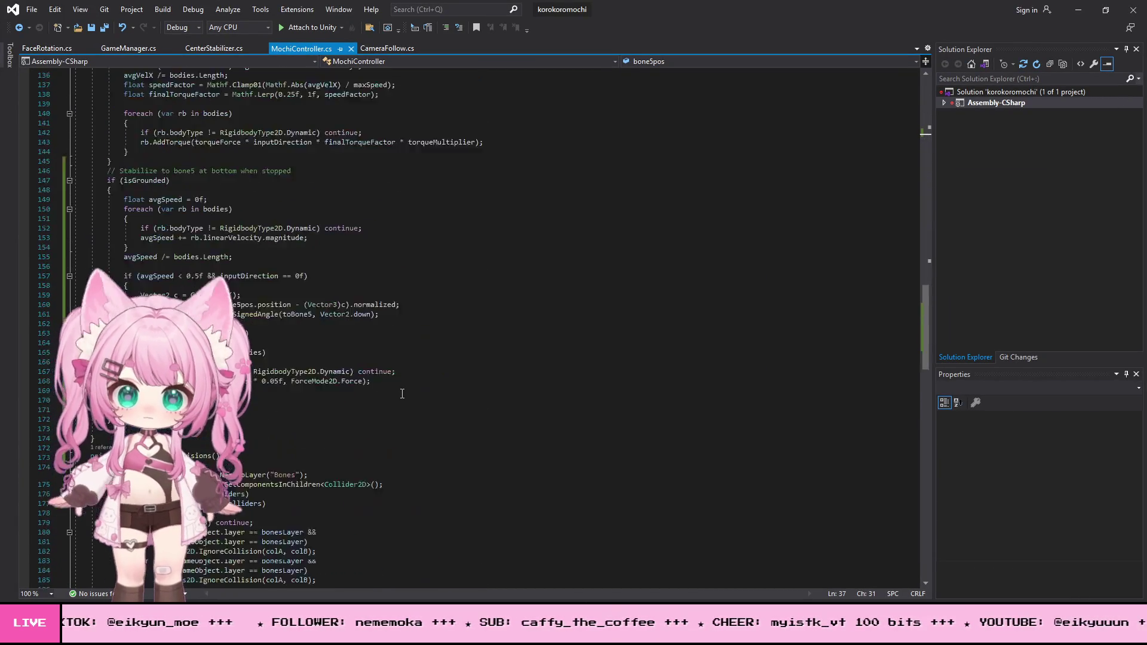
pyautogui.scroll(19, 402, 392)
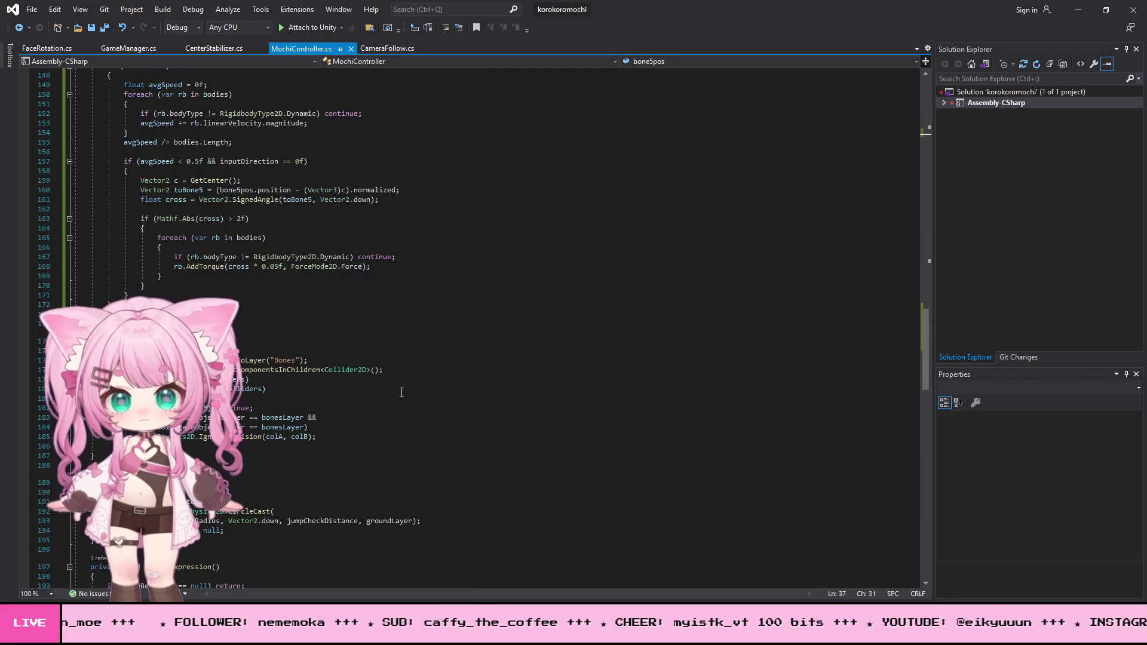
pyautogui.scroll(10, 366, 365)
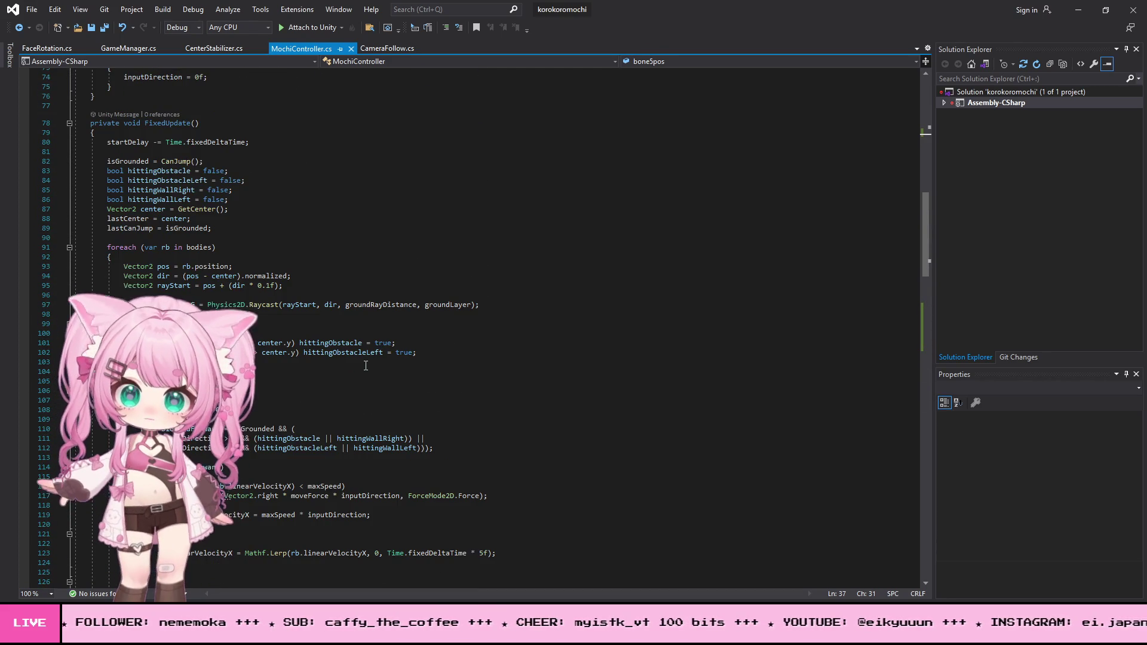
pyautogui.scroll(-10, 226, 216)
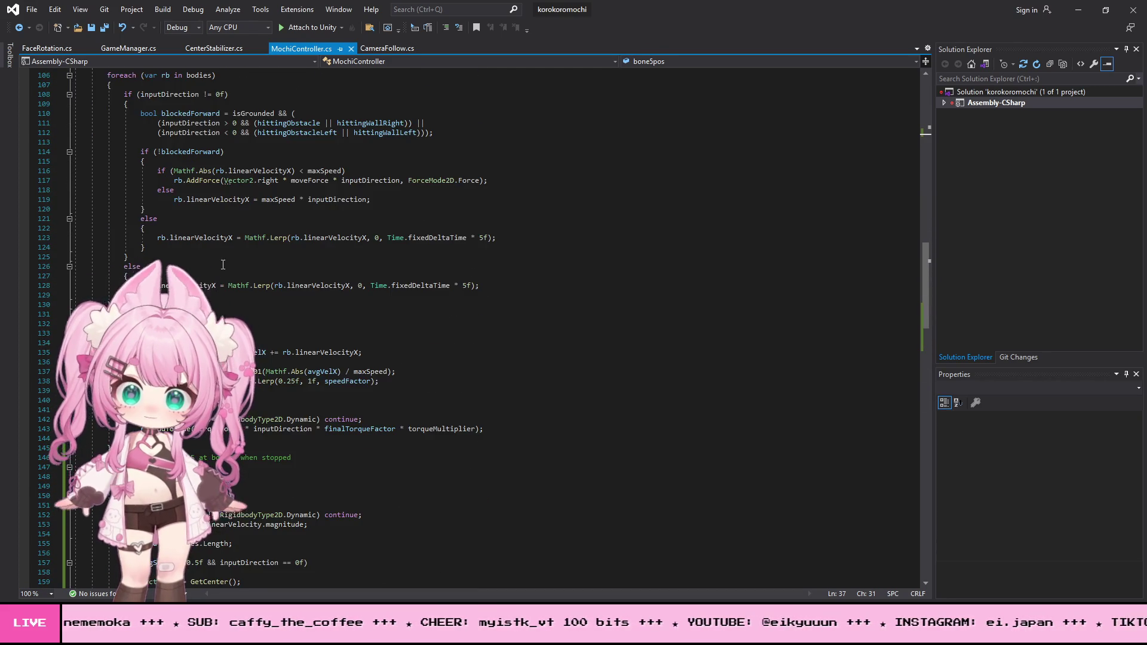
pyautogui.scroll(-2, 223, 265)
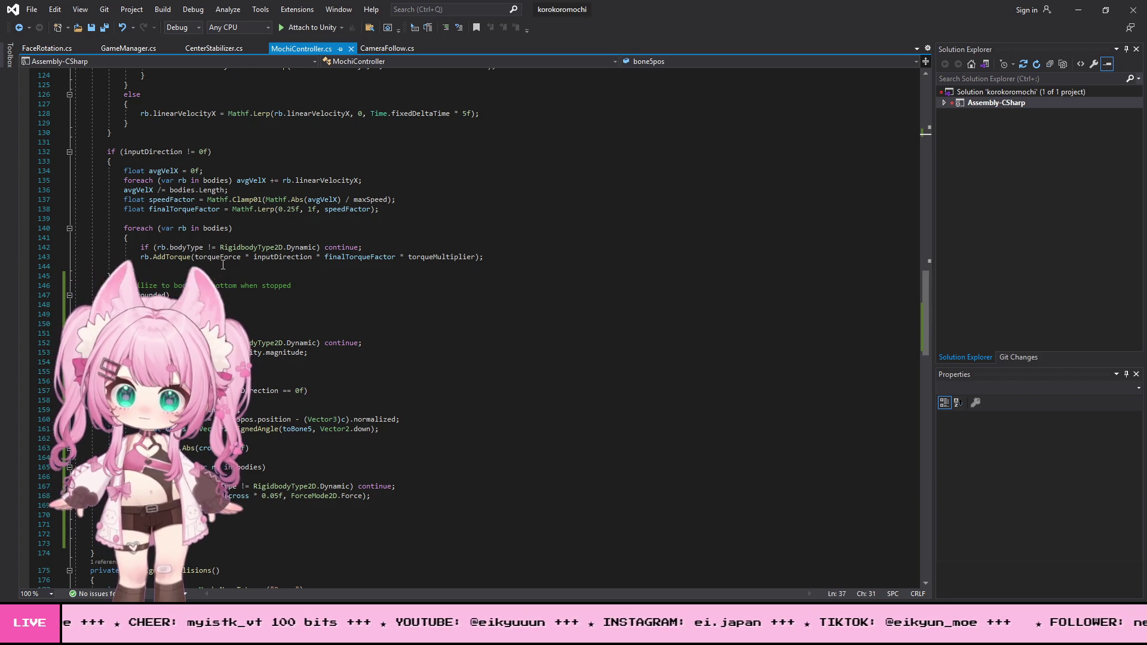
pyautogui.click(109, 295)
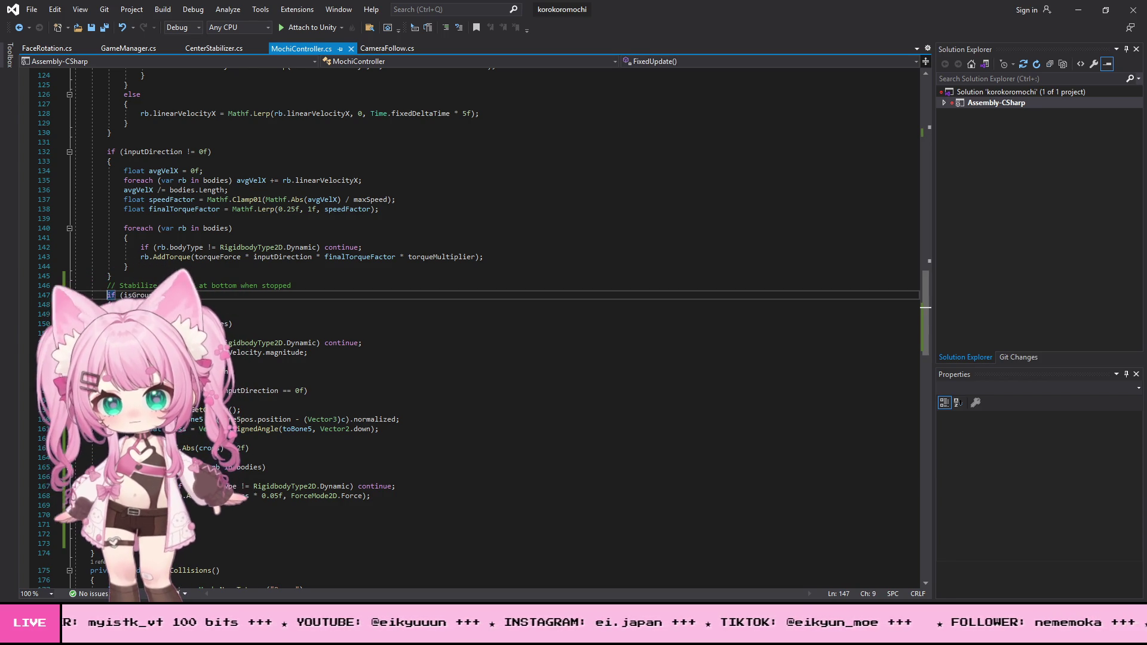
# Comment out the bone5 isGrounded stabilizer block with '/*'.
pyautogui.write('/')
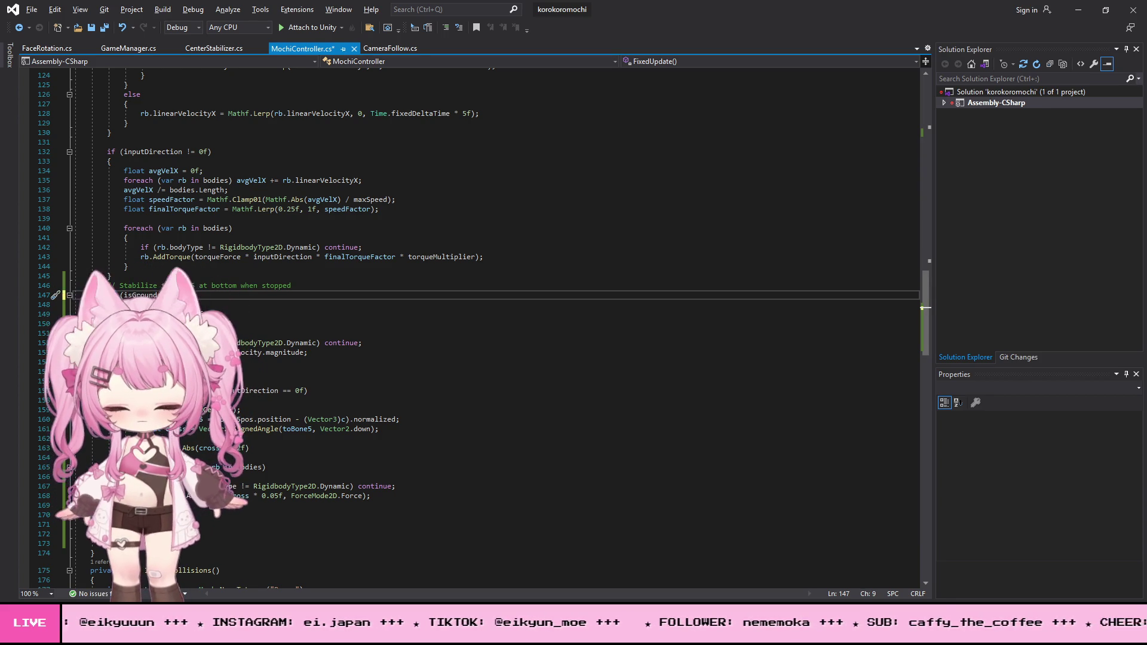
pyautogui.write('*')
pyautogui.click(129, 525)
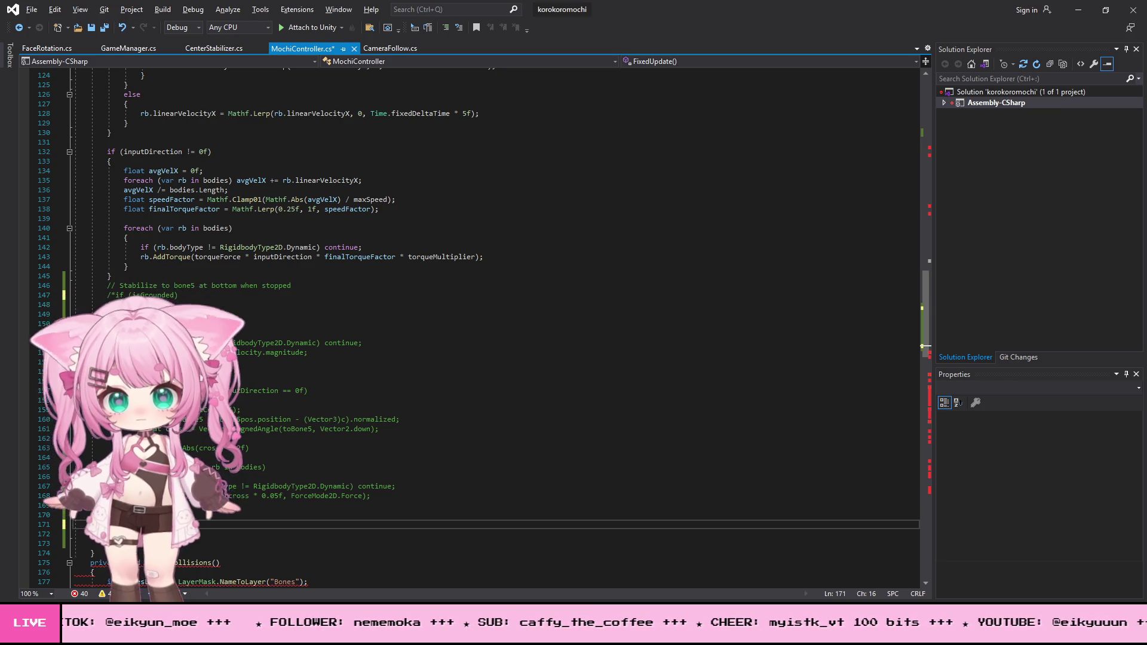
pyautogui.scroll(-1, 478, 323)
pyautogui.scroll(-2, 219, 470)
pyautogui.hotkey('ctrl', 'z')
pyautogui.click(203, 429)
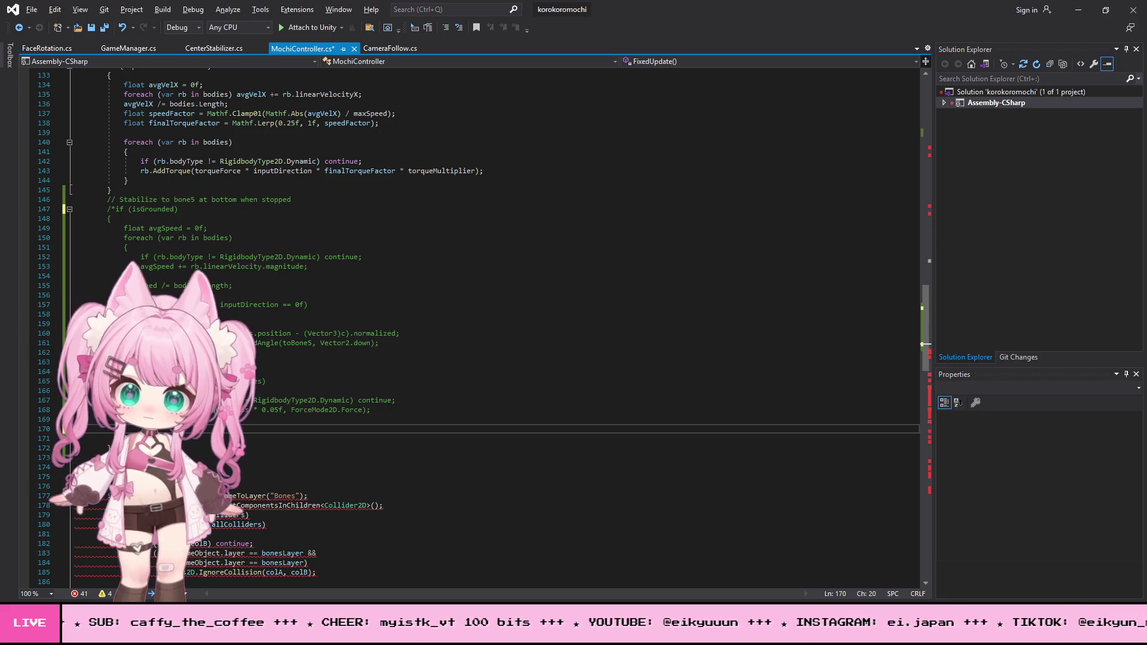
# Paste the 'Drain spin when stopped on ground' block on a new line under the stabilize comment.
pyautogui.hotkey('alt', 'Tab')
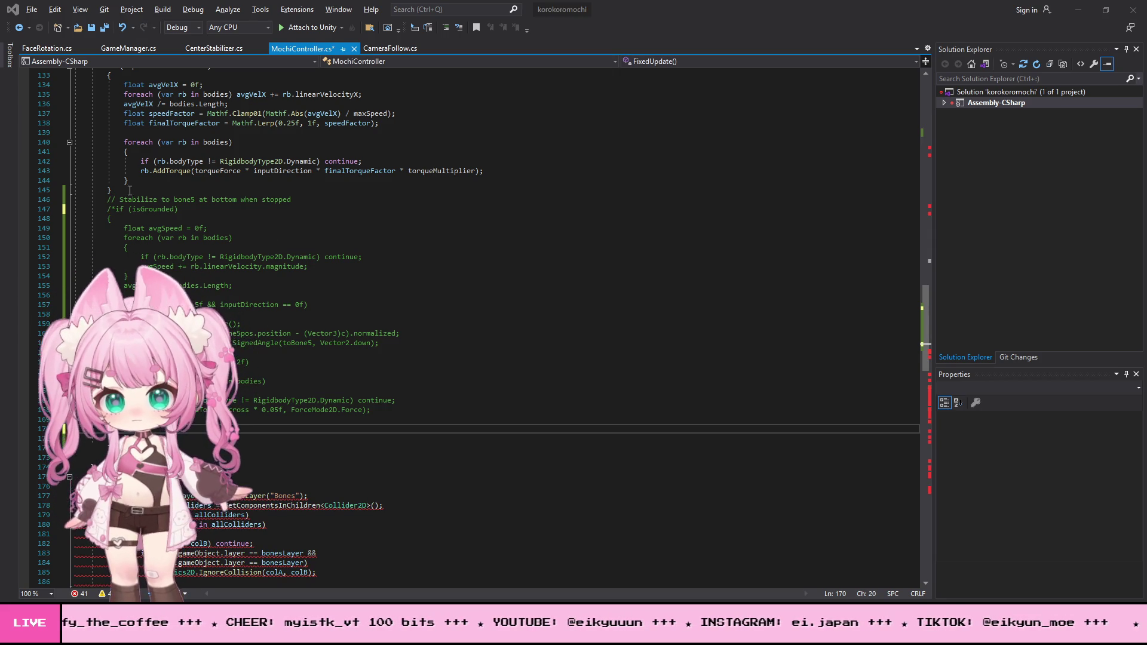
pyautogui.click(304, 200)
pyautogui.press('Return')
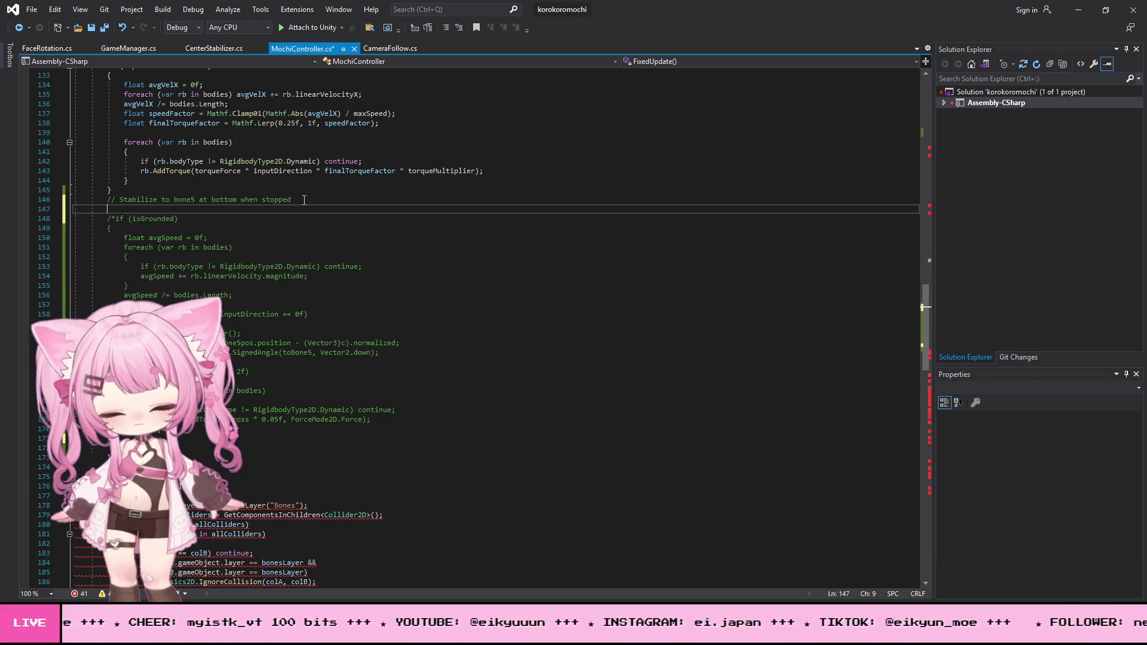
pyautogui.write('// Drain spin when stopped on ground         if (isGrounded && inputDirection == 0f)         {             foreach (var rb in bodies)             {                 if (rb.bodyType != RigidbodyType2D.Dynamic) continue;                 rb.angularVelocity = Mathf.Lerp(rb.angularVelocity, 0f, Time.fixedDeltaTime * 5f);             }         }')
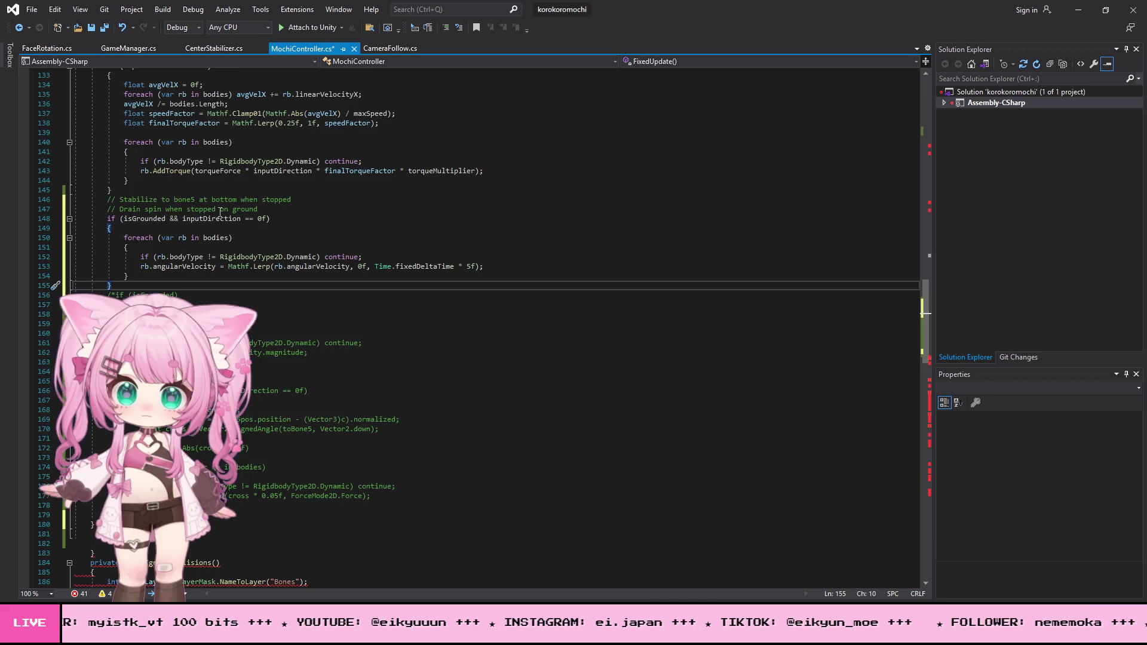
pyautogui.scroll(-5, 209, 221)
pyautogui.click(96, 381)
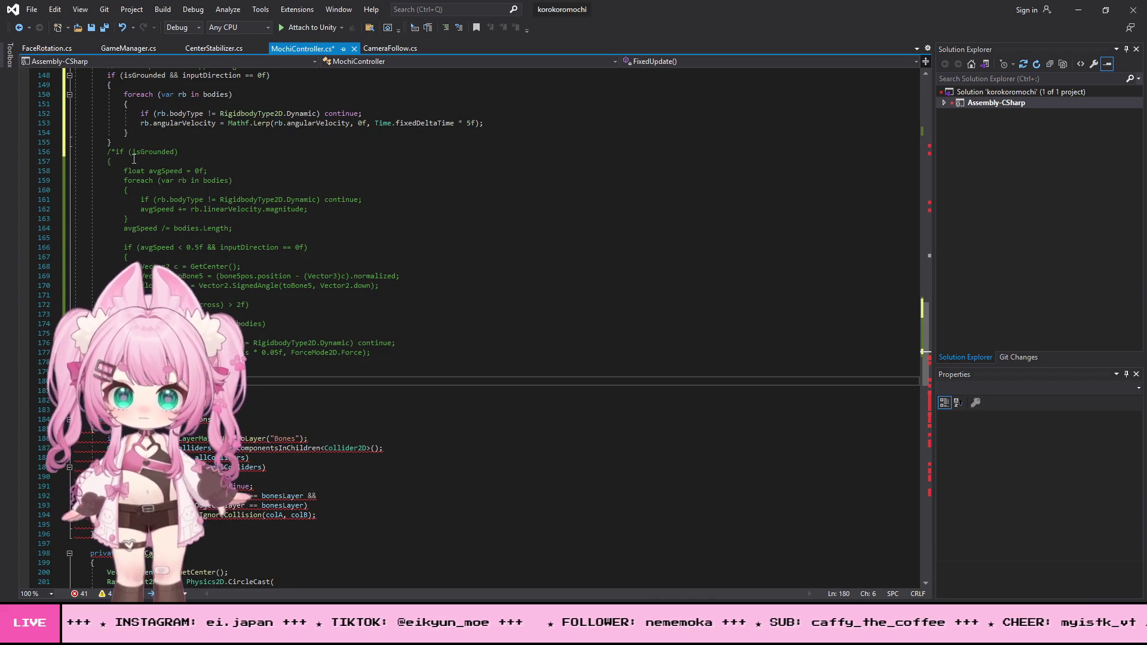
pyautogui.click(111, 390)
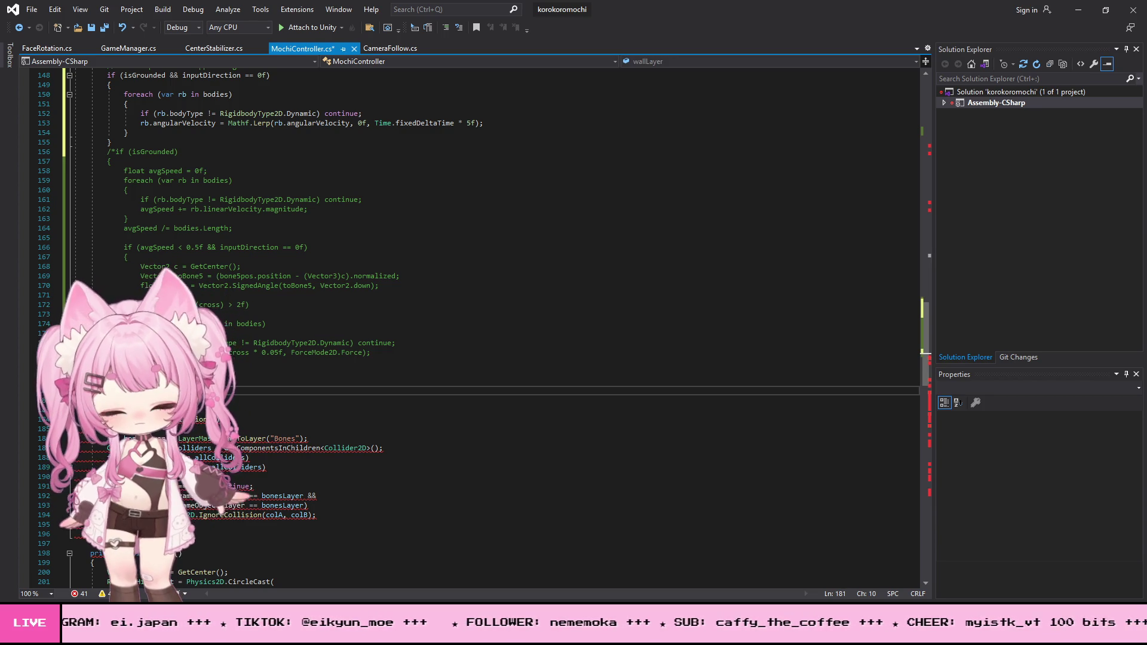
pyautogui.press('Down')
pyautogui.press('Down')
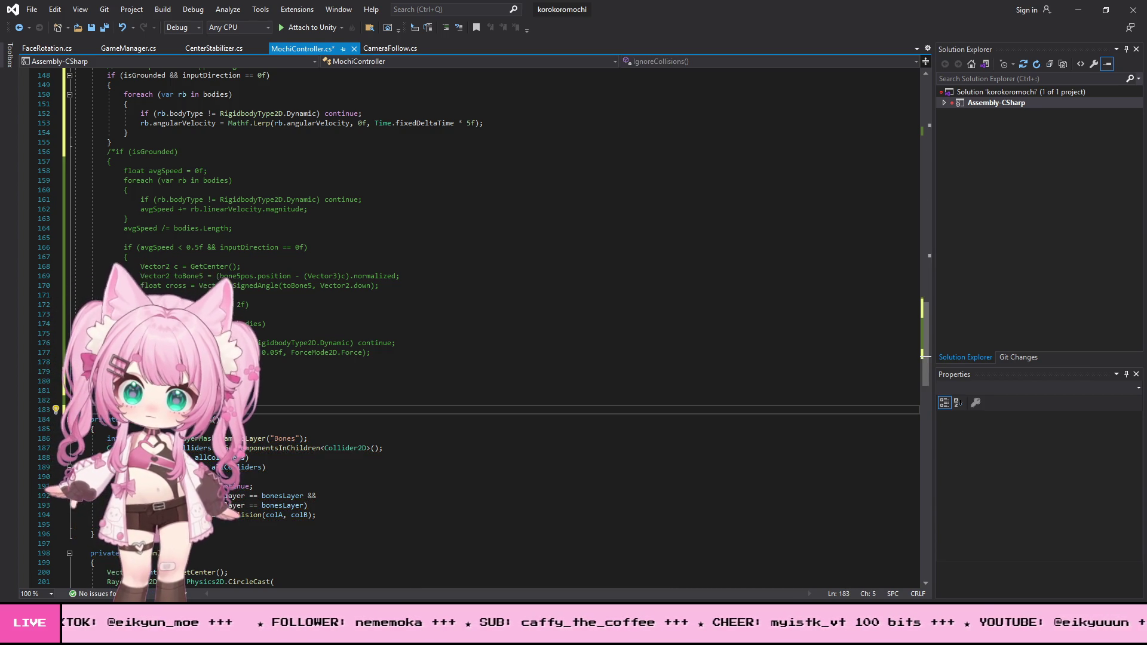
# Save all scripts with File > Save All and minimize Visual Studio.
pyautogui.scroll(-20, 308, 359)
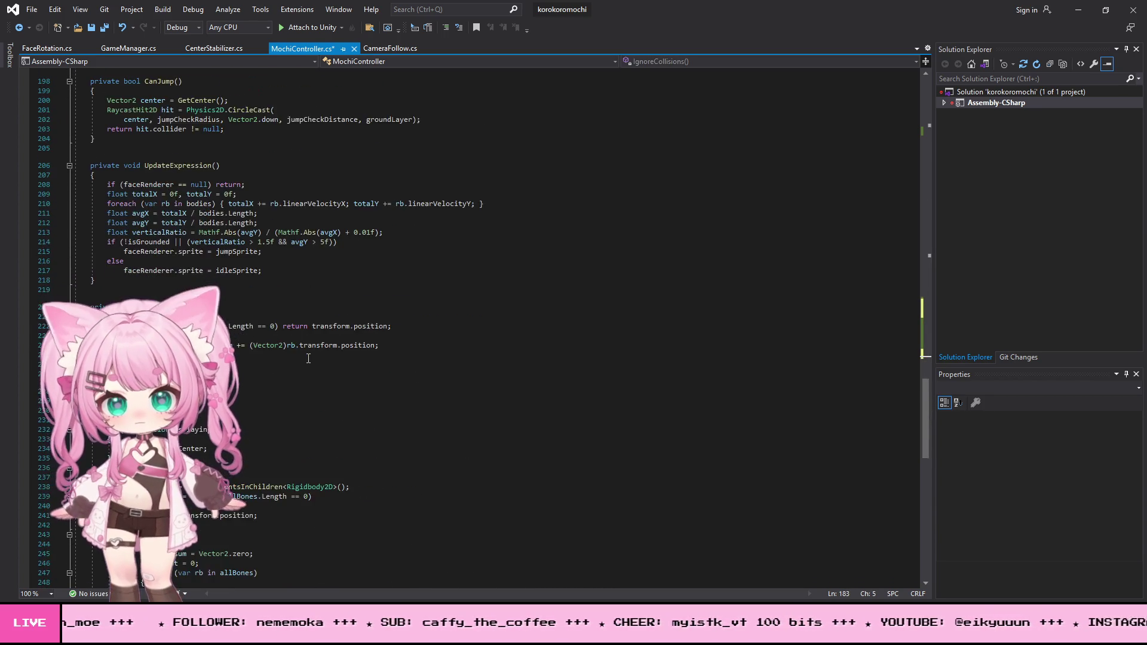
pyautogui.scroll(18, 308, 358)
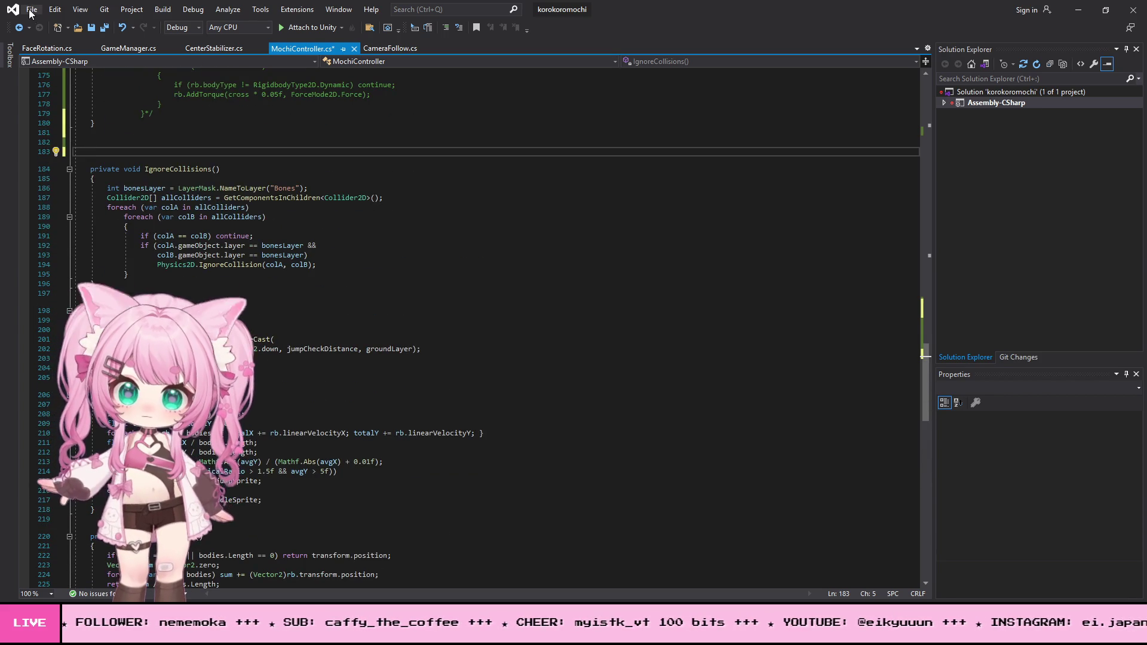
pyautogui.click(32, 9)
pyautogui.click(53, 150)
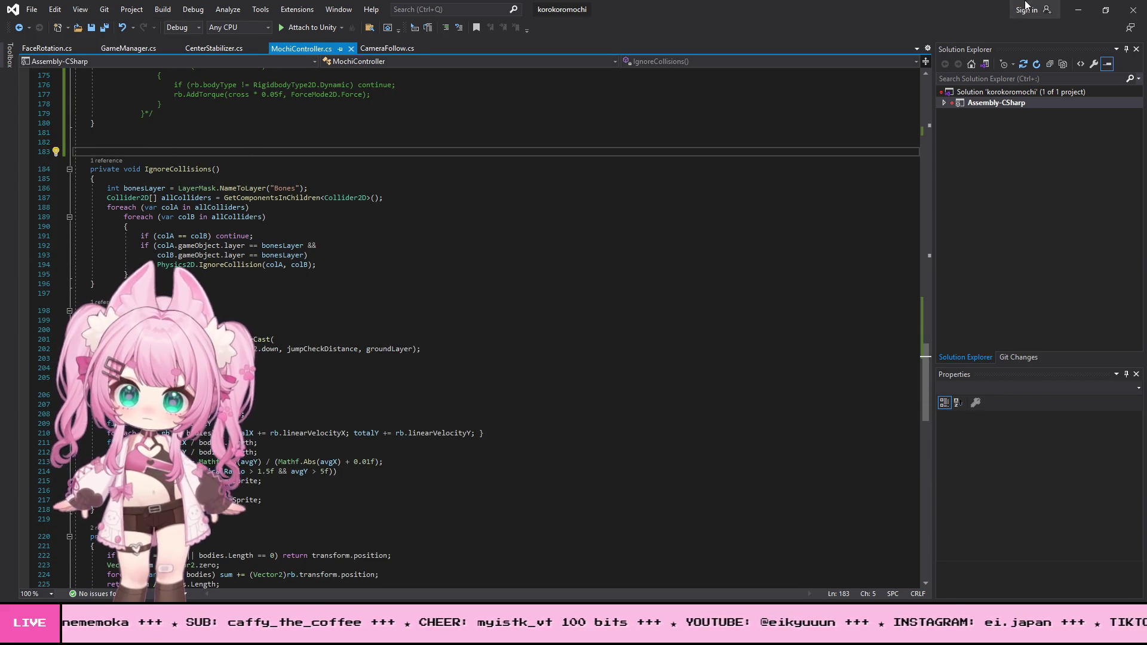
pyautogui.click(1073, 8)
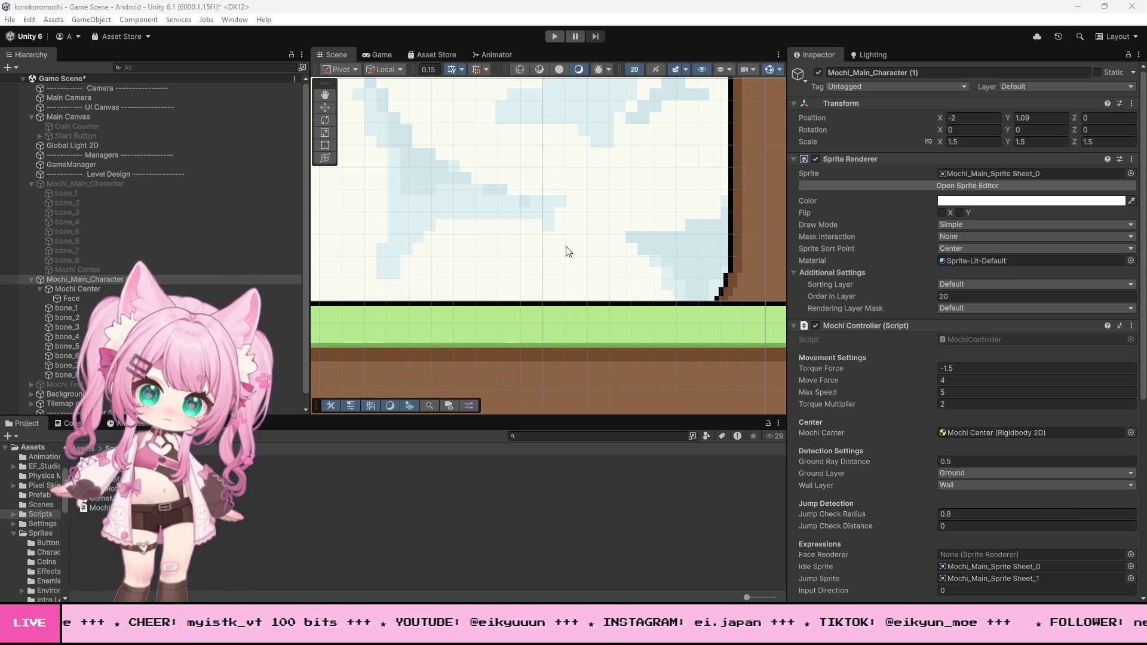
# Play-test the mochi rolling right and left without the bone5 stabilizer, then return to Visual Studio.
pyautogui.scroll(-5, 687, 310)
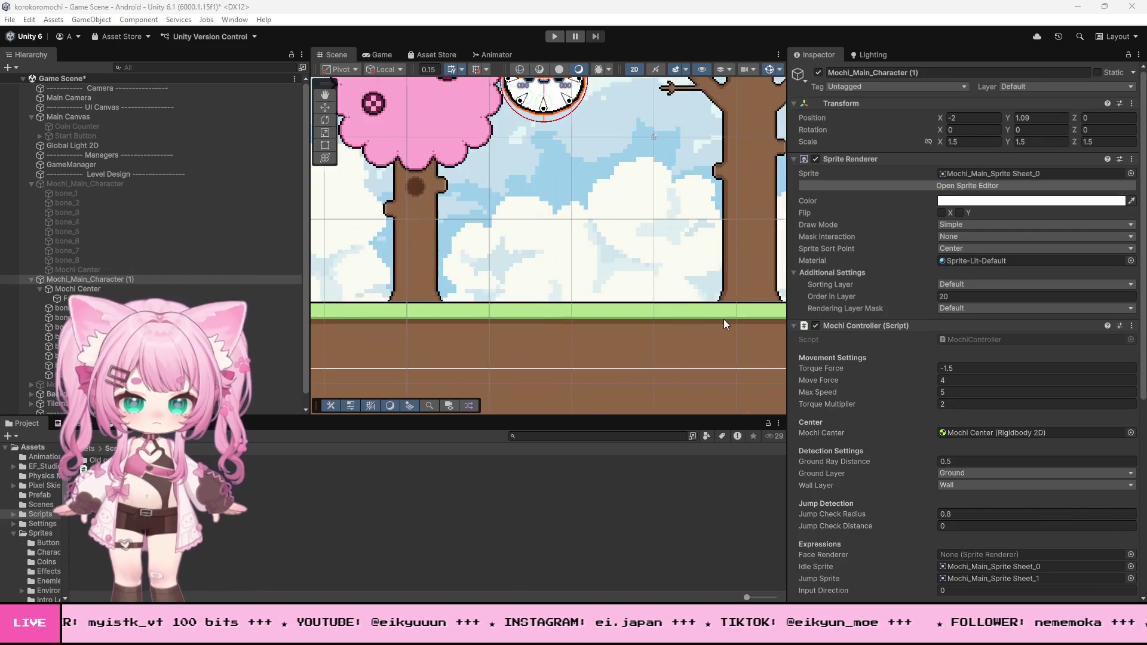
pyautogui.scroll(2, 728, 281)
pyautogui.click(554, 36)
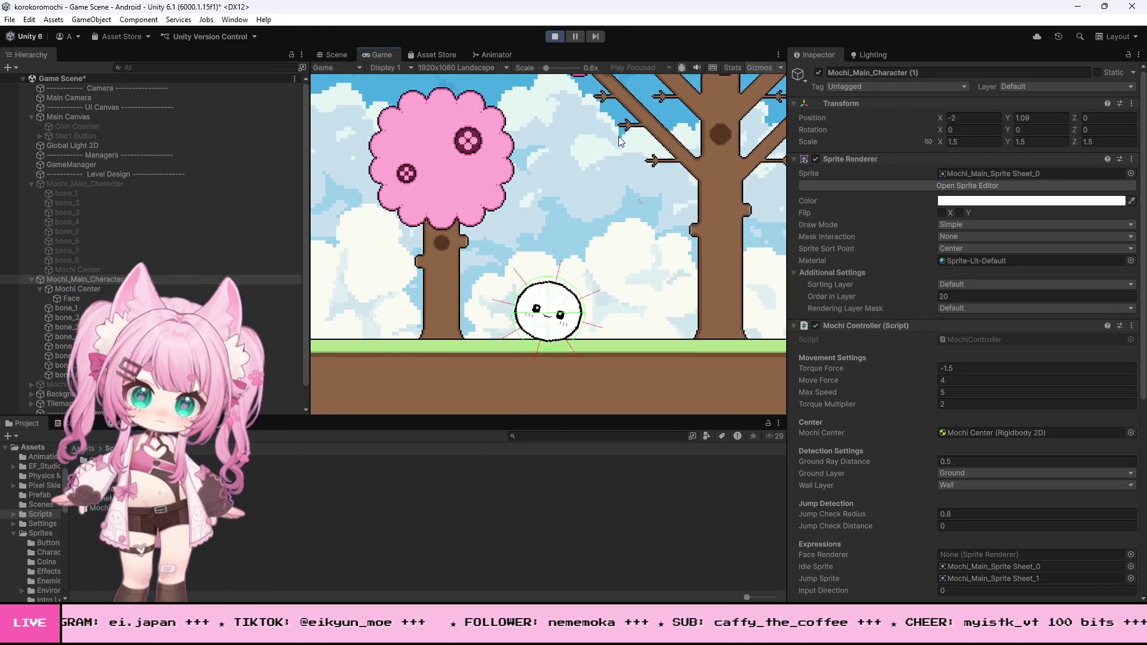
pyautogui.press('d')
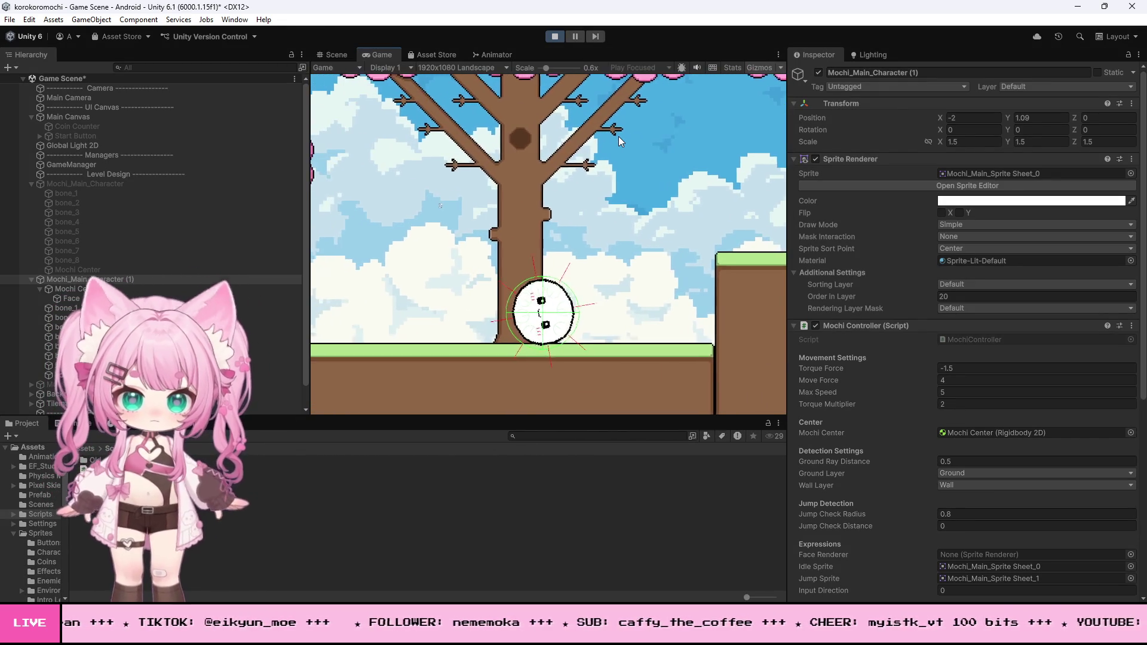
pyautogui.press('a')
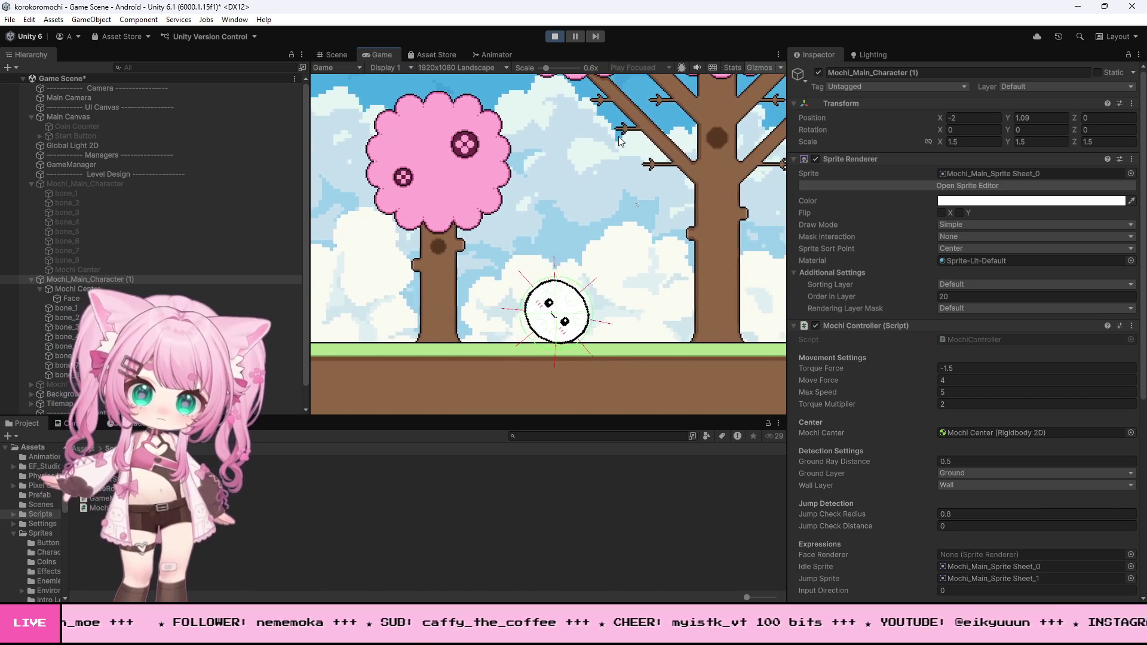
pyautogui.click(556, 37)
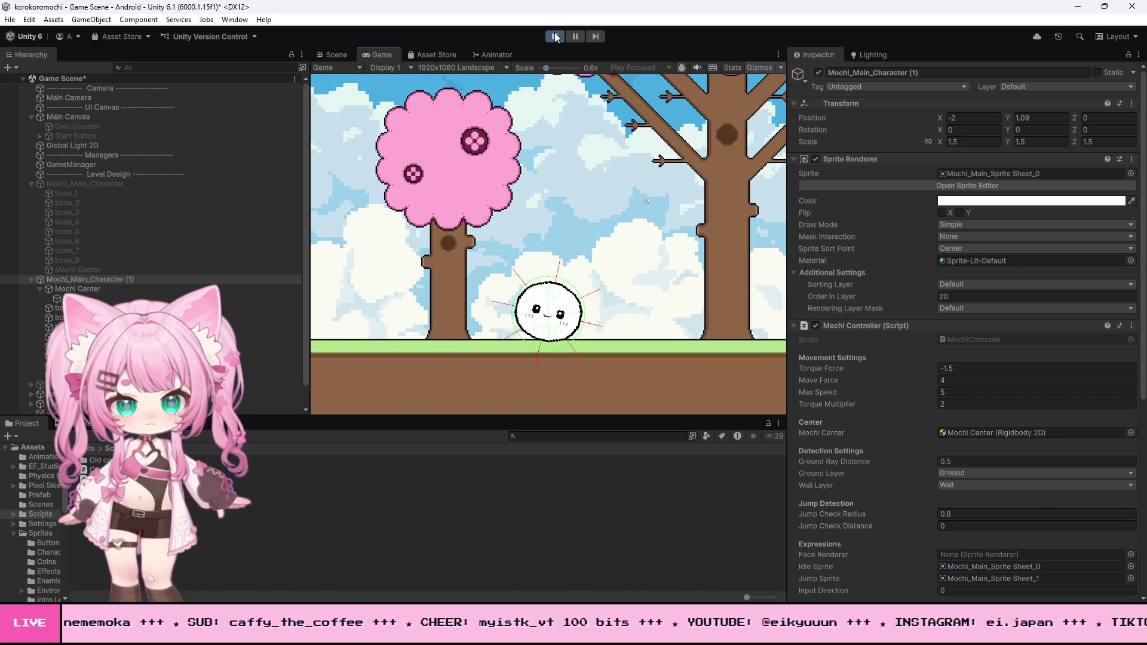
pyautogui.hotkey('alt', 'Tab')
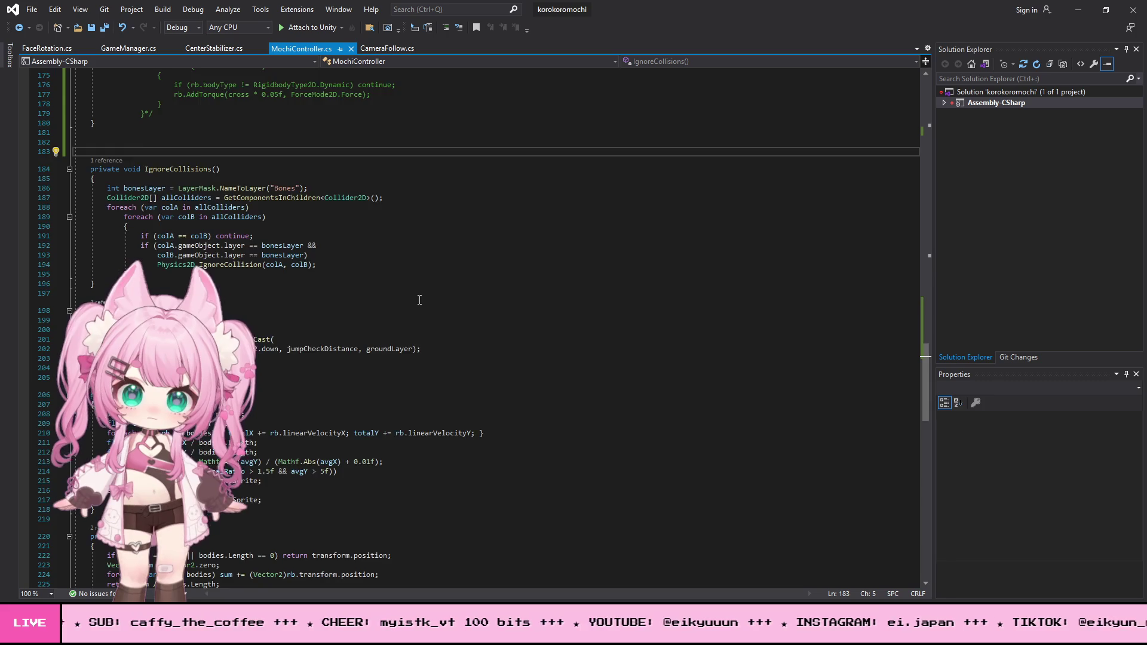
# Undo the drain-spin block and uncomment the isGrounded stabilizer block.
pyautogui.scroll(6, 422, 297)
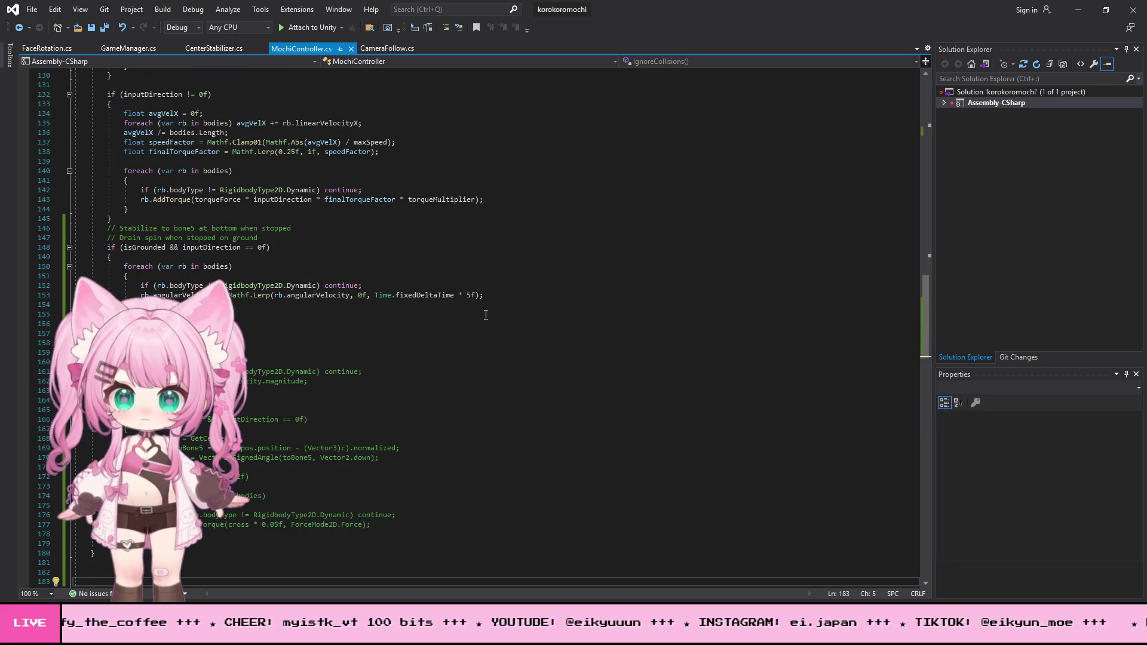
pyautogui.hotkey('ctrl', 'z')
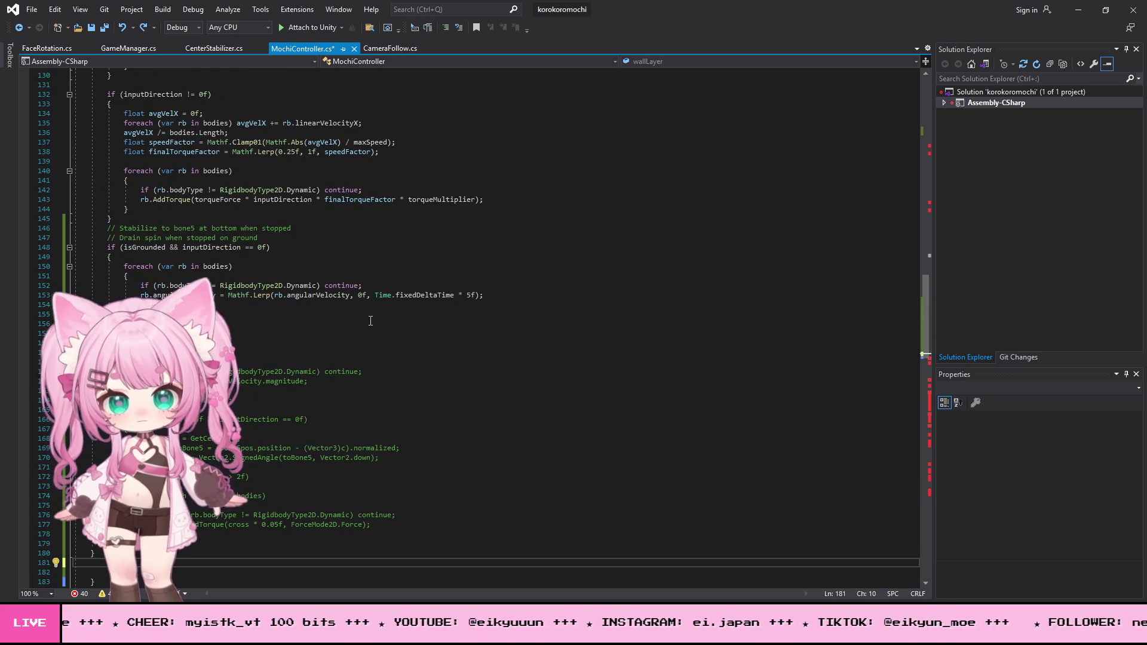
pyautogui.hotkey('ctrl', 'z')
pyautogui.hotkey('ctrl', 'z')
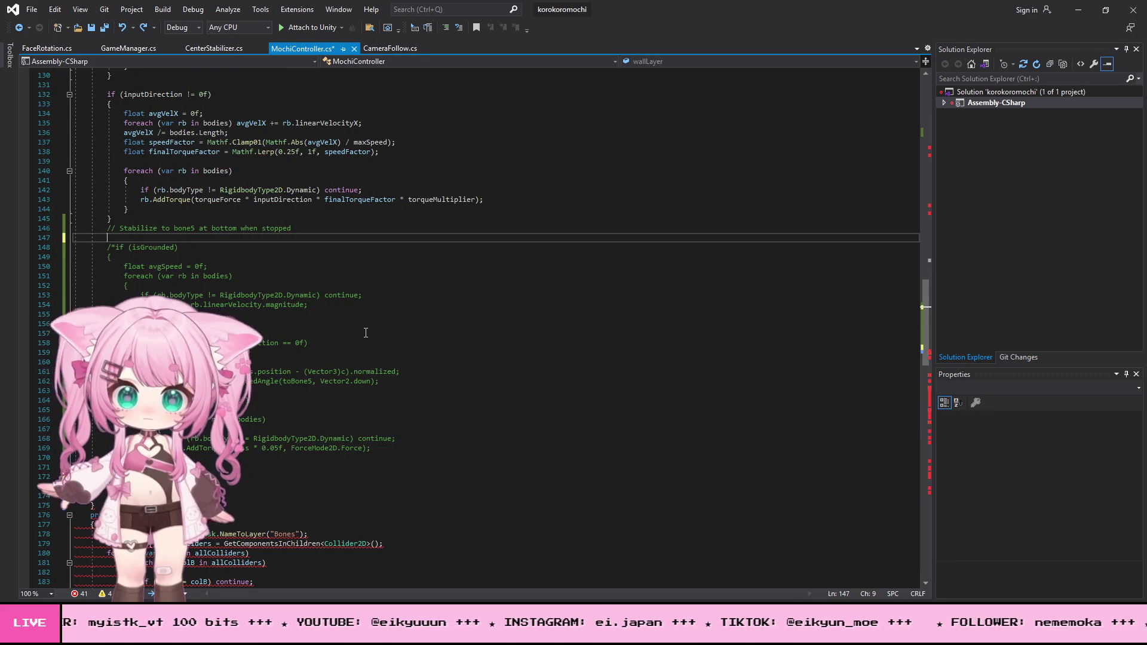
pyautogui.hotkey('ctrl', 'z')
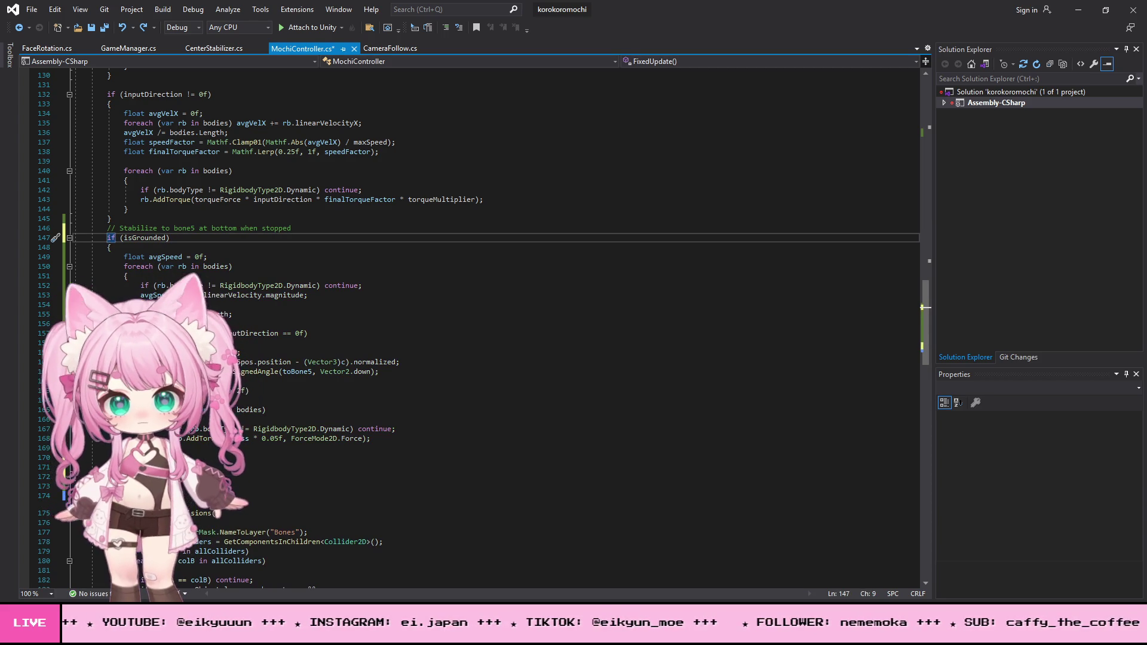
# Review the restored stabilizer block and search the script for 'if (isGrounded)'.
pyautogui.moveTo(83, 458); pyautogui.dragTo(13, 239)
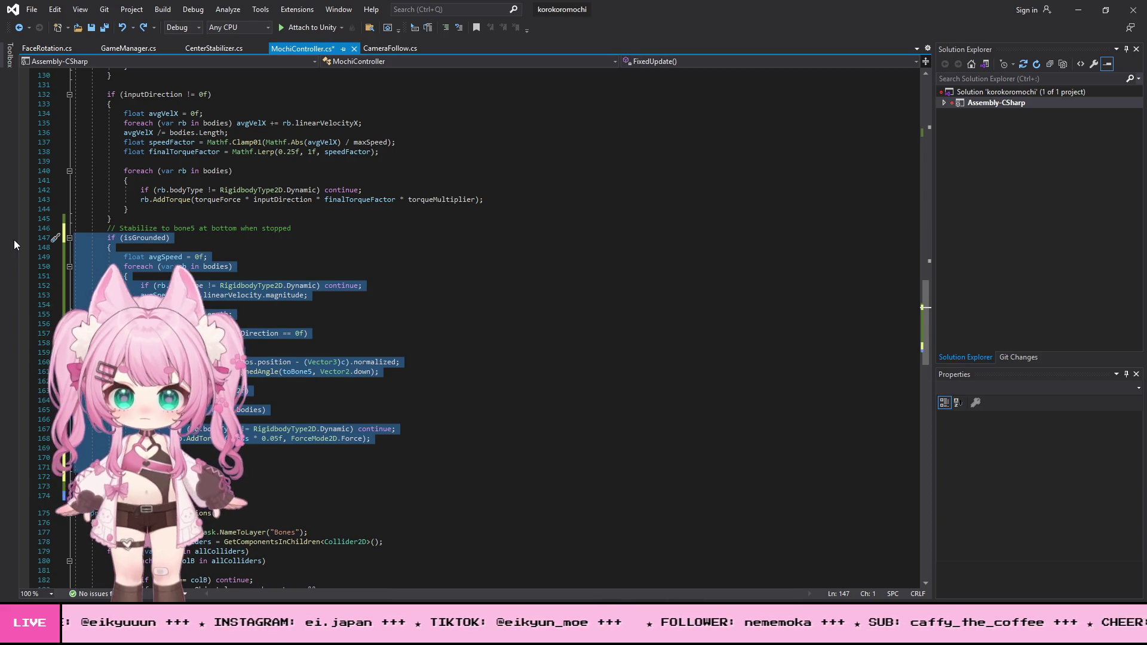
pyautogui.click(459, 386)
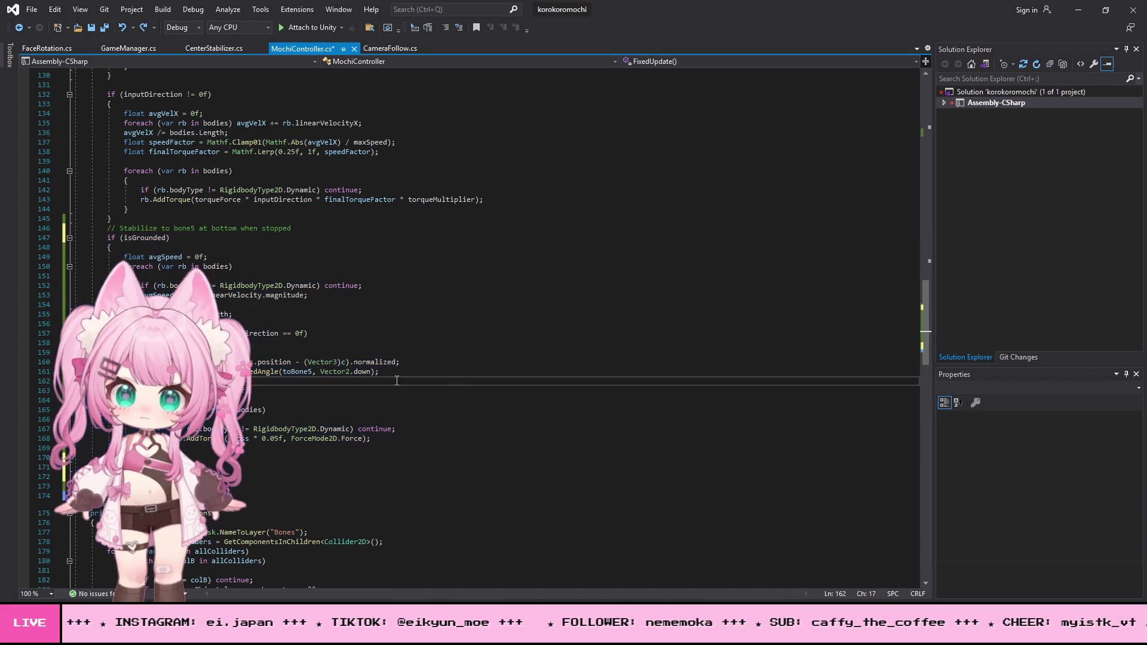
pyautogui.hotkey('ctrl', 'a')
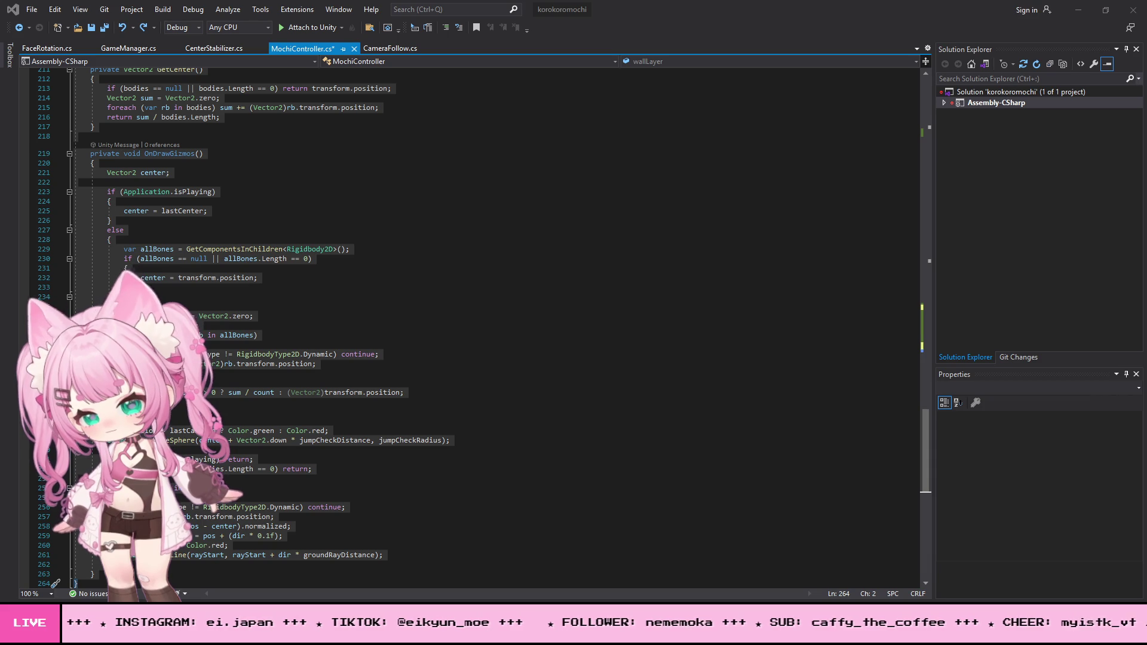
pyautogui.click(370, 258)
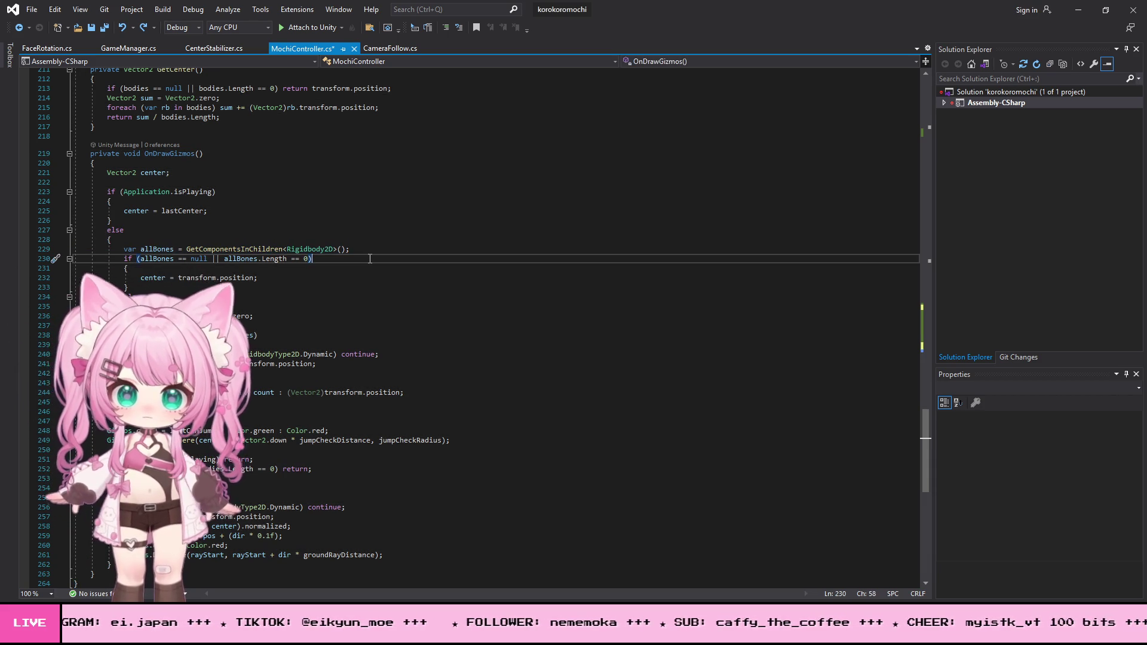
pyautogui.hotkey('ctrl', 'f')
pyautogui.write('if (isGrounded)')
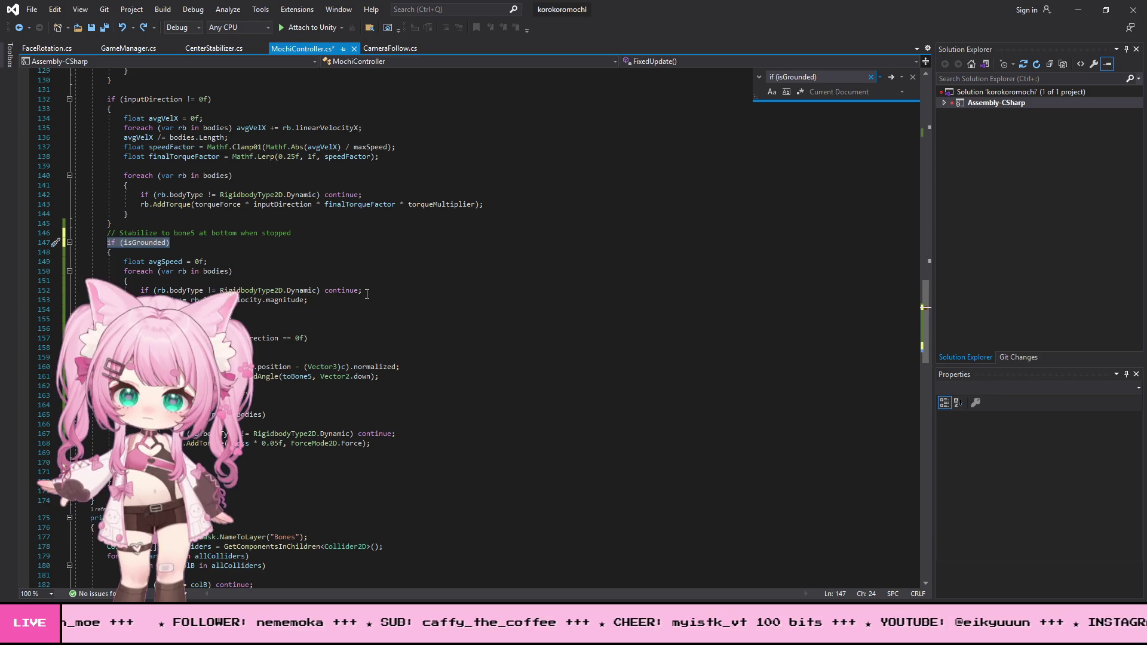
pyautogui.scroll(5, 367, 293)
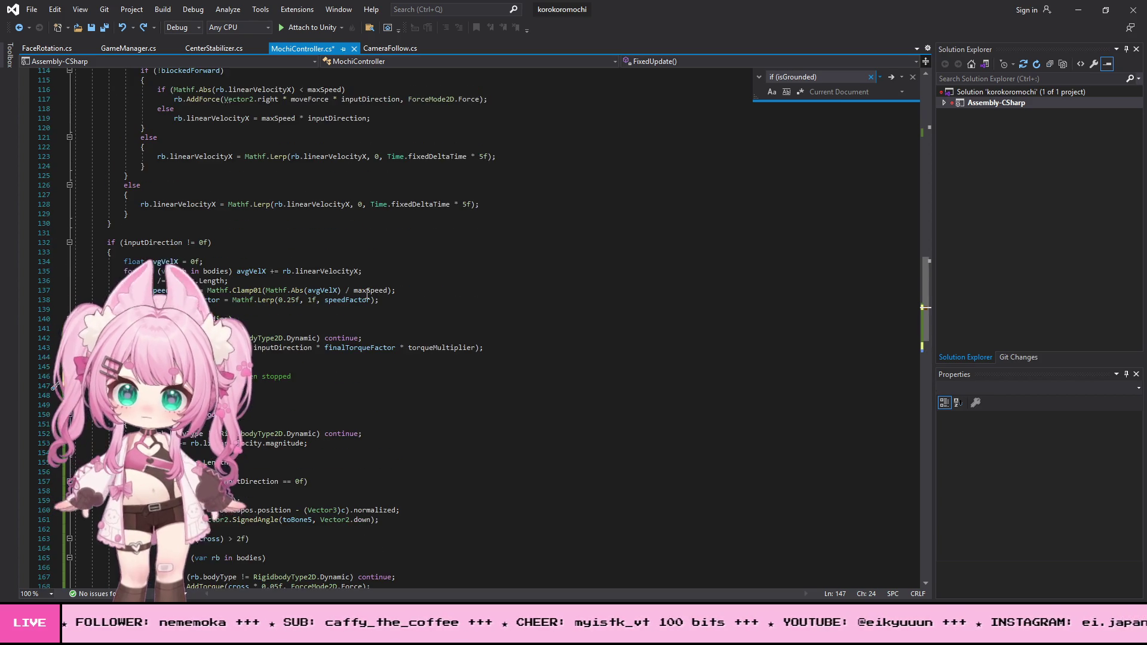
pyautogui.scroll(-2, 367, 293)
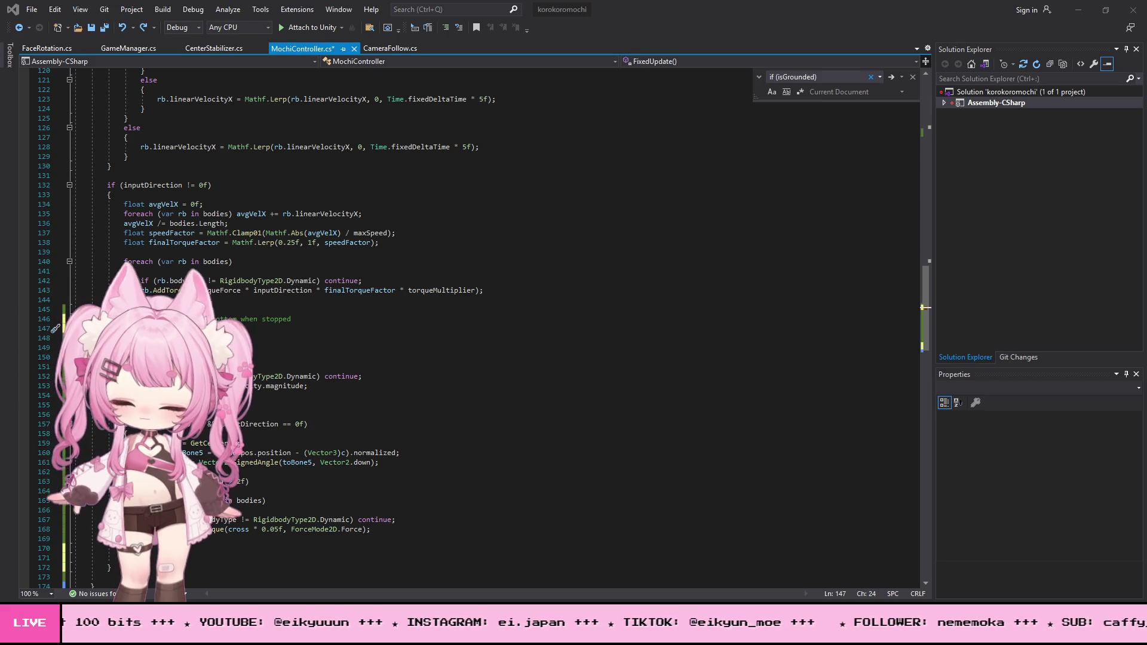
# Select stabilizer lines 152–172 and return to Unity showing bone_1's properties.
pyautogui.moveTo(72, 375)
pyautogui.mouseDown()
pyautogui.moveTo(310, 385)
pyautogui.moveTo(370, 527)
pyautogui.moveTo(227, 562)
pyautogui.mouseUp()
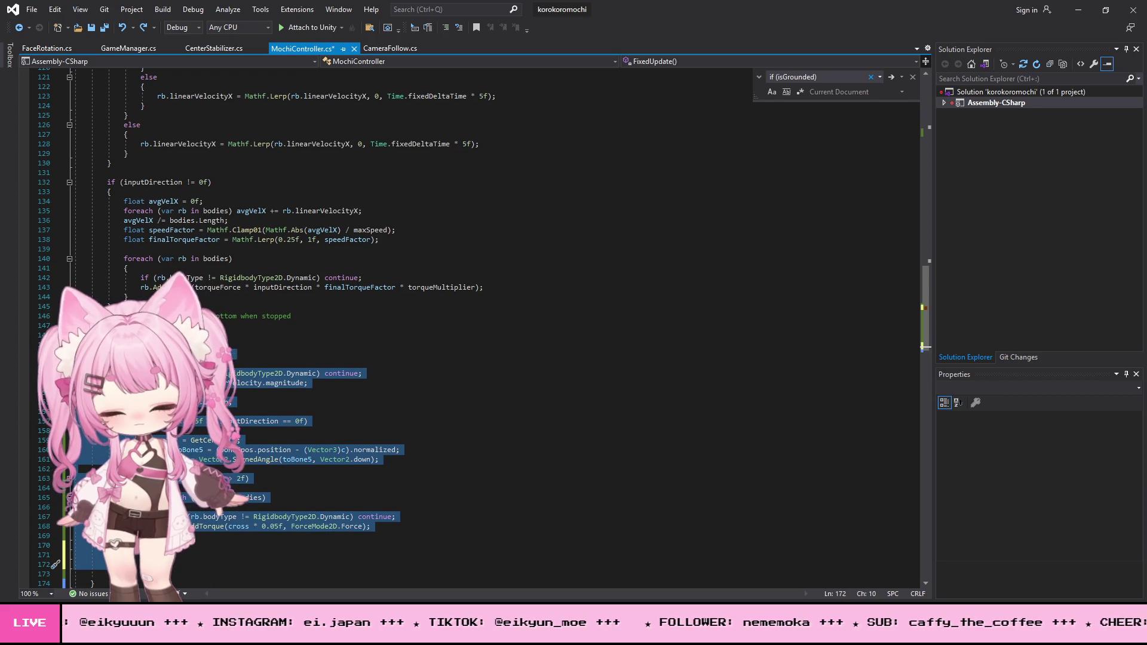
pyautogui.hotkey('alt', 'Tab')
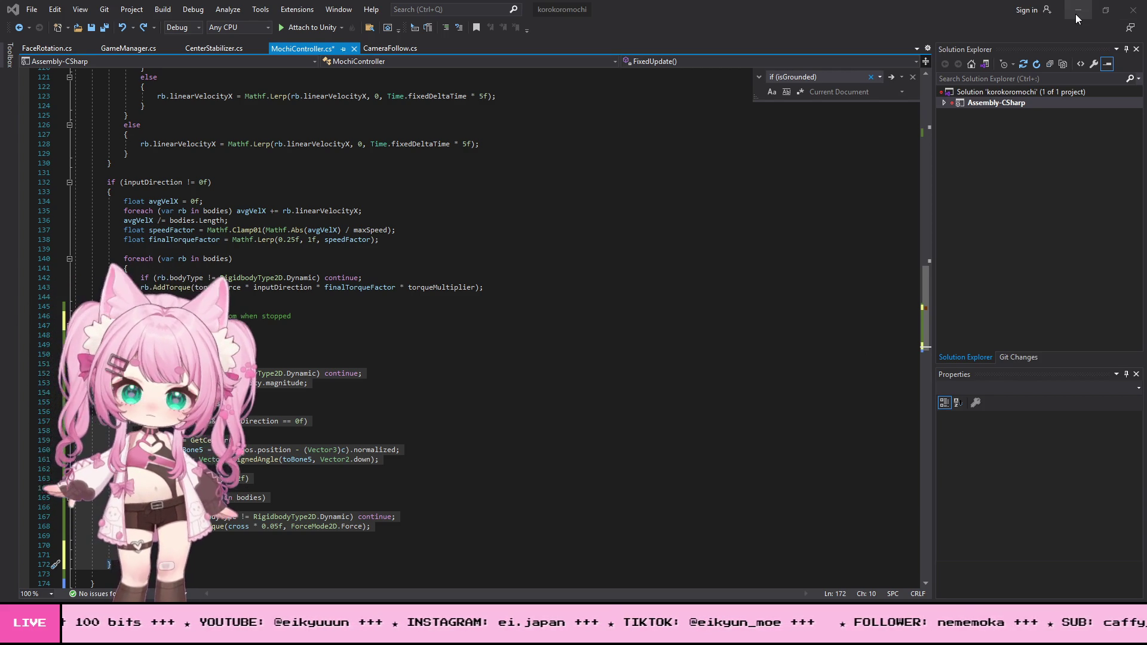
pyautogui.hotkey('alt', 'Tab')
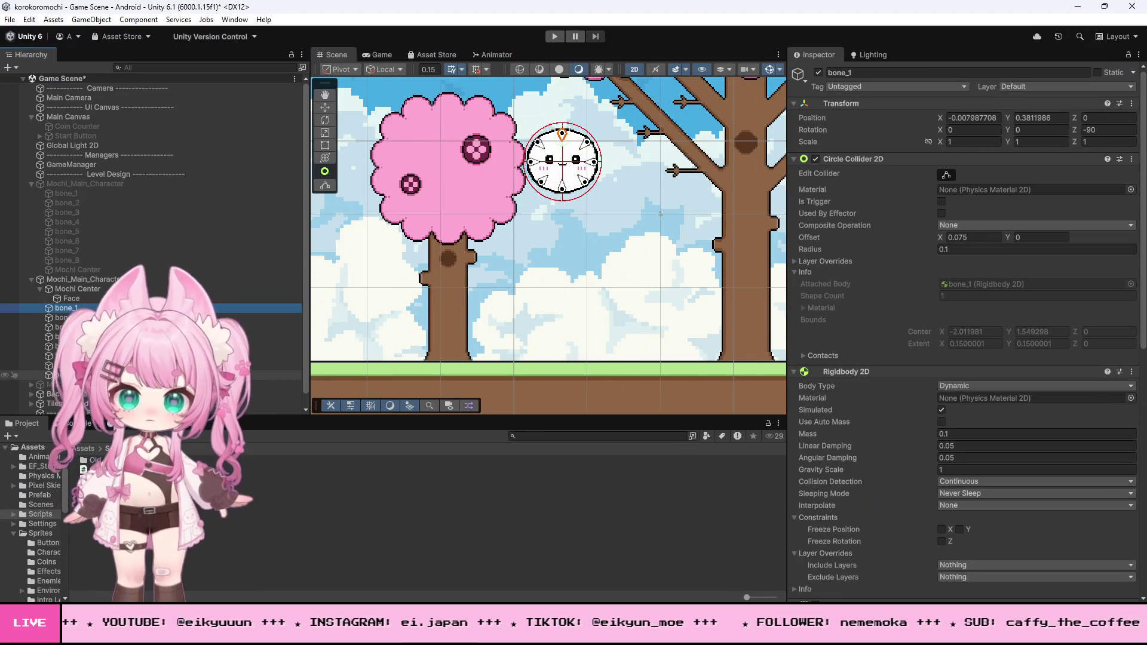
# Rename User Layer 9 to 'Bones' in Tags & Layers.
pyautogui.keyDown('shift'); pyautogui.click(57, 374); pyautogui.keyUp('shift')
pyautogui.click(1073, 84)
pyautogui.click(1038, 223)
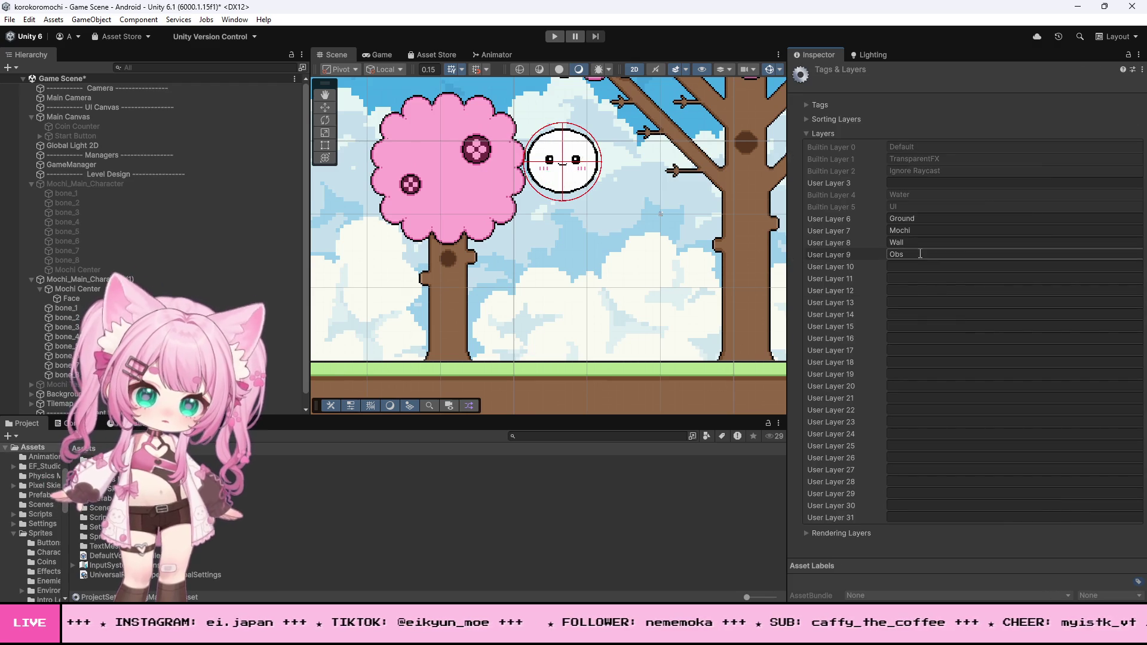
pyautogui.click(920, 253)
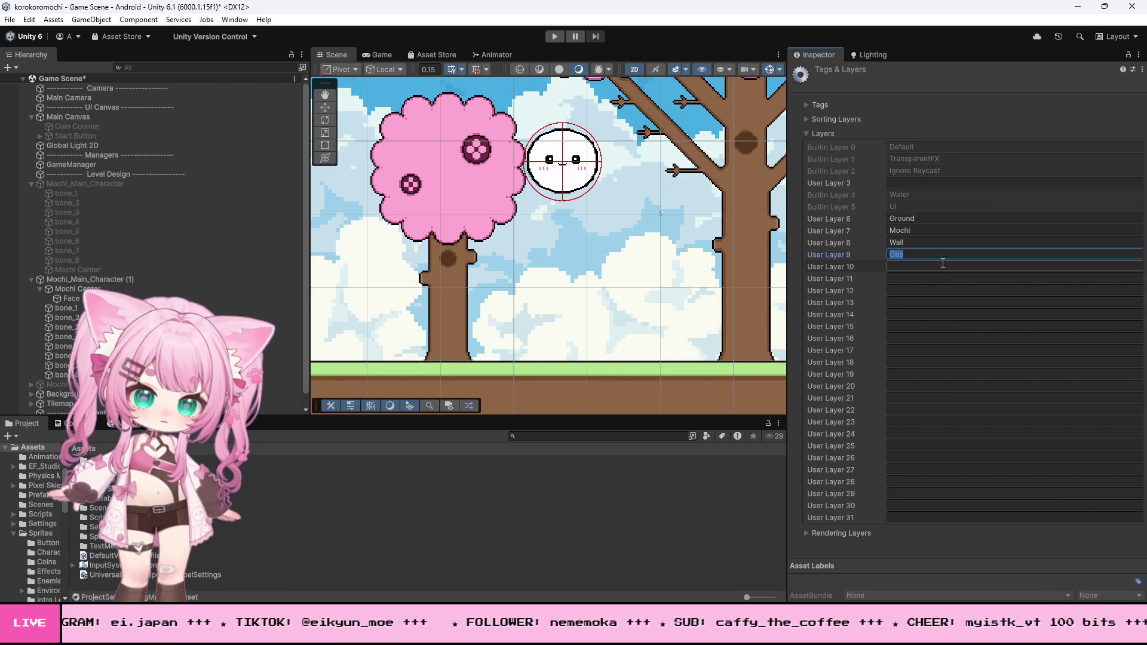
pyautogui.write('Bon')
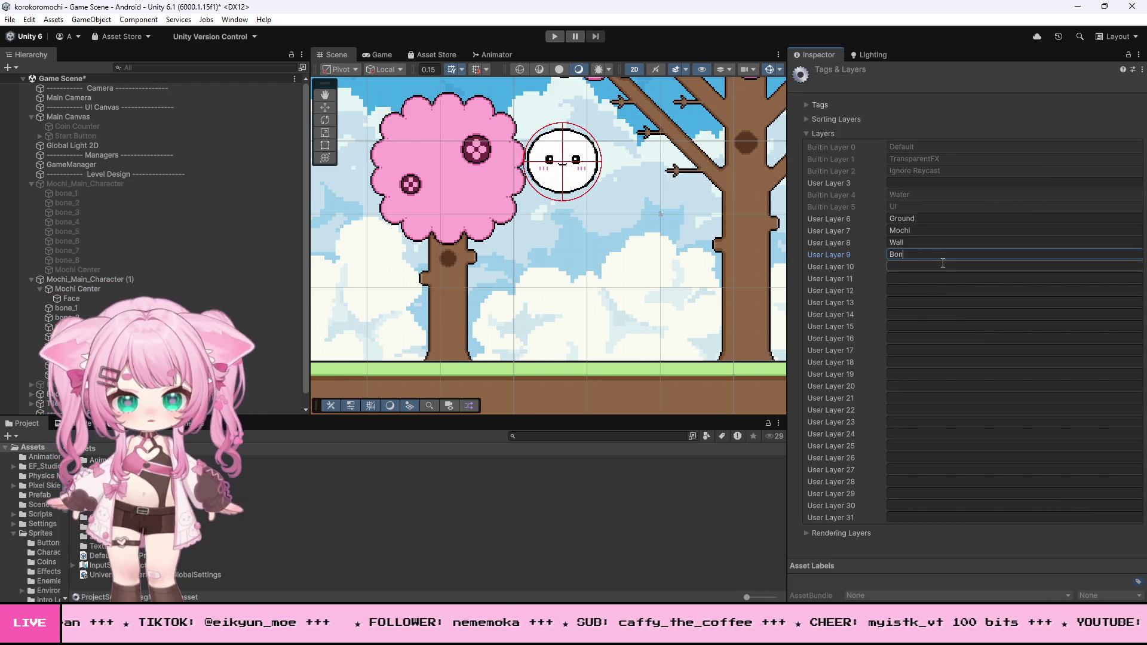
pyautogui.write('es')
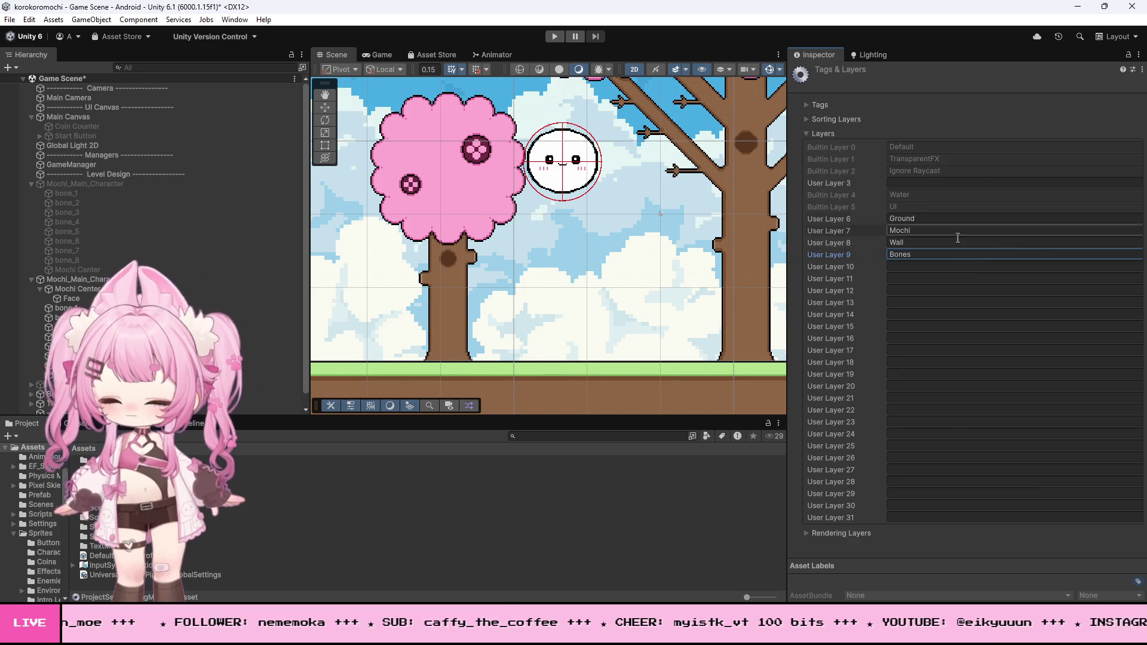
# Put bone_1 through bone_8 on the Bones layer.
pyautogui.click(71, 307)
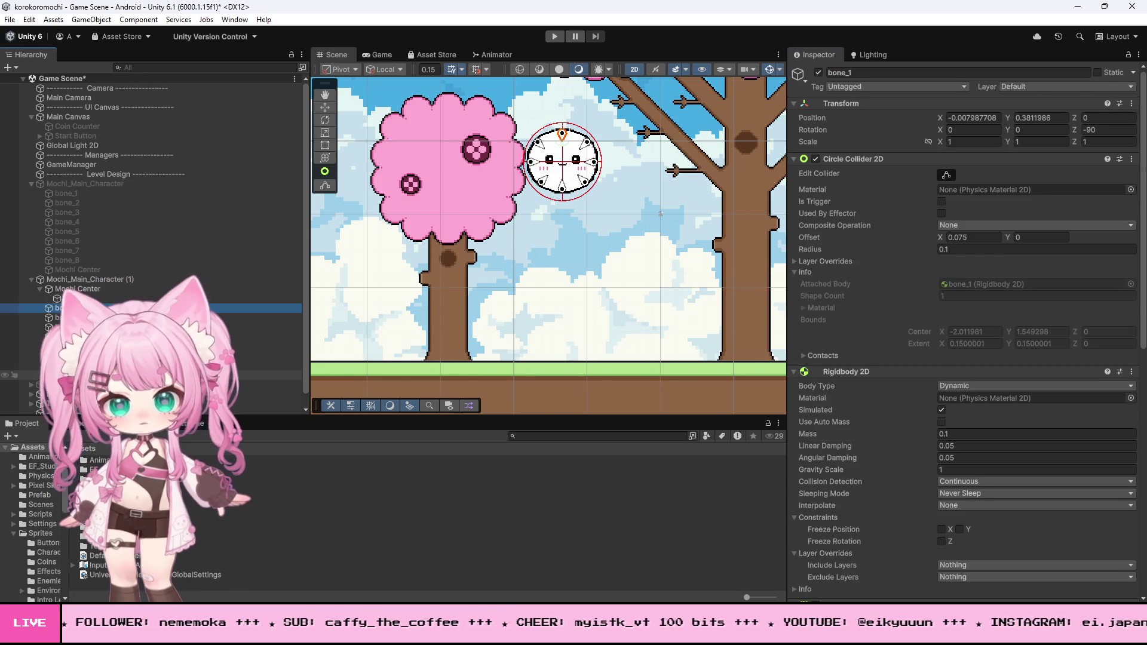
pyautogui.keyDown('shift'); pyautogui.click(149, 375); pyautogui.keyUp('shift')
pyautogui.click(1049, 83)
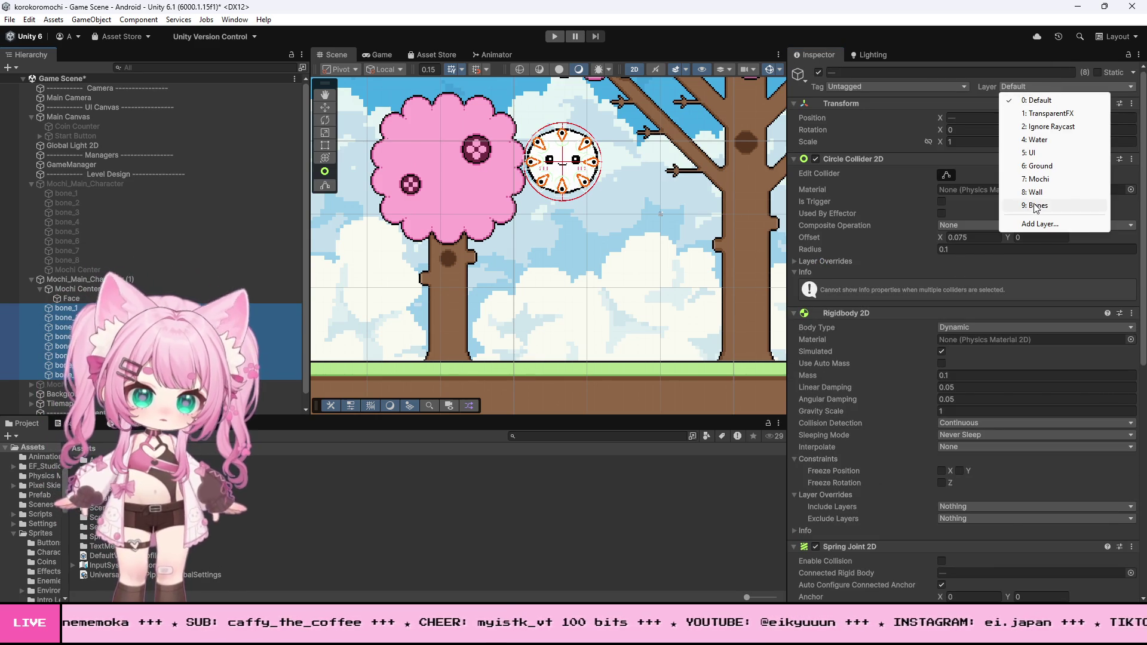
pyautogui.click(1028, 206)
# Play-test the blob, stop, and go back to the MochiController script.
pyautogui.click(554, 37)
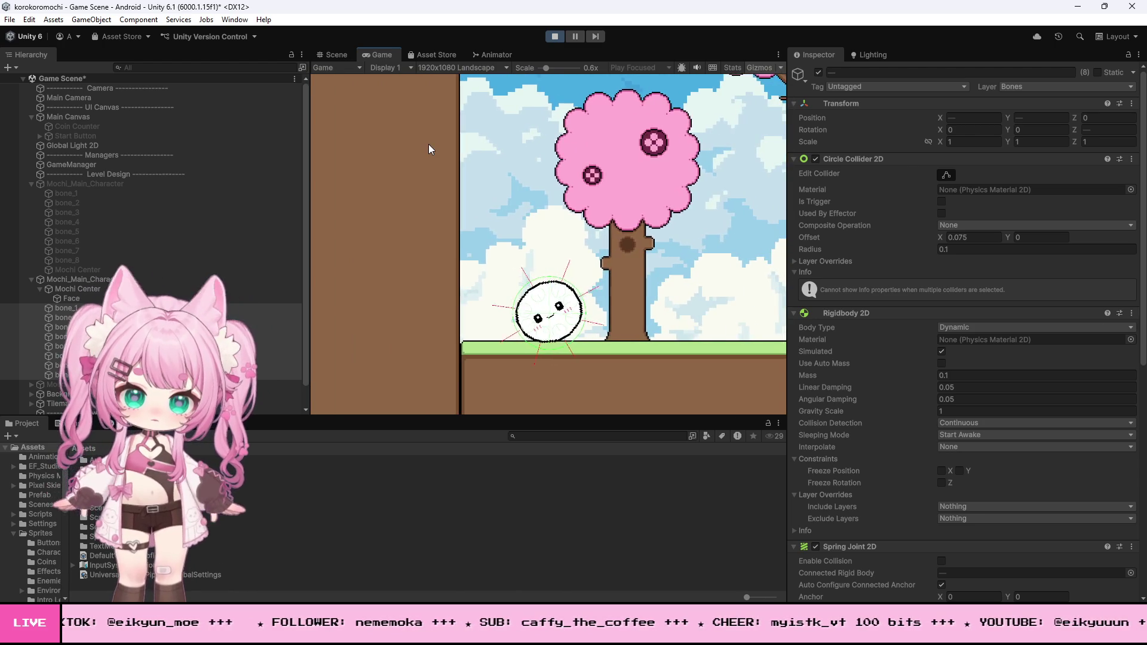
pyautogui.click(555, 36)
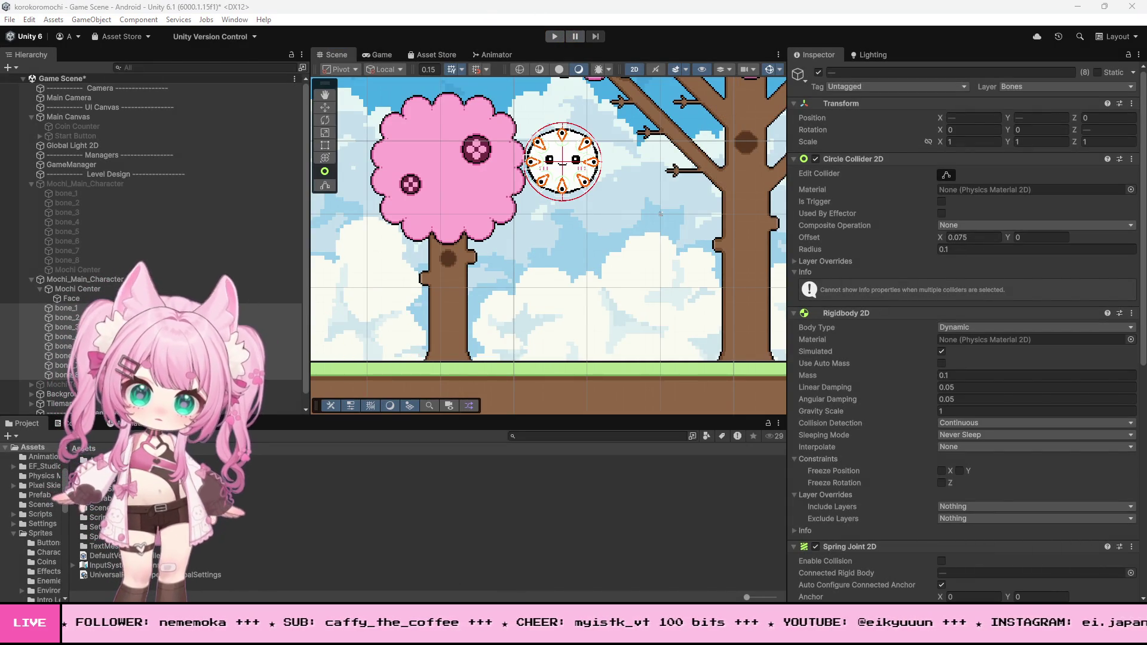
pyautogui.hotkey('alt', 'Tab')
pyautogui.scroll(-3, 371, 433)
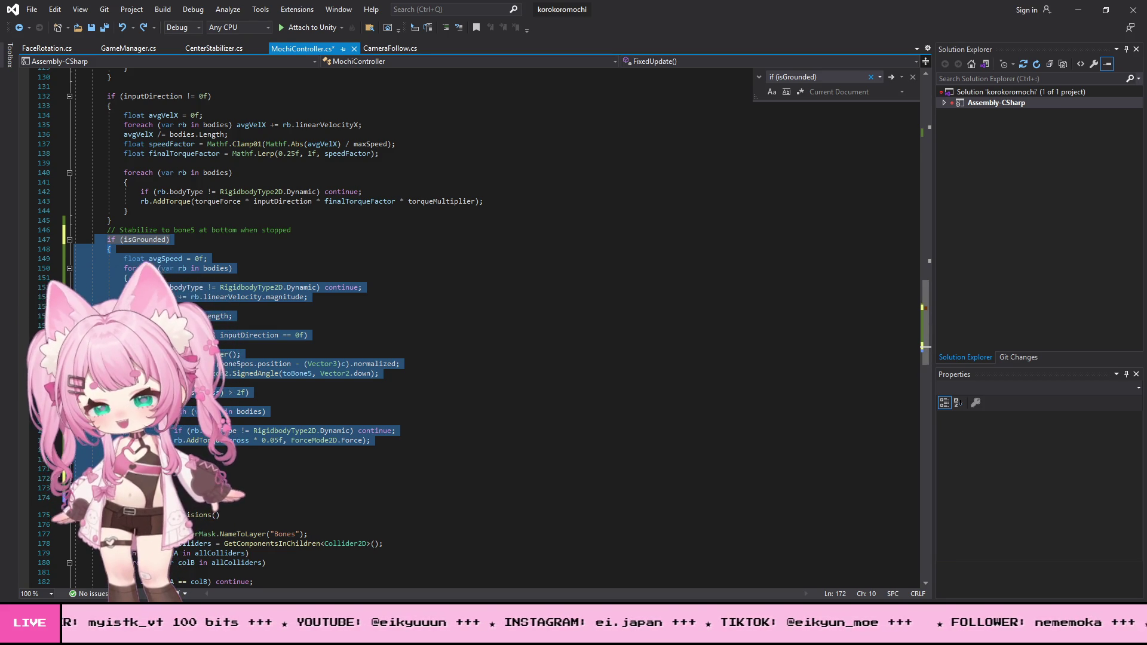
# Delete the duplicated stabilize comment line above the isGrounded block.
pyautogui.hotkey('alt', 'Tab')
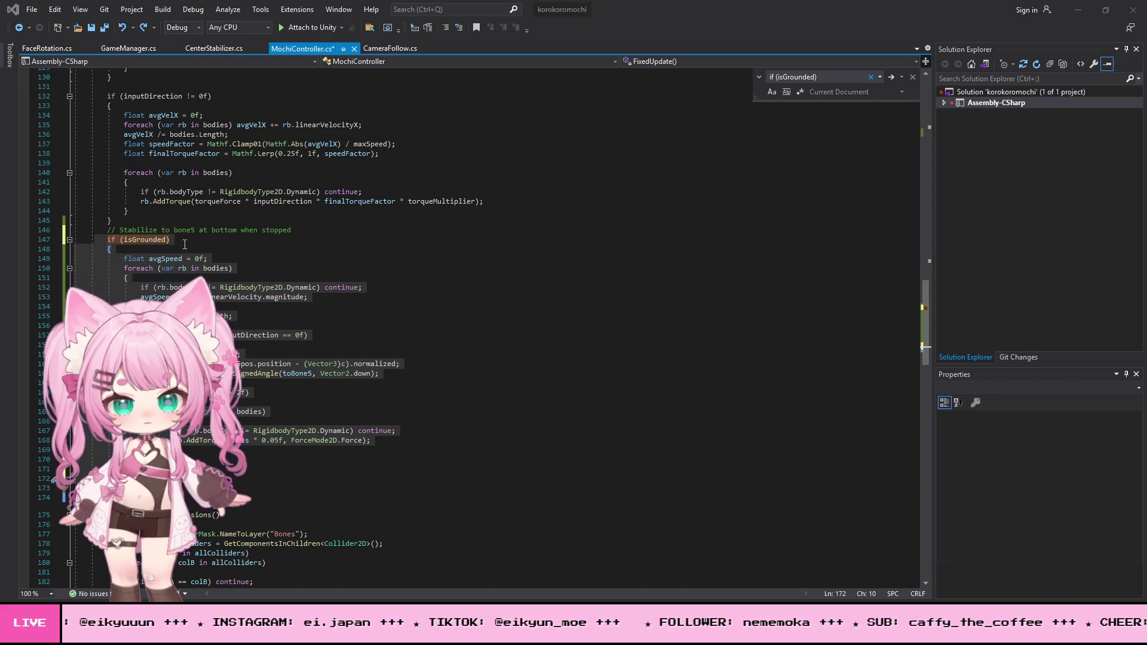
pyautogui.hotkey('alt', 'Tab')
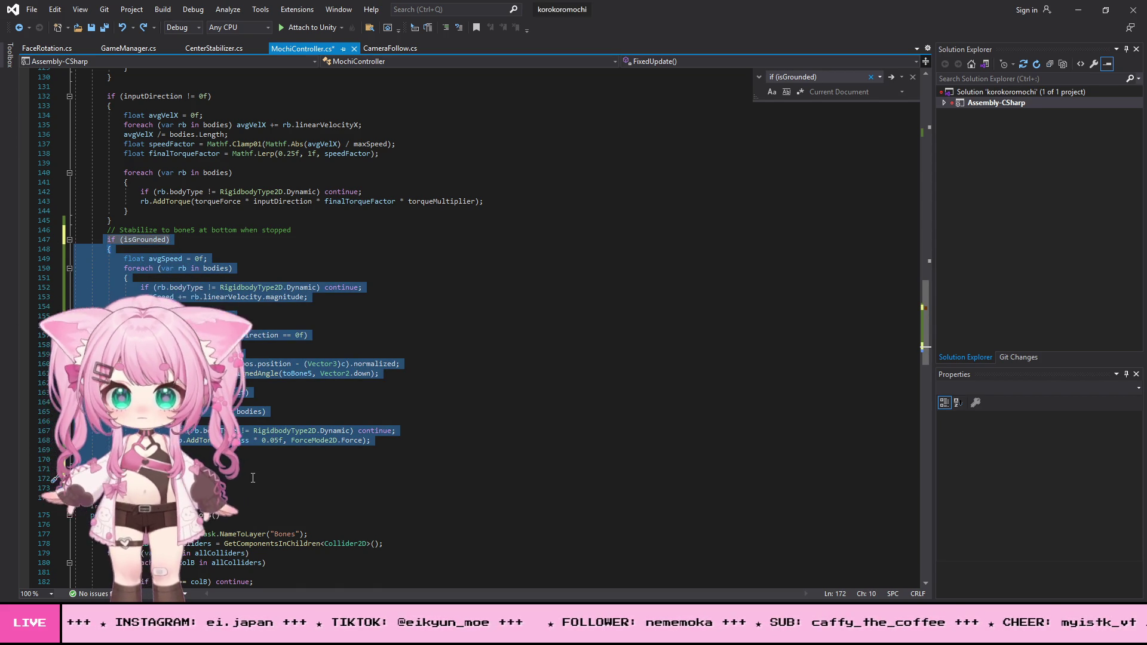
pyautogui.click(308, 231)
pyautogui.hotkey('ctrl', 'd')
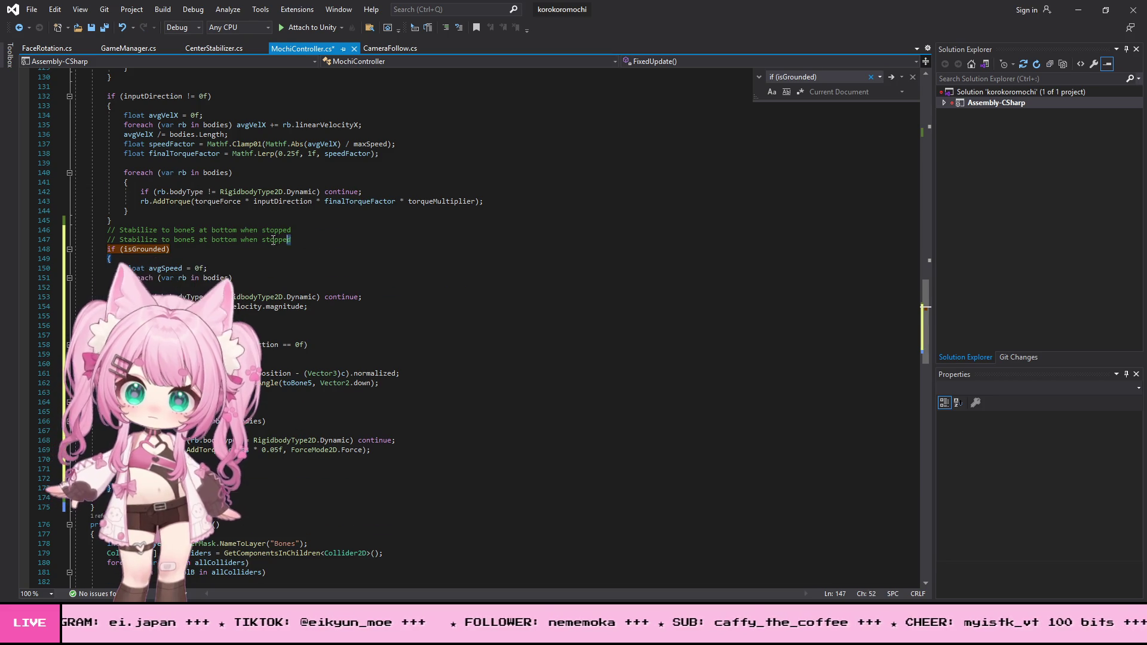
pyautogui.moveTo(308, 241); pyautogui.dragTo(2, 241)
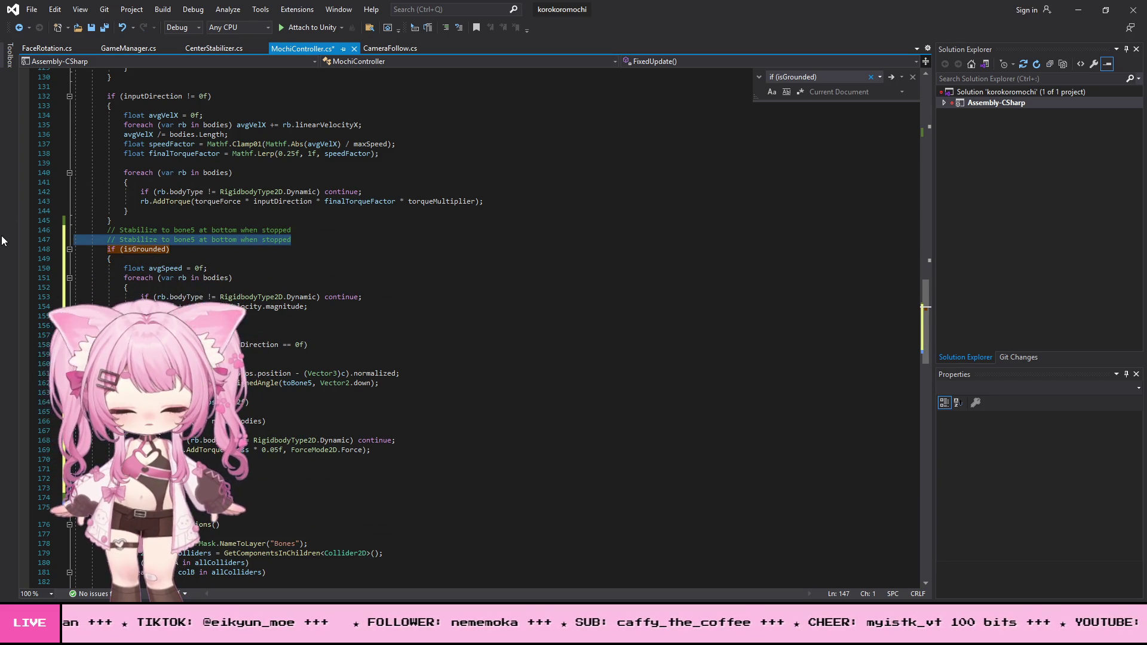
pyautogui.press('Delete')
pyautogui.press('Delete')
# Save all files and minimize Visual Studio.
pyautogui.click(32, 9)
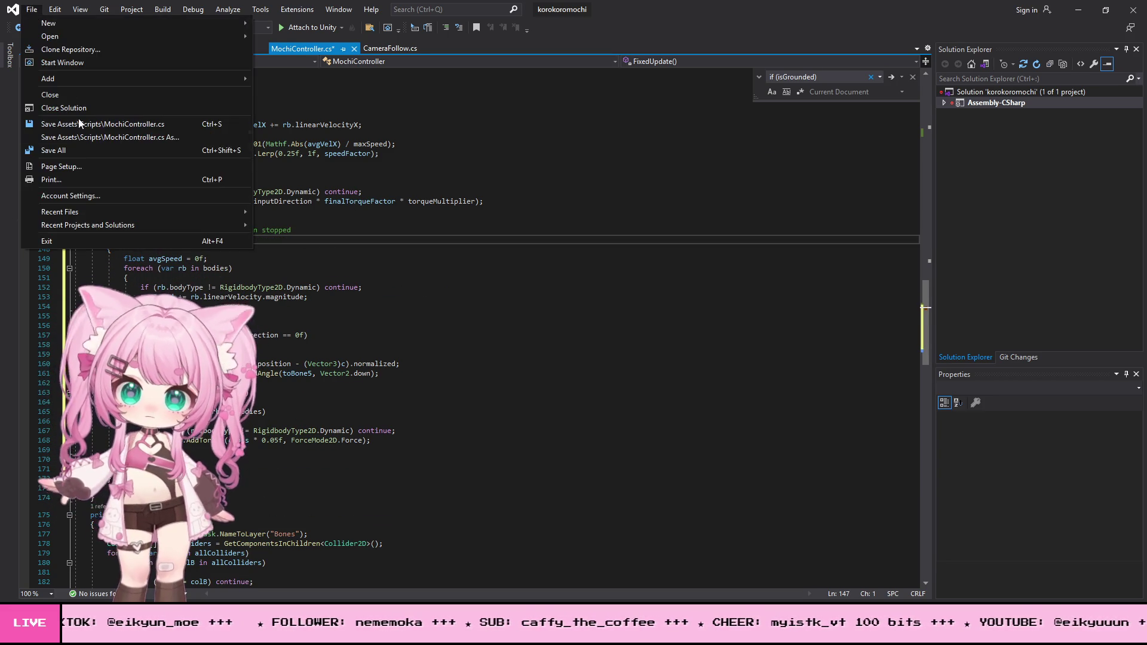
pyautogui.click(77, 150)
pyautogui.click(1078, 9)
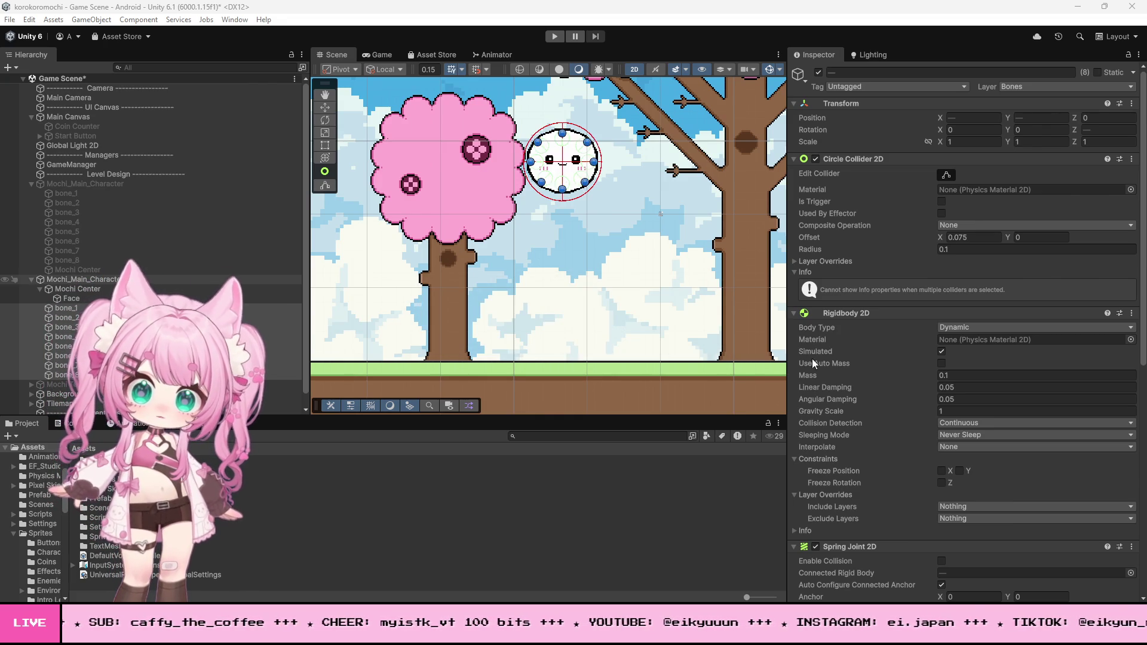
pyautogui.scroll(-5, 890, 340)
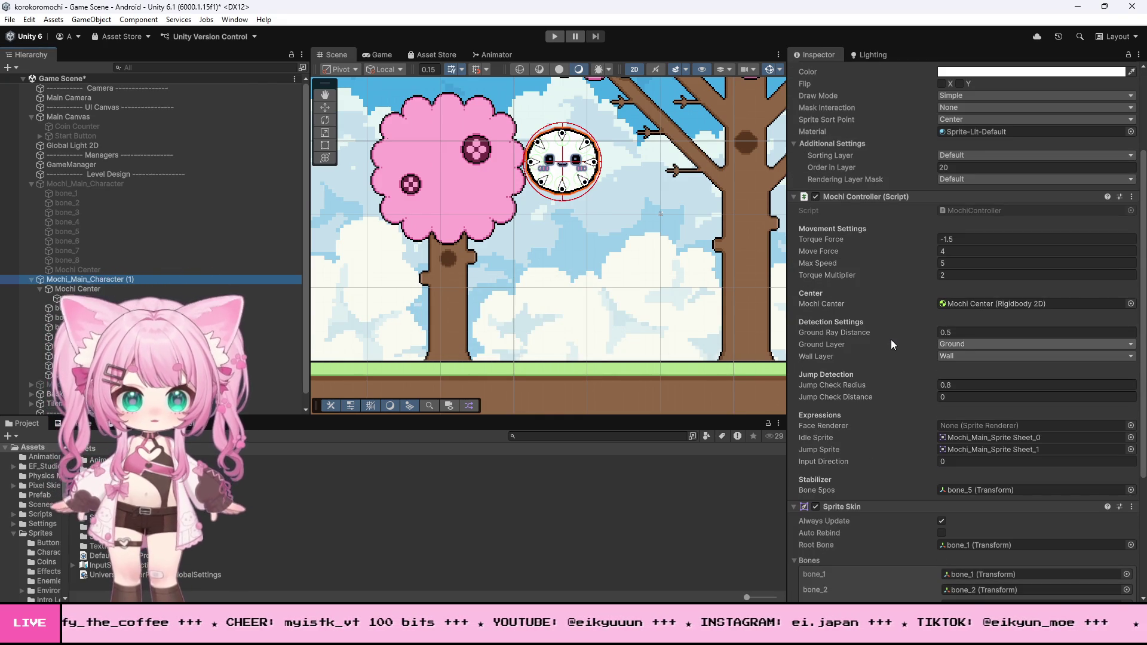
pyautogui.click(554, 36)
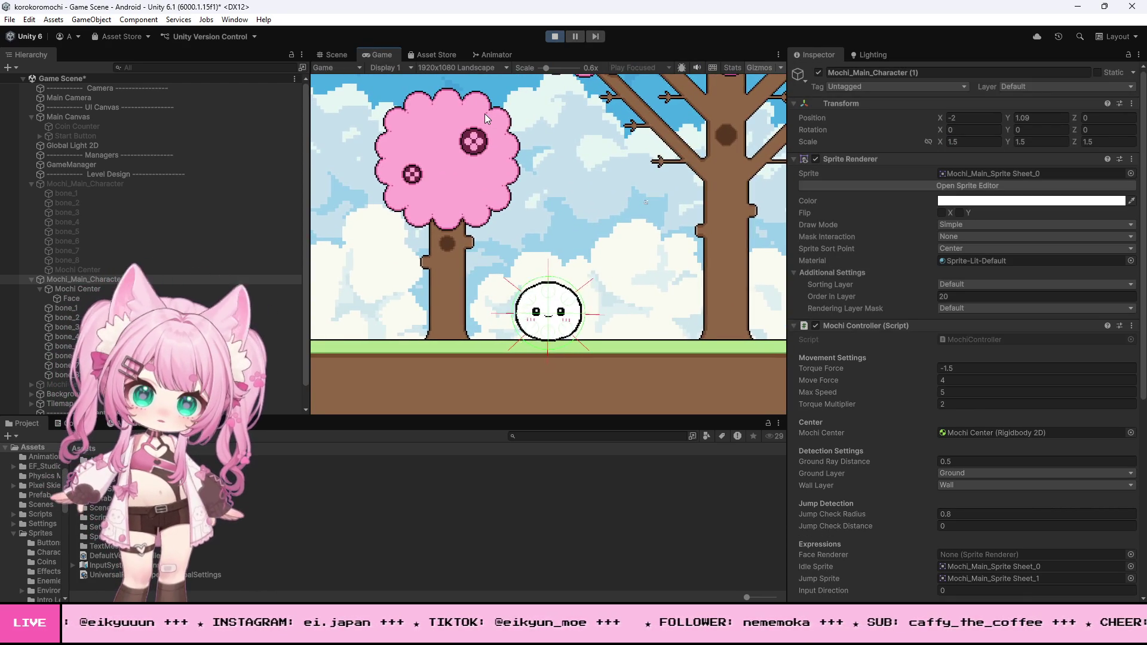
pyautogui.press('d')
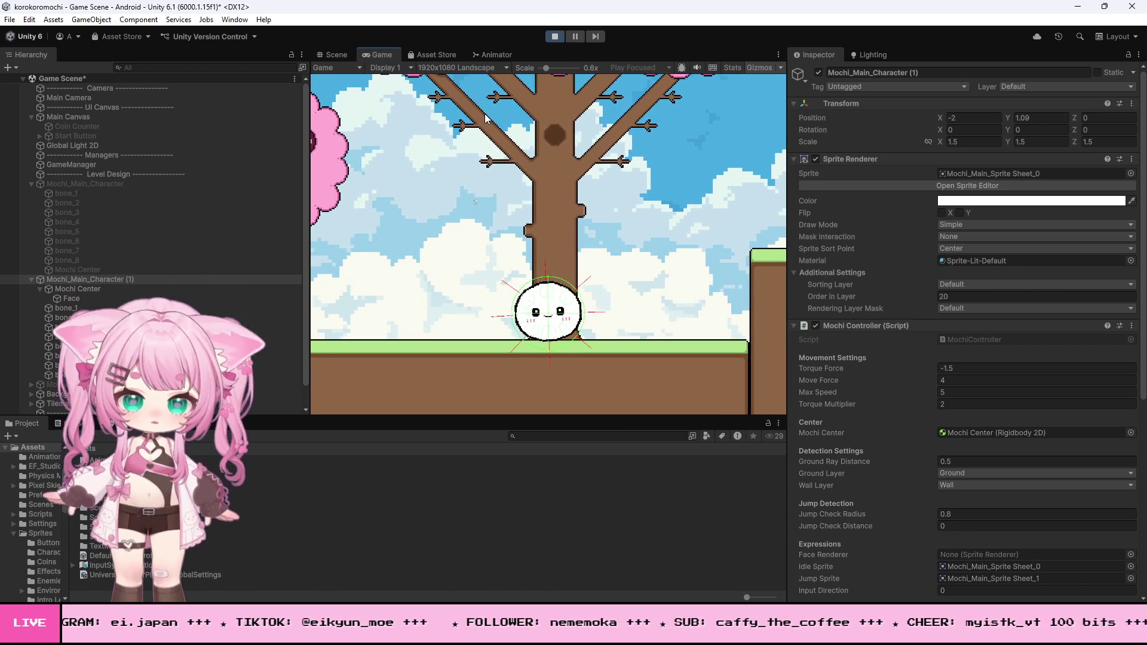
pyautogui.press('a')
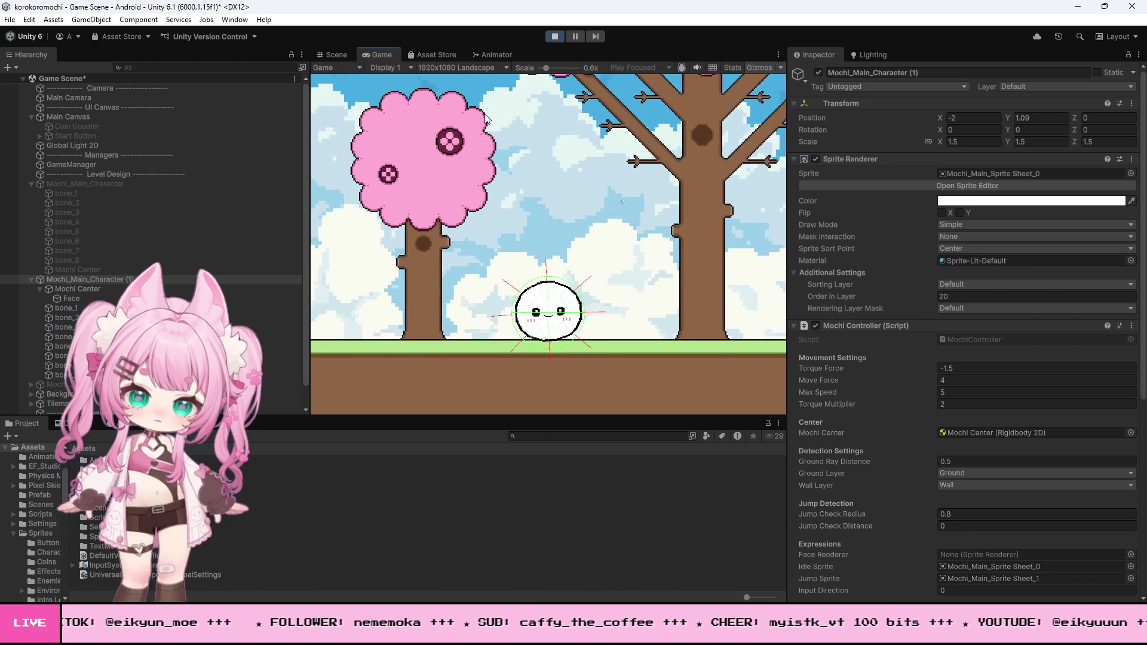
pyautogui.press('d')
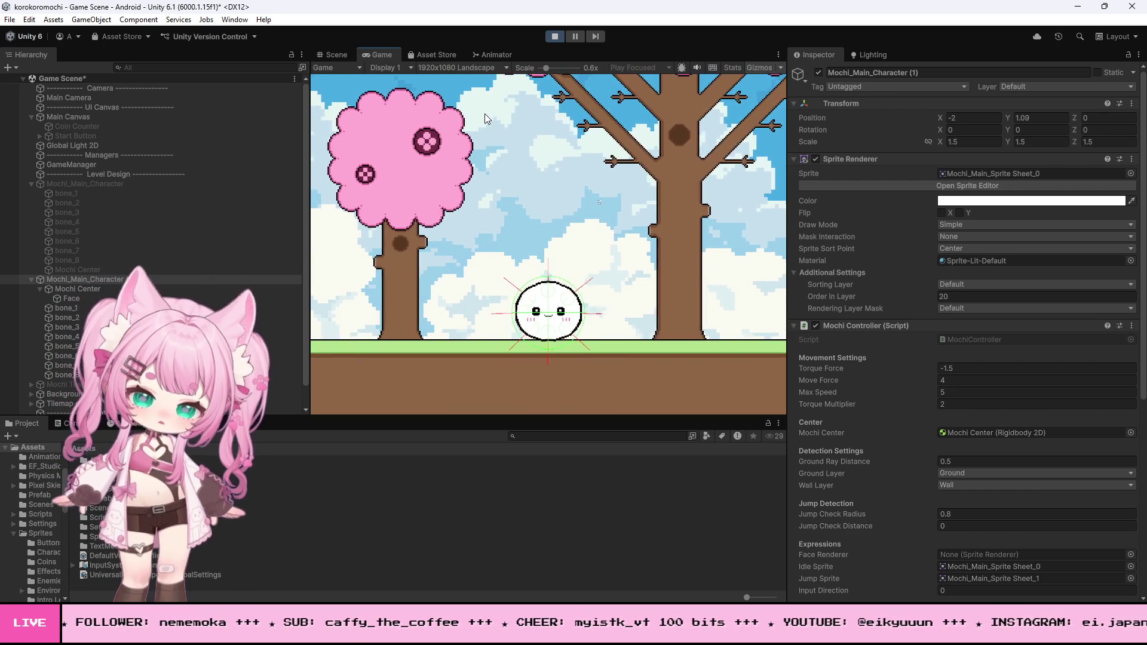
pyautogui.press('a')
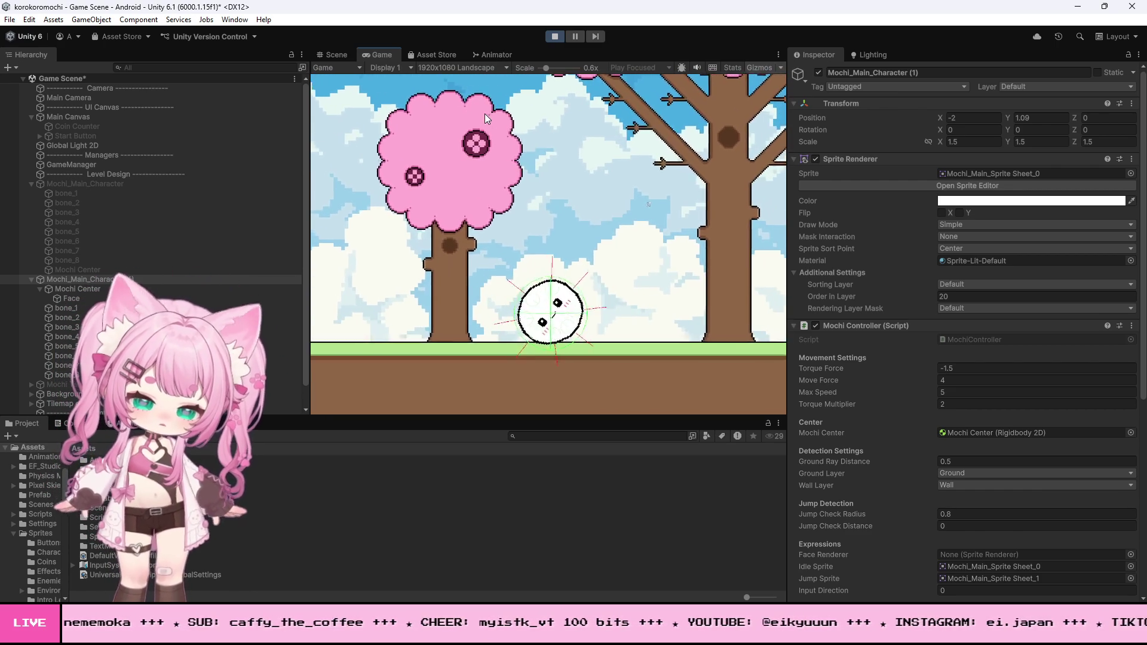
pyautogui.click(555, 35)
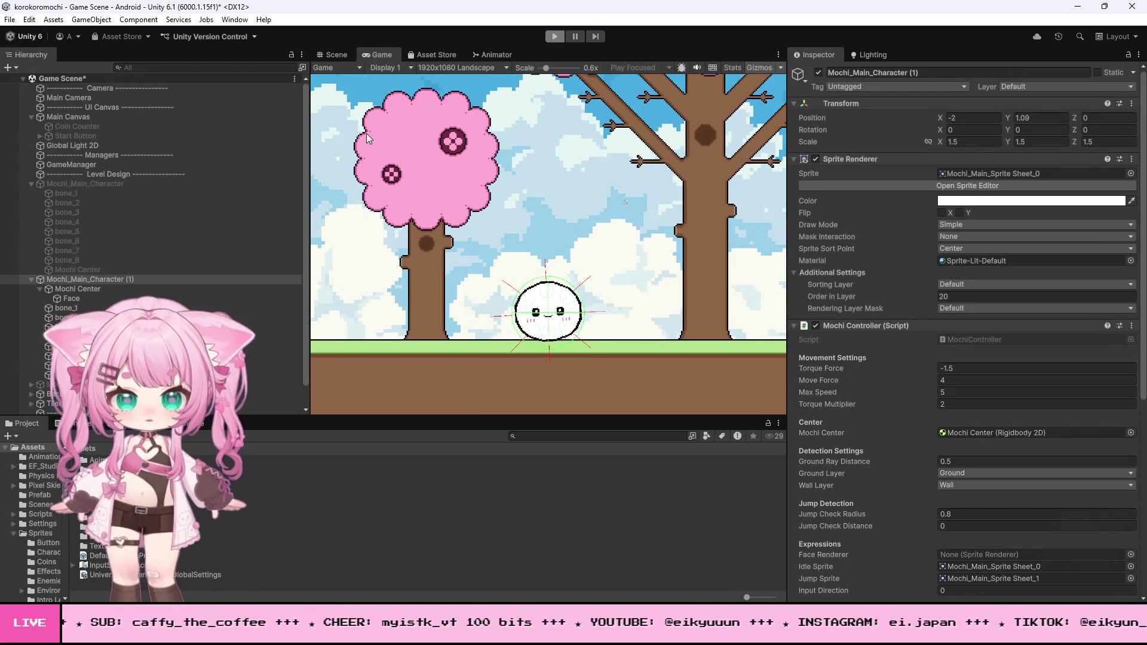
pyautogui.click(62, 308)
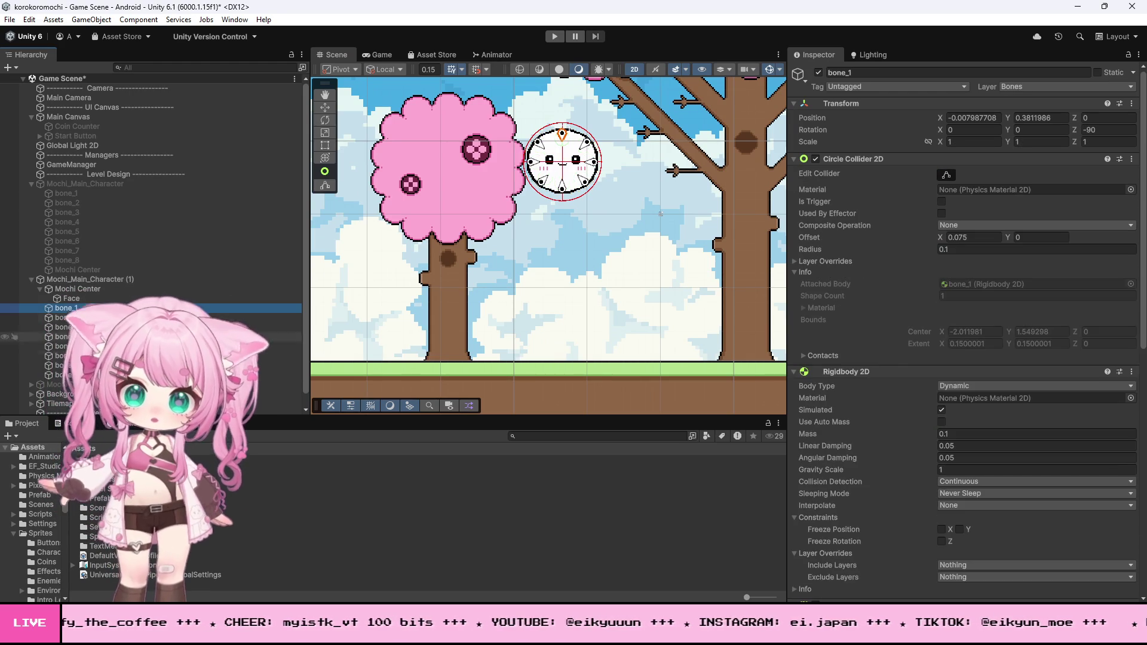
pyautogui.keyDown('shift'); pyautogui.click(63, 374); pyautogui.keyUp('shift')
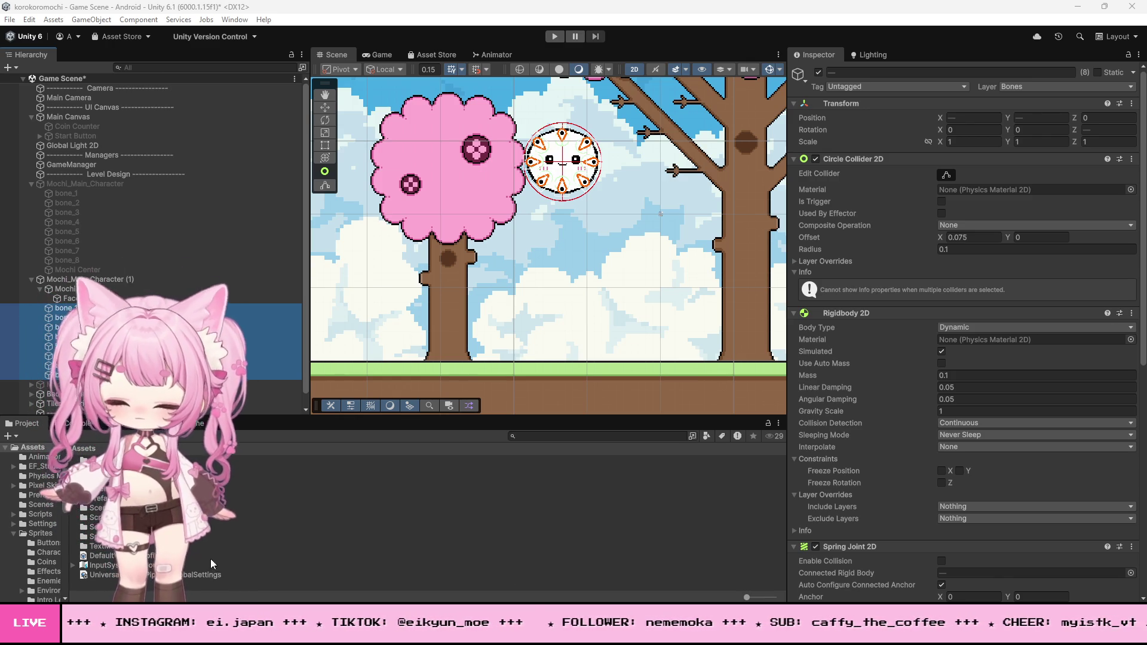
pyautogui.hotkey('alt', 'Tab')
# Replace the 'Mathf.Abs(cross) > 2f' block with torque clamped to ±0.3 and angular velocity eased toward zero.
pyautogui.click(398, 417)
pyautogui.hotkey('ctrl', 'a')
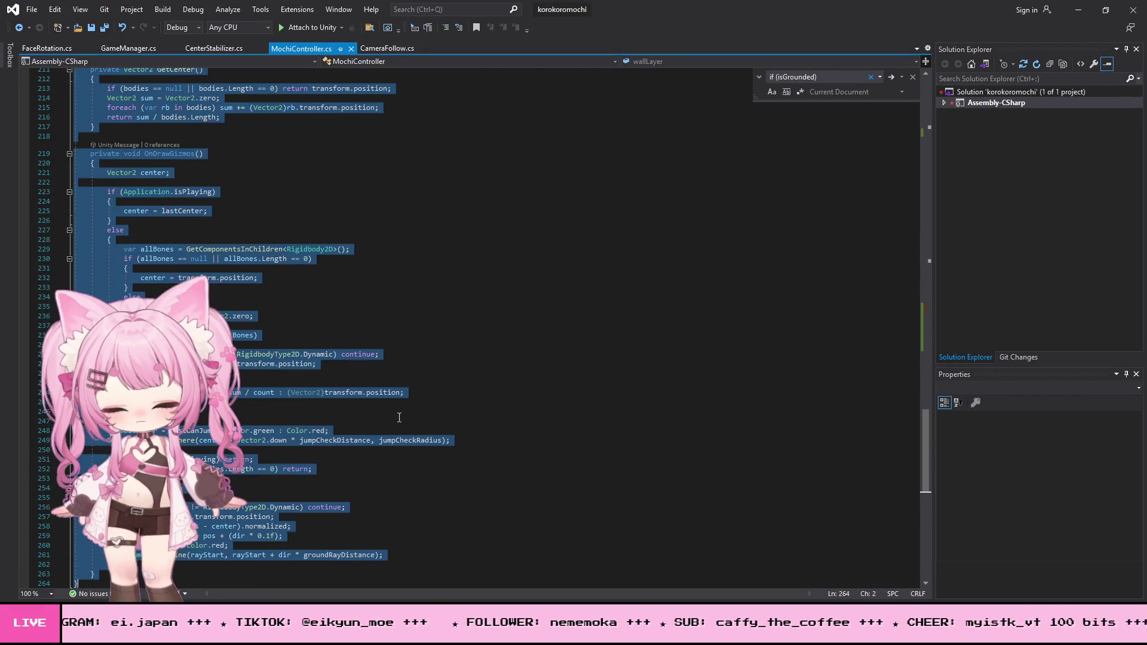
pyautogui.hotkey('alt', 'Tab')
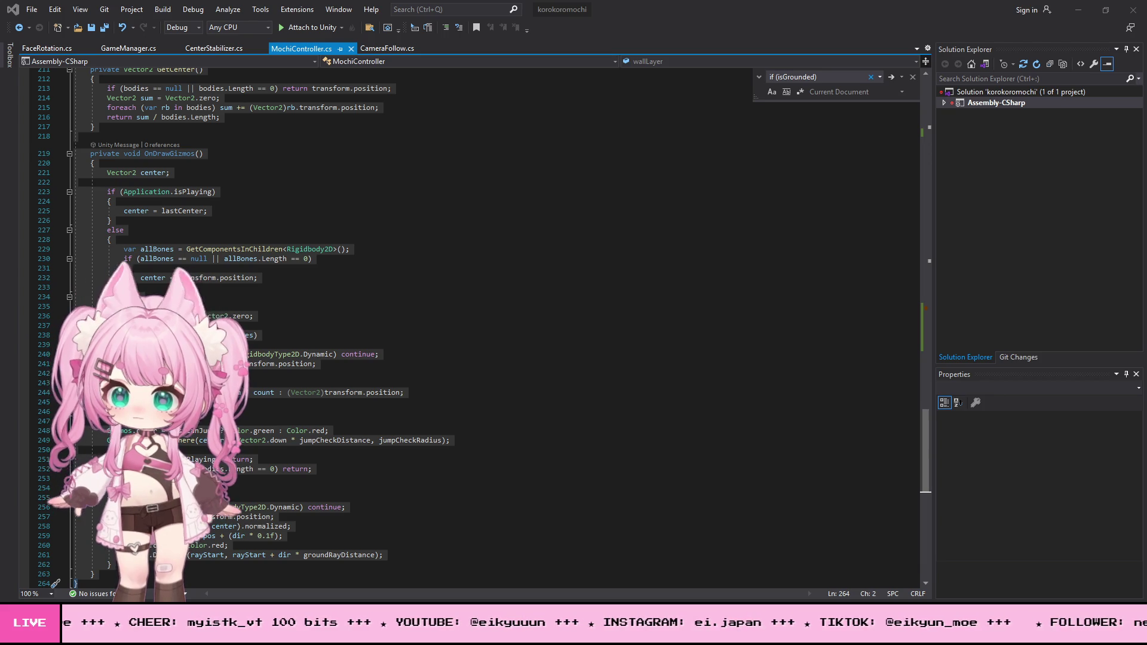
pyautogui.click(519, 243)
pyautogui.write('using UnityEngine;')
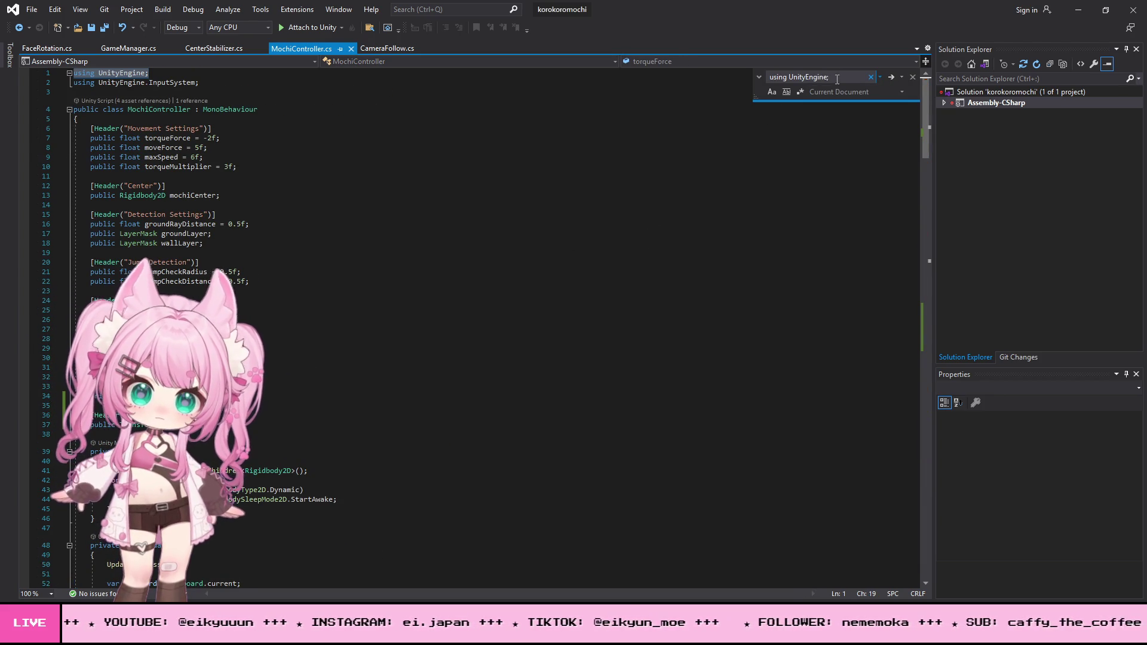
pyautogui.press('BackSpace')
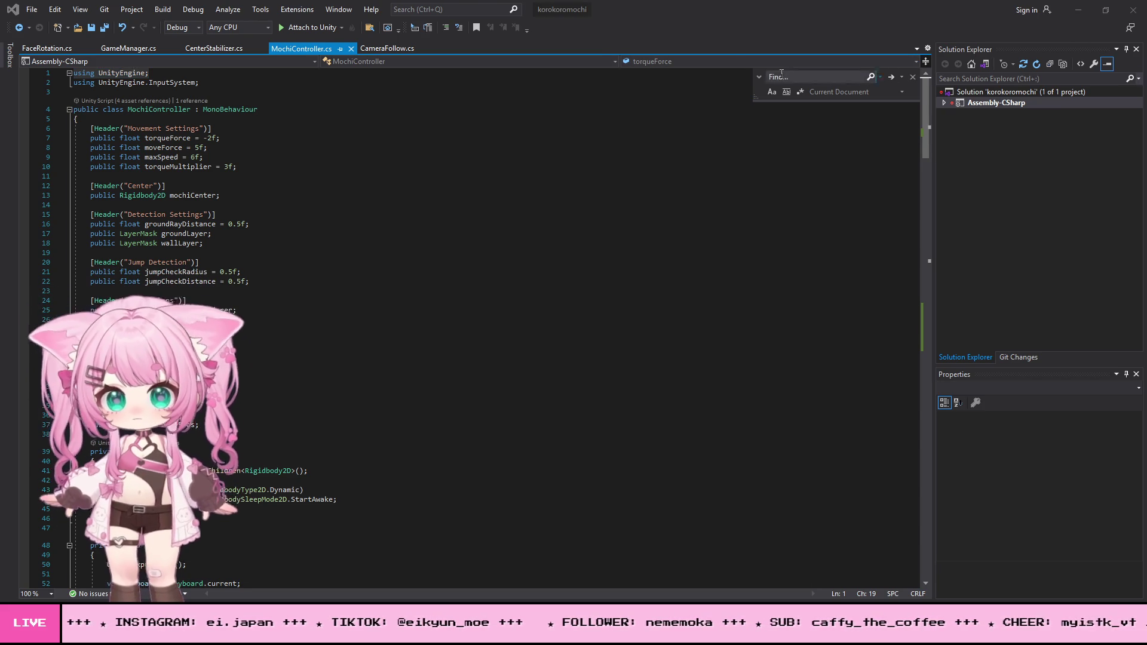
pyautogui.write('if (Mathf.Abs(cross) > 2f)')
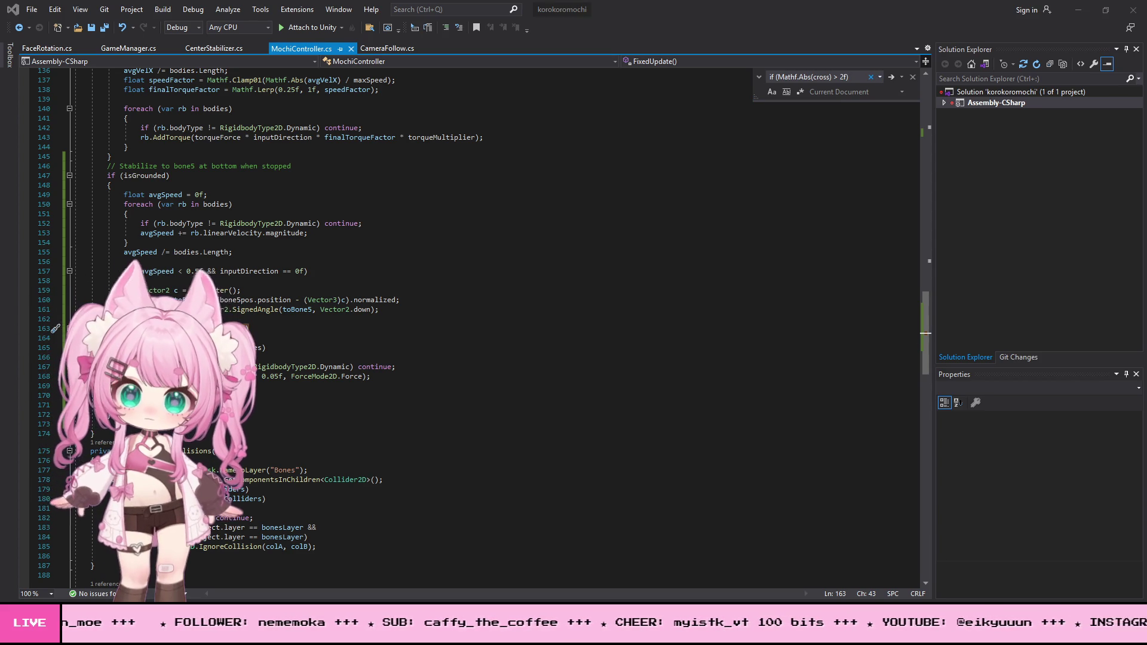
pyautogui.hotkey('ctrl', 'v')
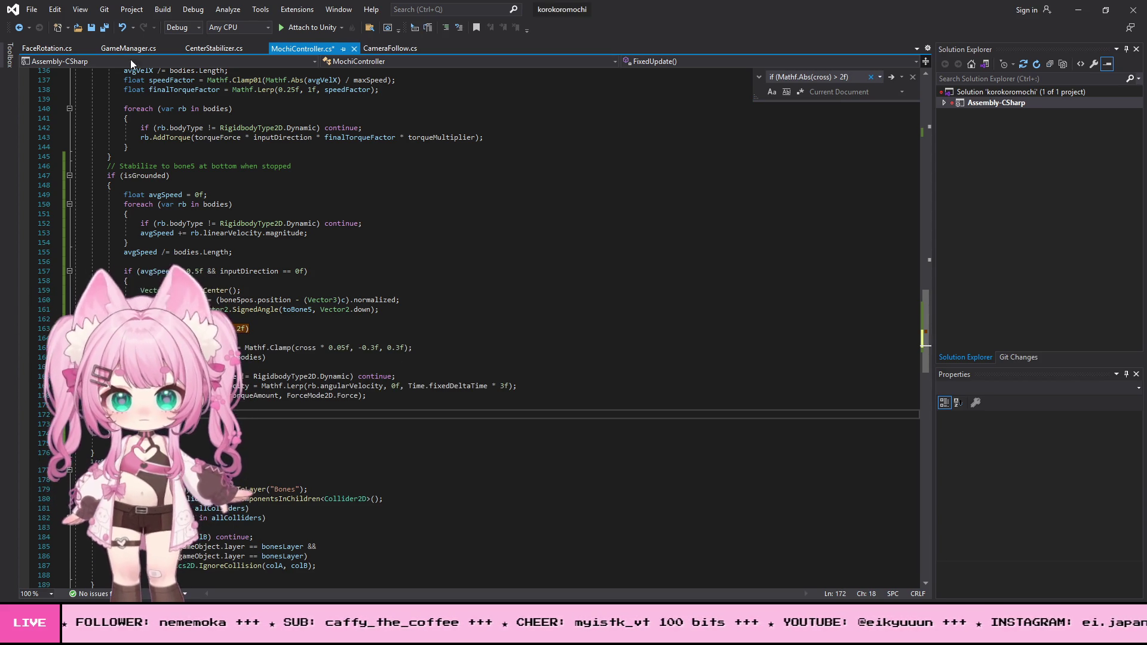
# Save MochiController.cs and minimize Visual Studio.
pyautogui.click(33, 10)
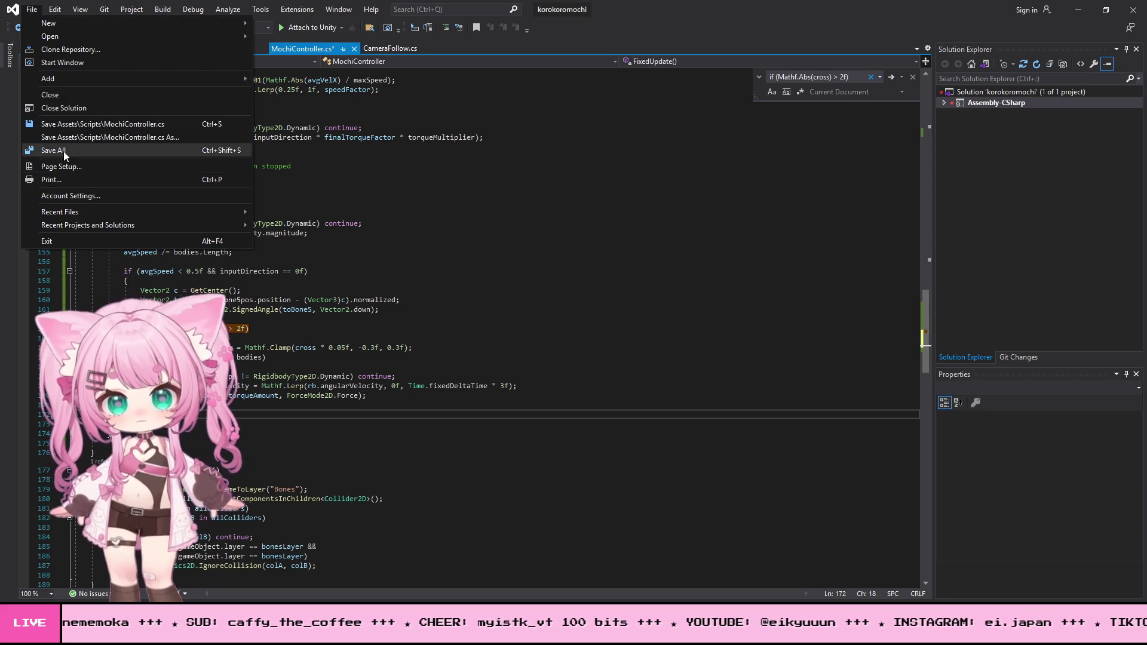
pyautogui.click(63, 152)
pyautogui.click(1078, 9)
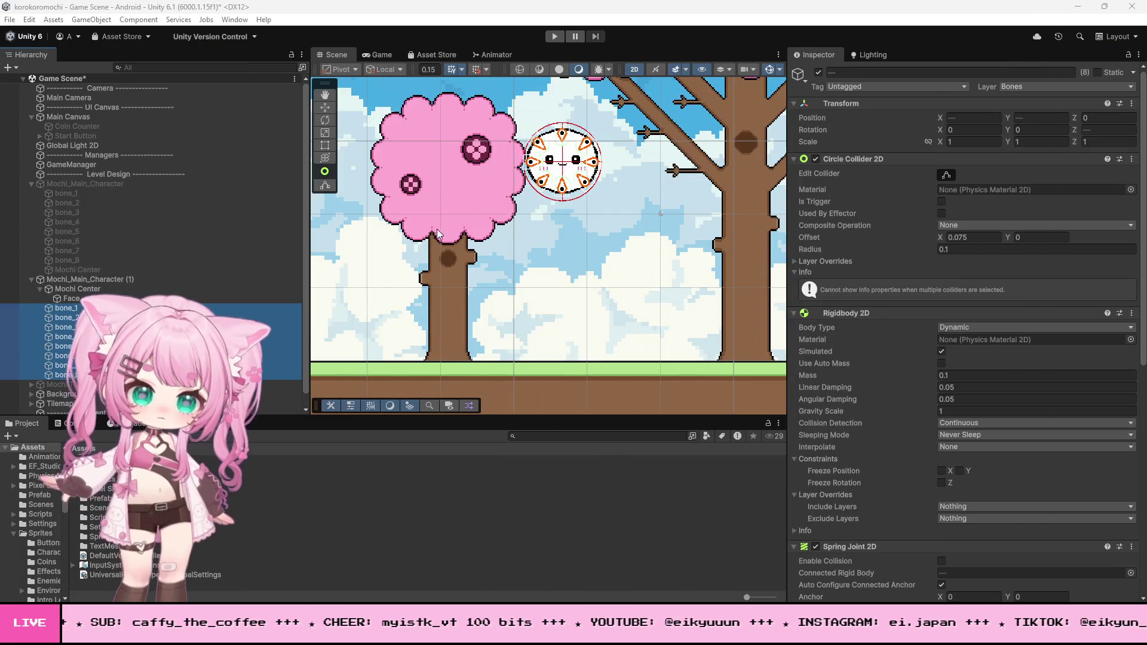